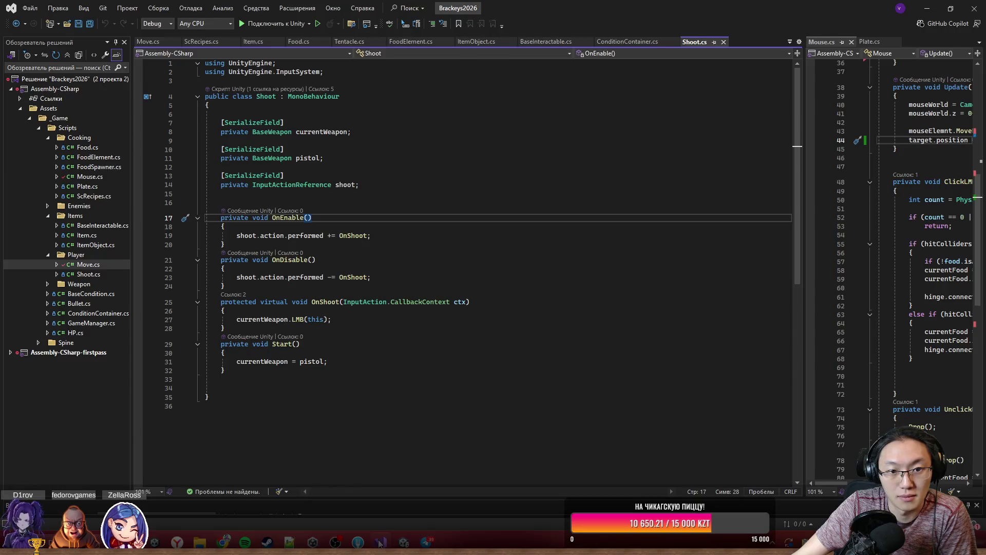
# - Minimize Visual Studio so the Unity editor with the SampleScene comes to the front
pyautogui.click(927, 8)
pyautogui.scroll(5, 479, 222)
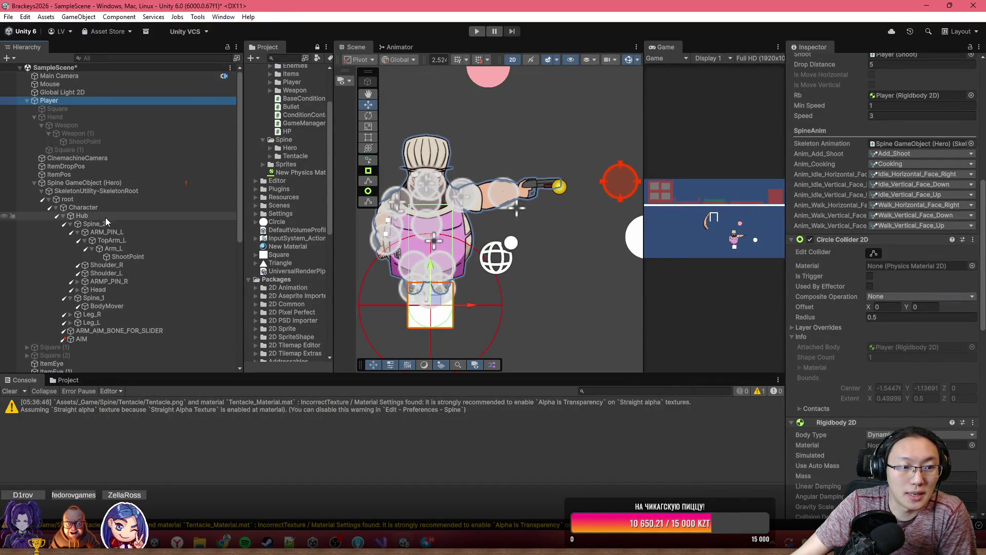
# - Select the Hero Spine object to show its Skeleton Renderer and SkeletonAnimation in the Inspector
pyautogui.click(87, 183)
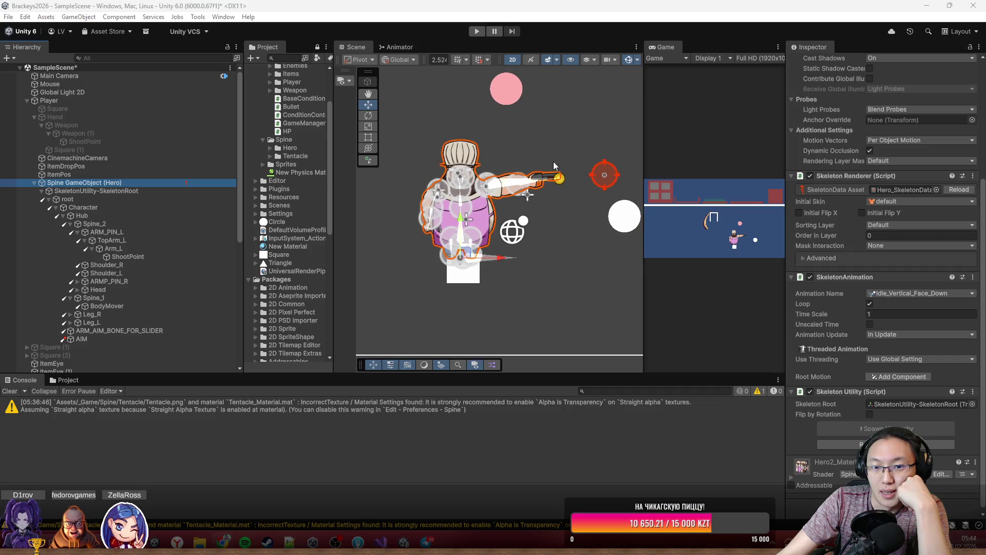
pyautogui.scroll(1, 555, 161)
pyautogui.press('w')
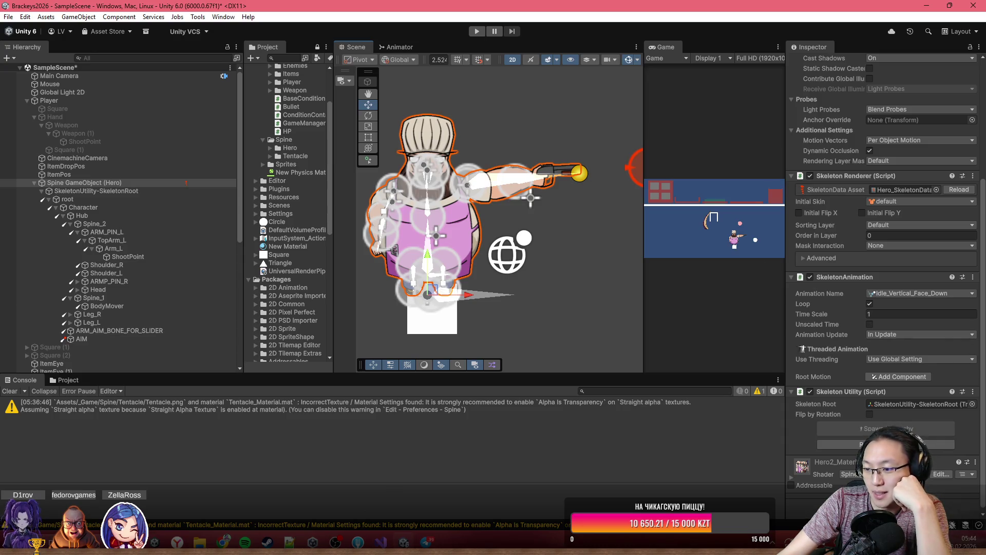
pyautogui.scroll(-5, 577, 180)
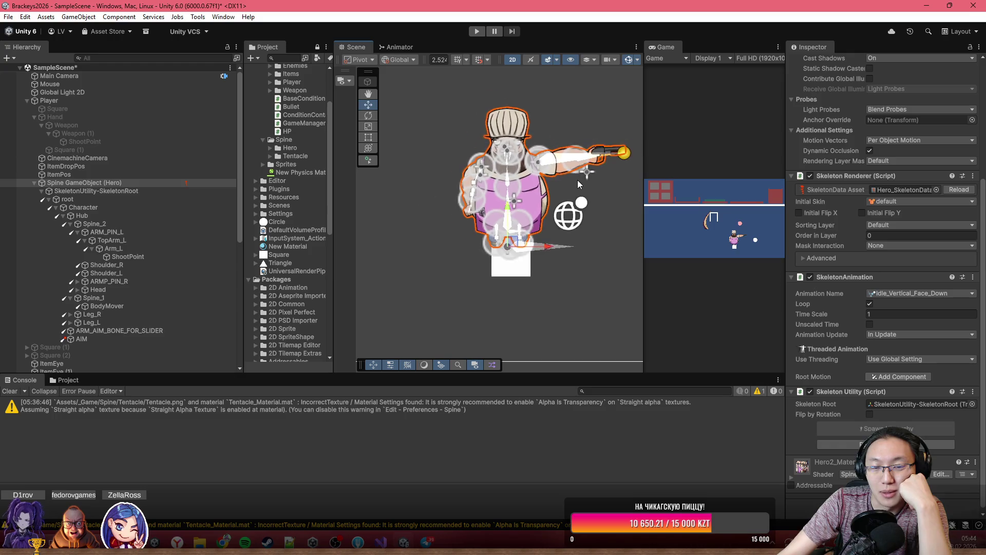
pyautogui.press('f')
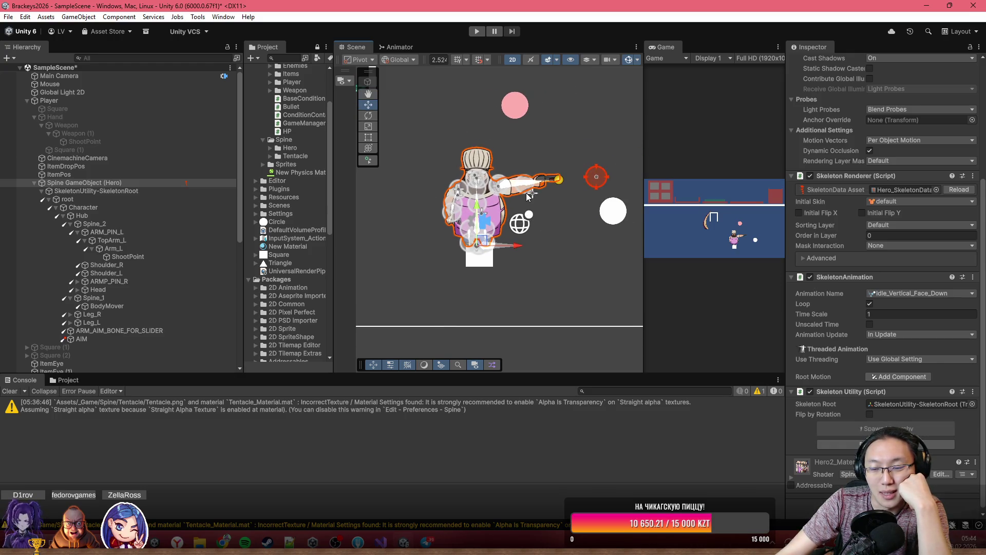
pyautogui.scroll(5, 584, 186)
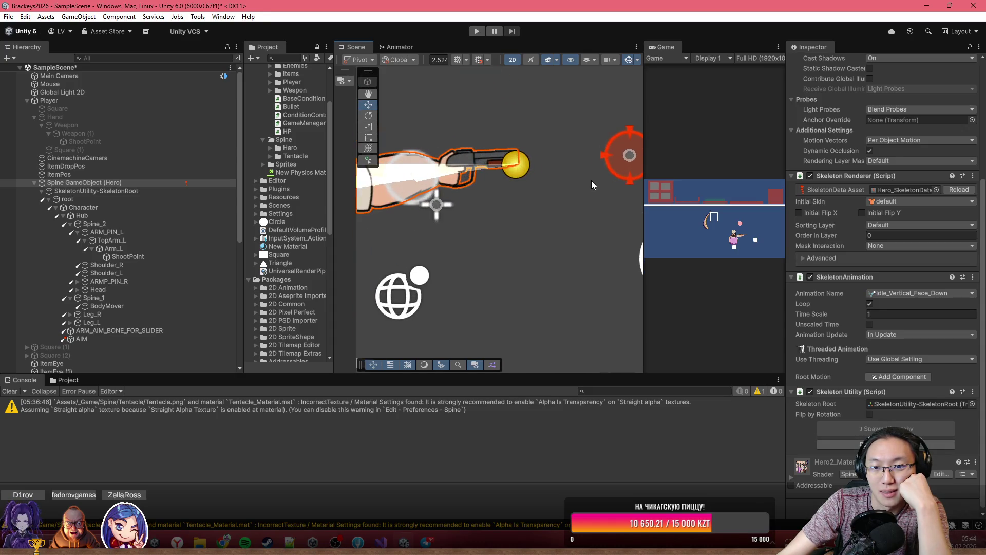
pyautogui.scroll(-4, 593, 180)
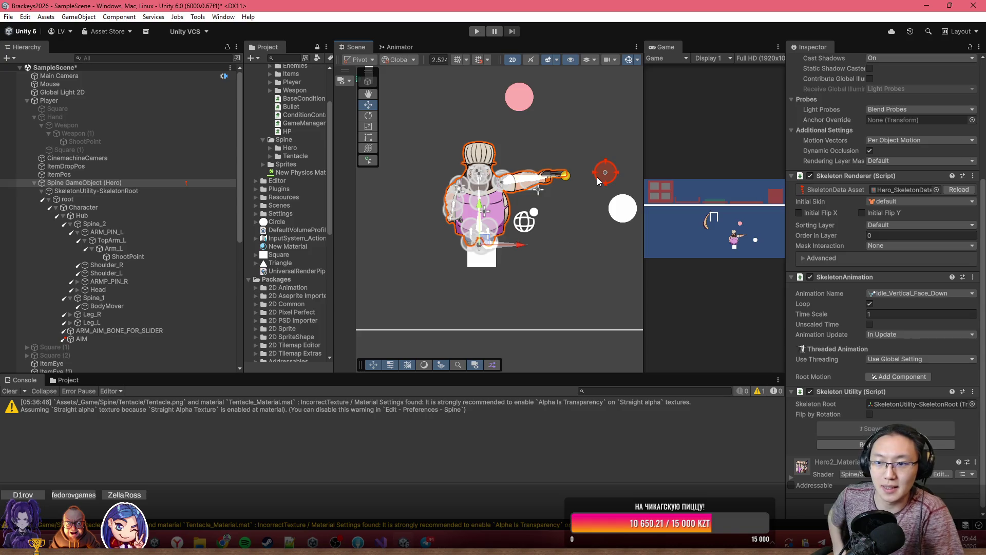
# - Browse the Project to _Game > Spine > Hero and select Hero_SkeletonData
pyautogui.click(77, 382)
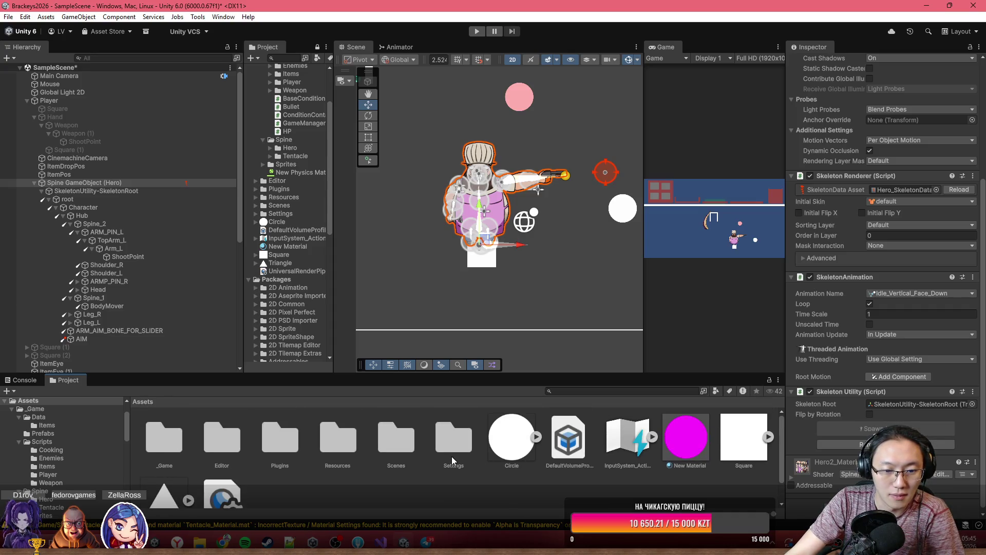
pyautogui.doubleClick(173, 439)
pyautogui.click(317, 447)
pyautogui.doubleClick(317, 447)
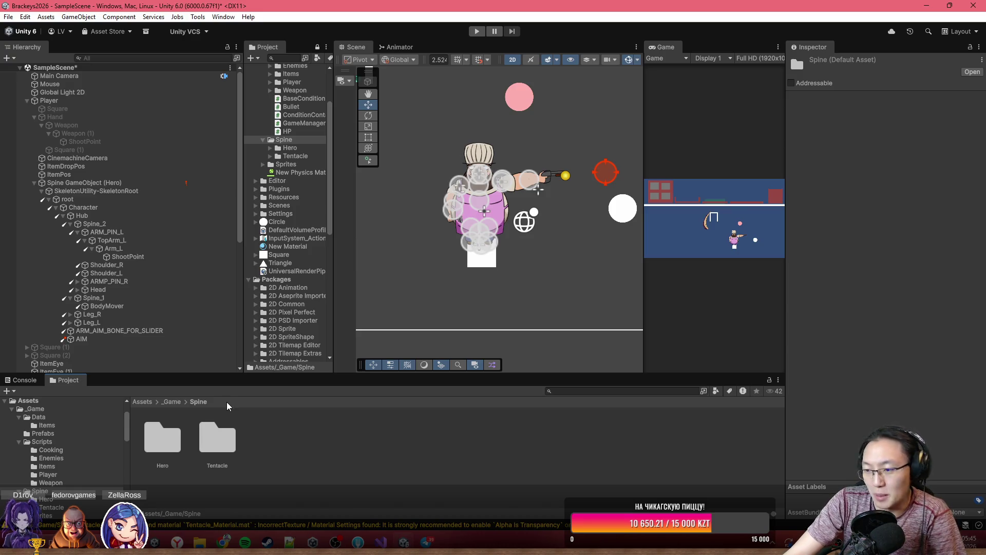
pyautogui.doubleClick(224, 452)
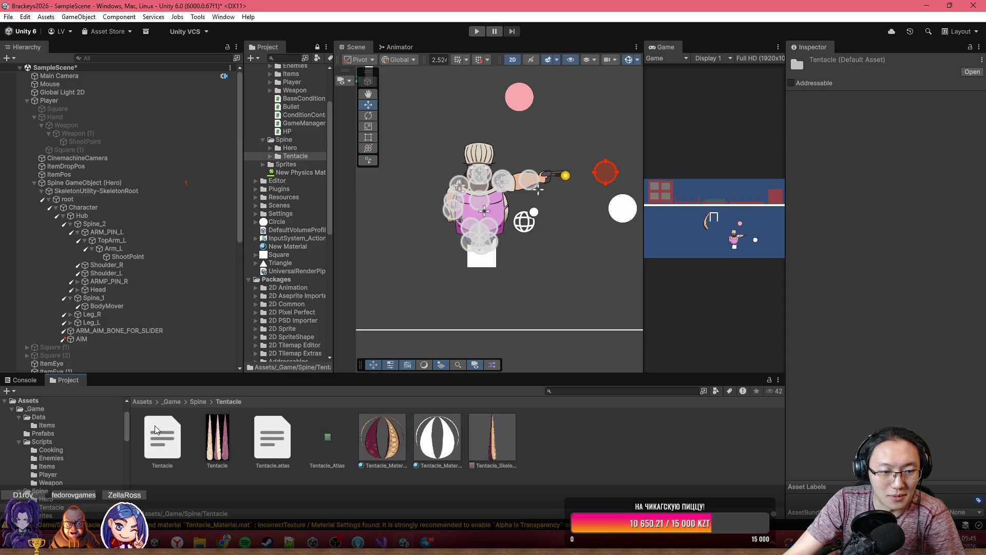
pyautogui.click(198, 402)
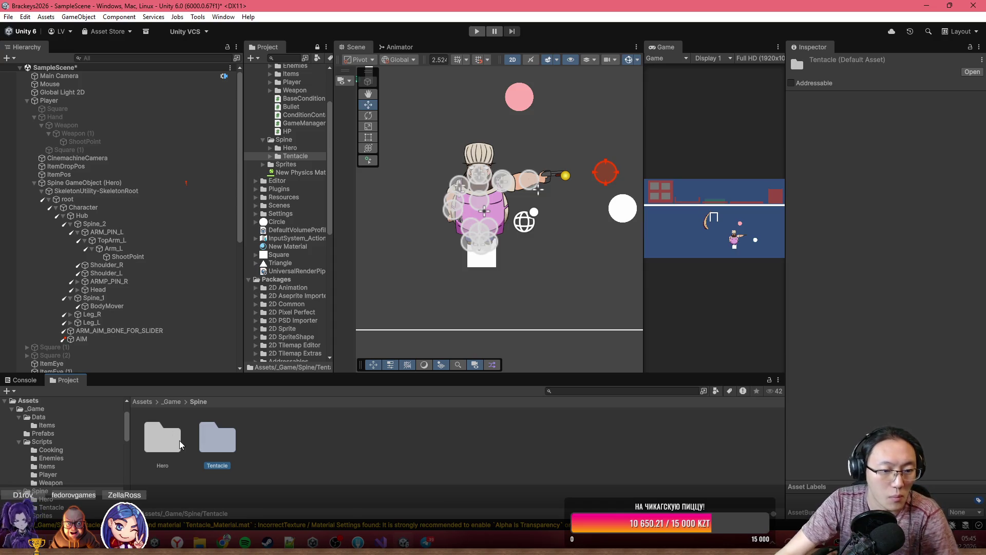
pyautogui.doubleClick(175, 434)
pyautogui.click(437, 439)
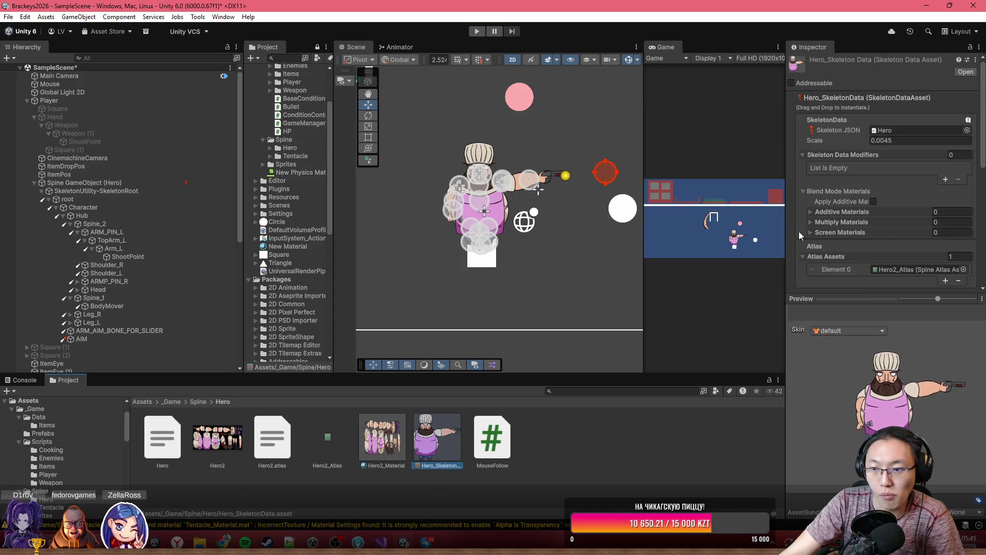
# - Preview the SLIDERS animations: horizontal slider, SLIDER_LOOK and vertical slider
pyautogui.scroll(-10, 847, 220)
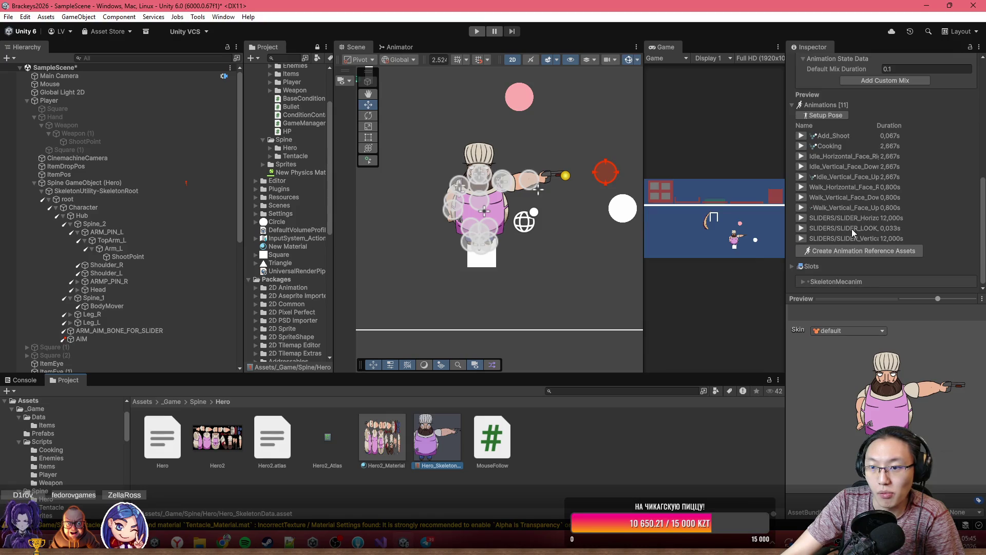
pyautogui.click(804, 220)
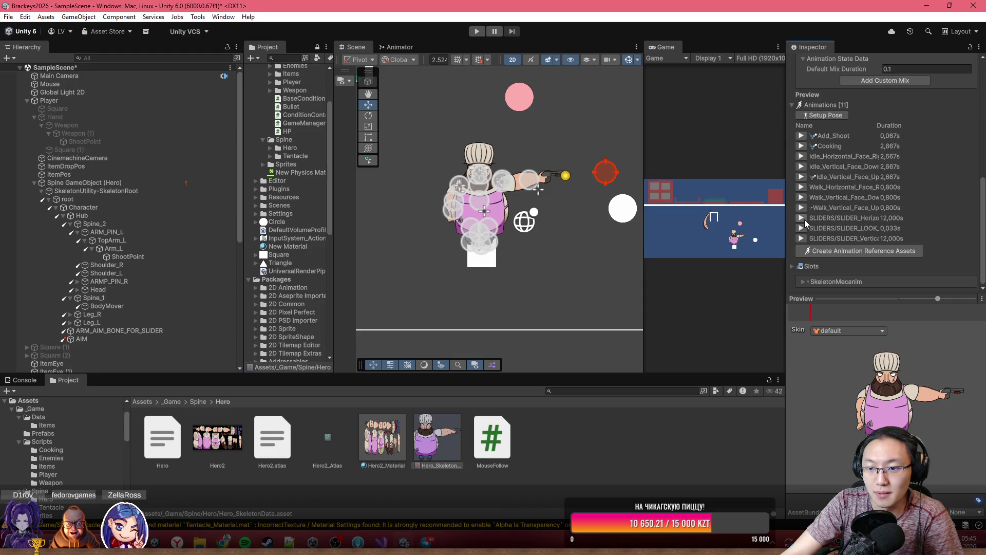
pyautogui.click(805, 228)
pyautogui.click(805, 229)
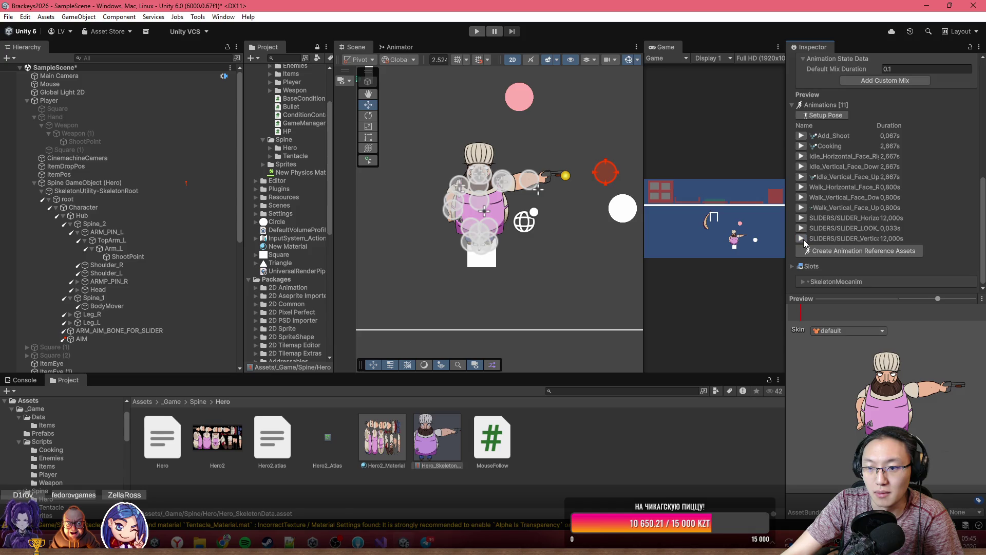
pyautogui.click(802, 238)
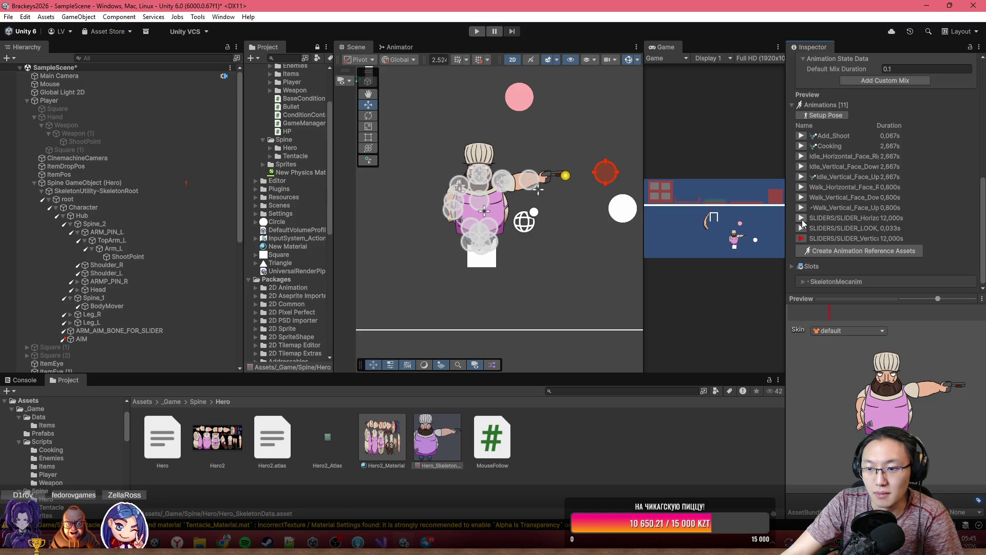
pyautogui.click(802, 220)
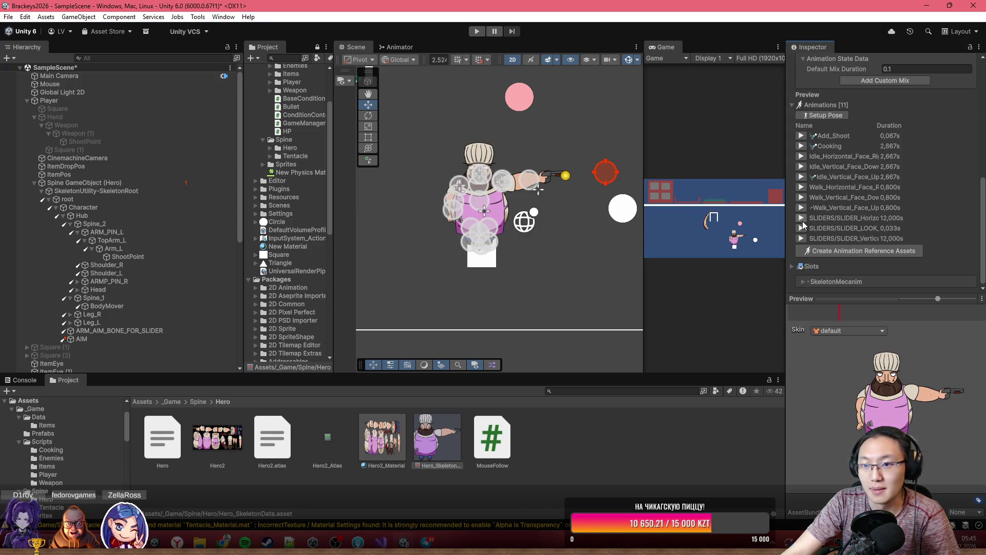
pyautogui.click(802, 219)
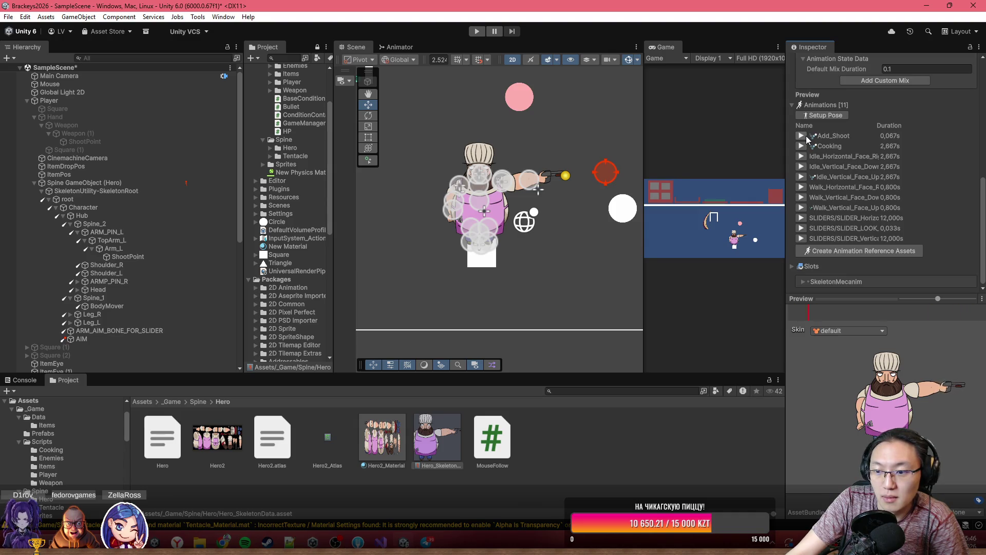
# - Preview the Add_Shoot animation on the hero, then switch to Visual Studio
pyautogui.click(802, 136)
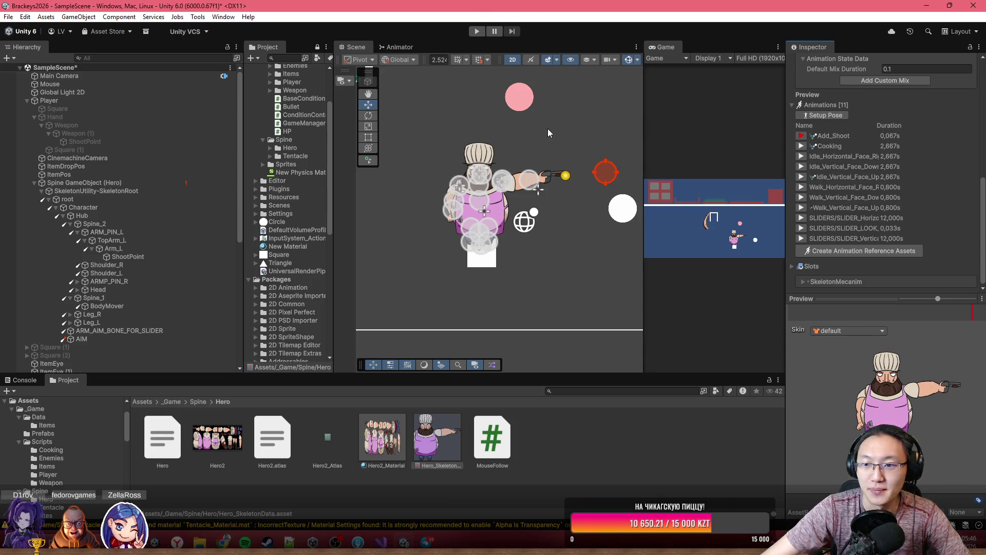
pyautogui.scroll(-2, 514, 206)
pyautogui.moveTo(565, 187); pyautogui.dragTo(470, 194)
pyautogui.scroll(2, 547, 194)
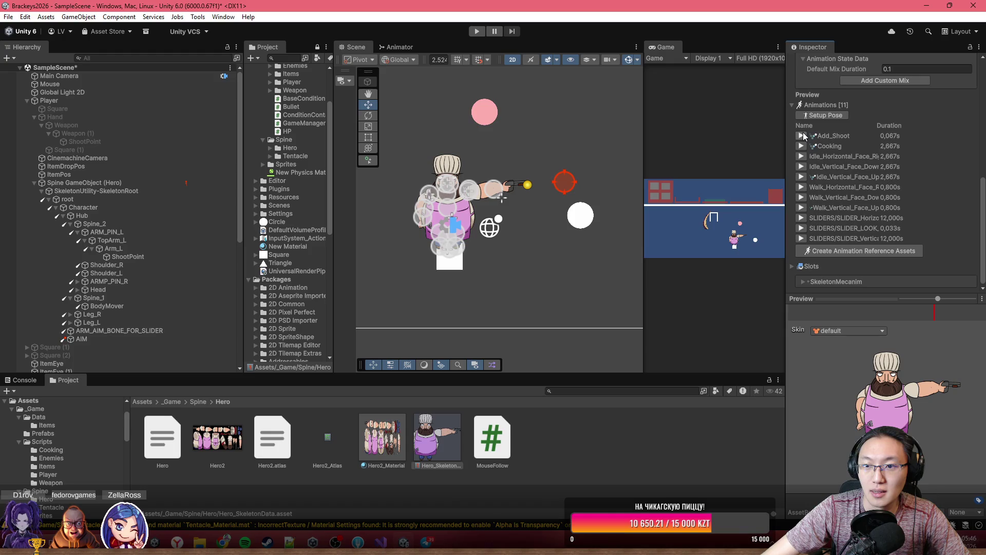
pyautogui.click(381, 541)
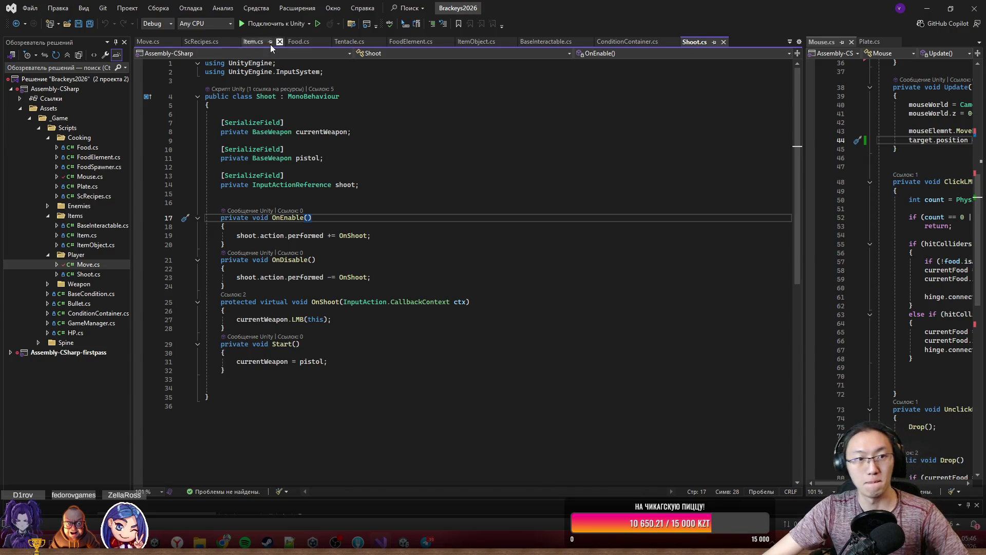
# - Add a public void PlayShootAnimation() method after PlayAnimation in Move.cs
pyautogui.click(157, 44)
pyautogui.scroll(-20, 316, 279)
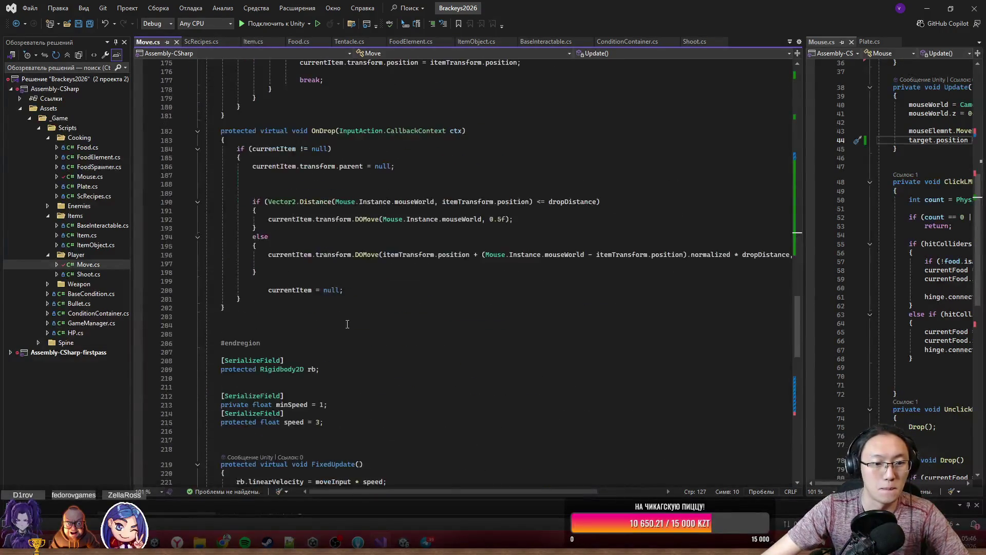
pyautogui.click(315, 274)
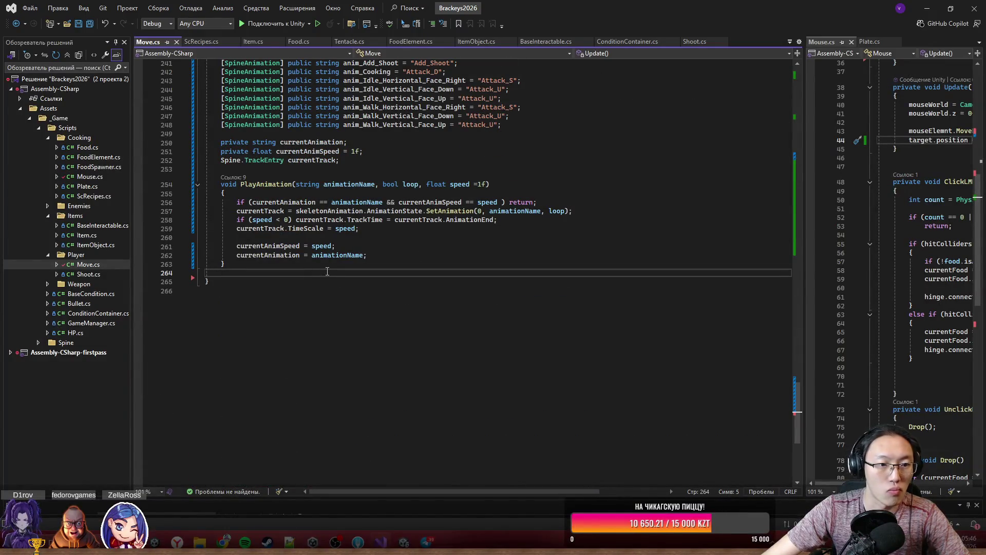
pyautogui.press('Return')
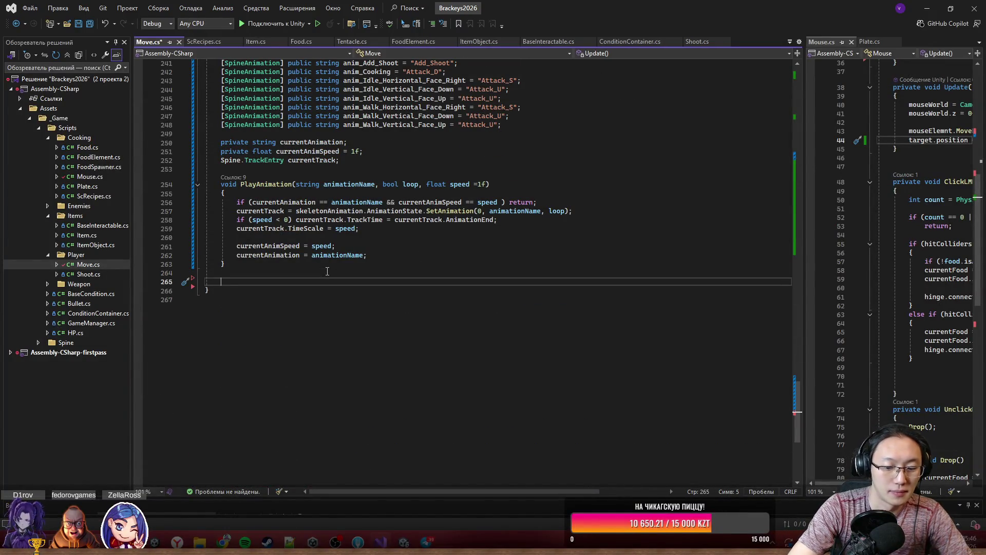
pyautogui.write('public void Pl')
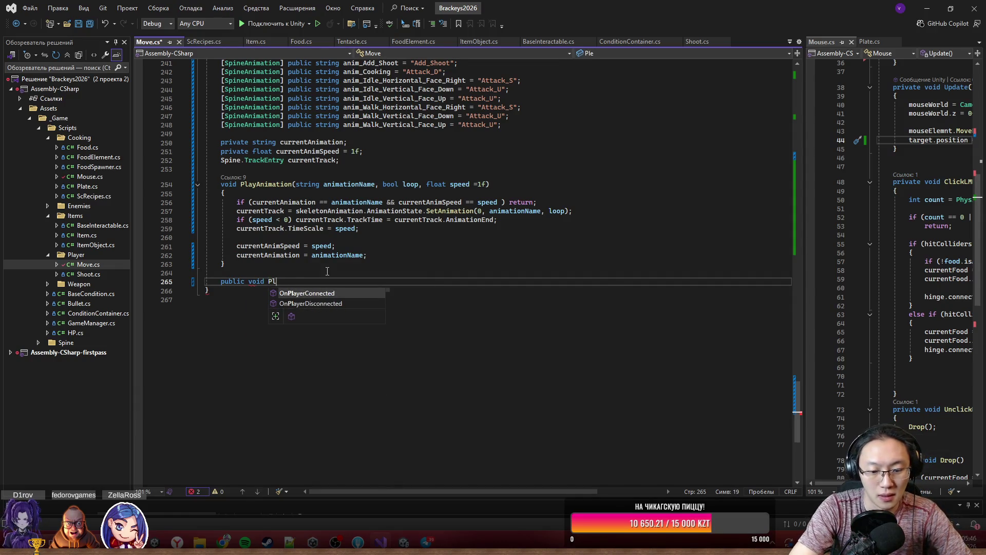
pyautogui.write('ayShooTAnim')
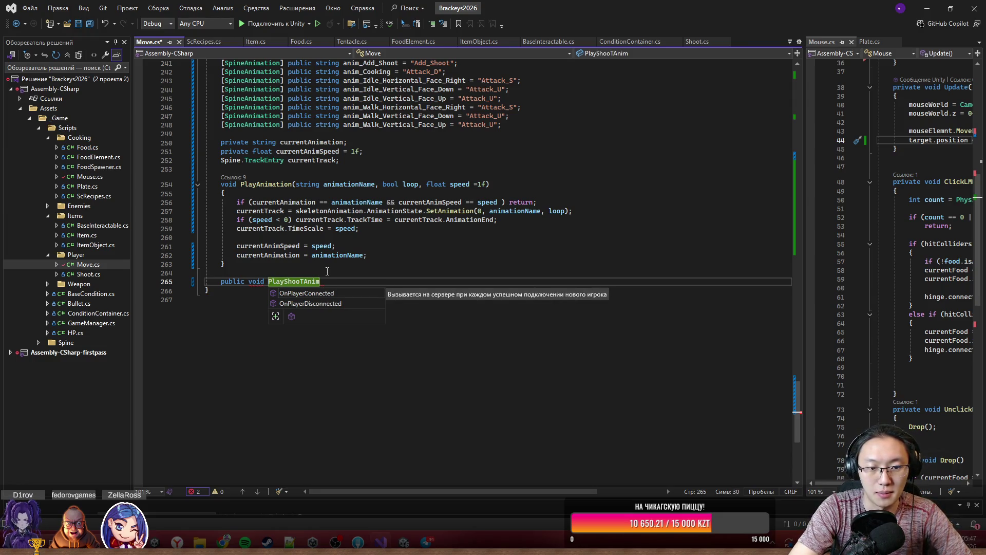
pyautogui.write('ation(){')
pyautogui.press('Return')
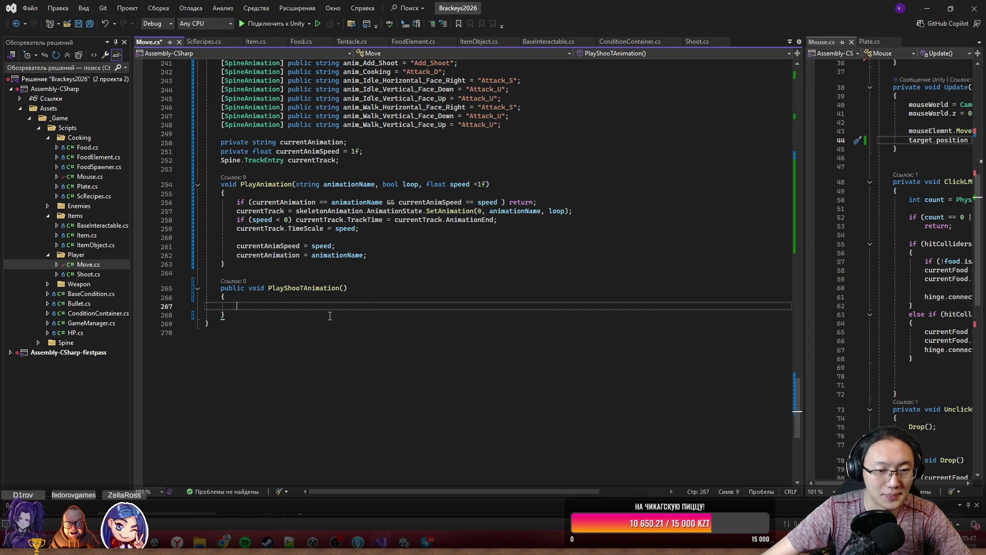
# - Make its body call skeletonAnimation.AnimationState.SetAnimation(1, anim_Add_Shoot, false)
pyautogui.scroll(2, 481, 319)
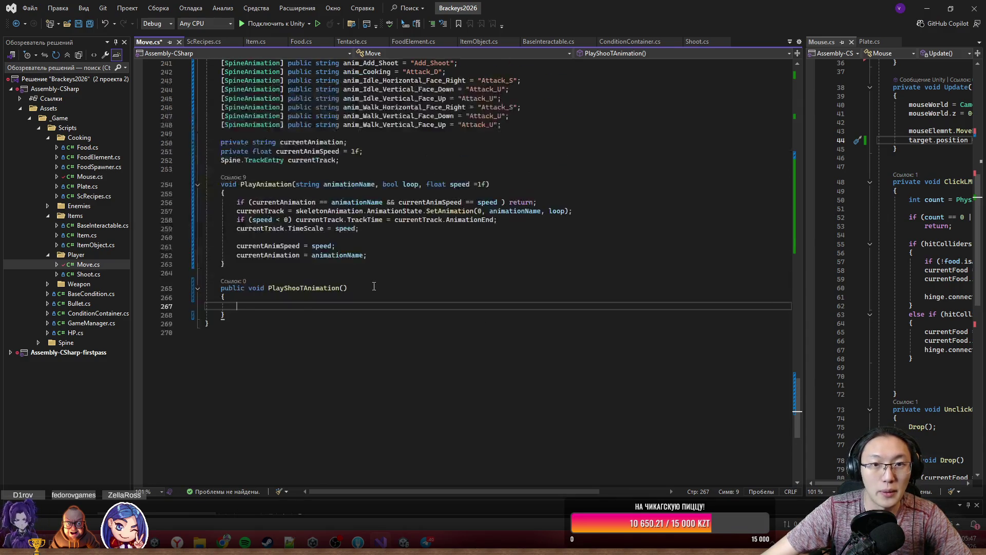
pyautogui.moveTo(592, 6)
pyautogui.mouseDown()
pyautogui.moveTo(544, 535)
pyautogui.moveTo(541, 324)
pyautogui.moveTo(581, 8)
pyautogui.mouseUp()
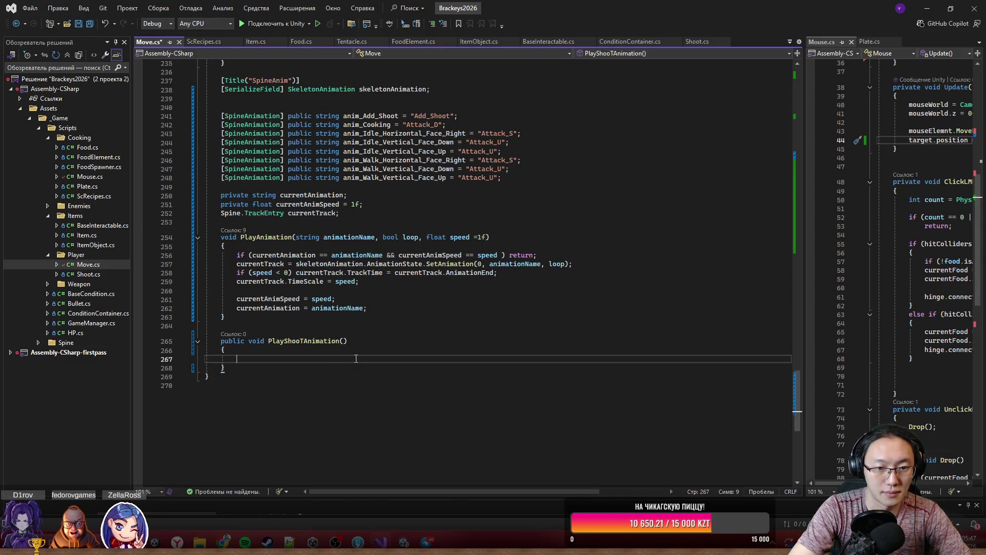
pyautogui.write('skeletonAnimation')
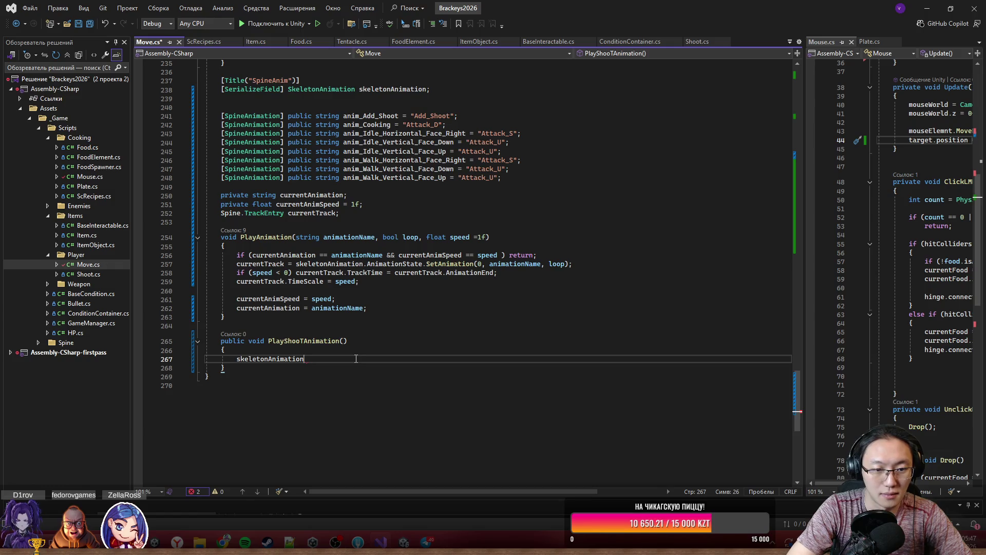
pyautogui.write('.A')
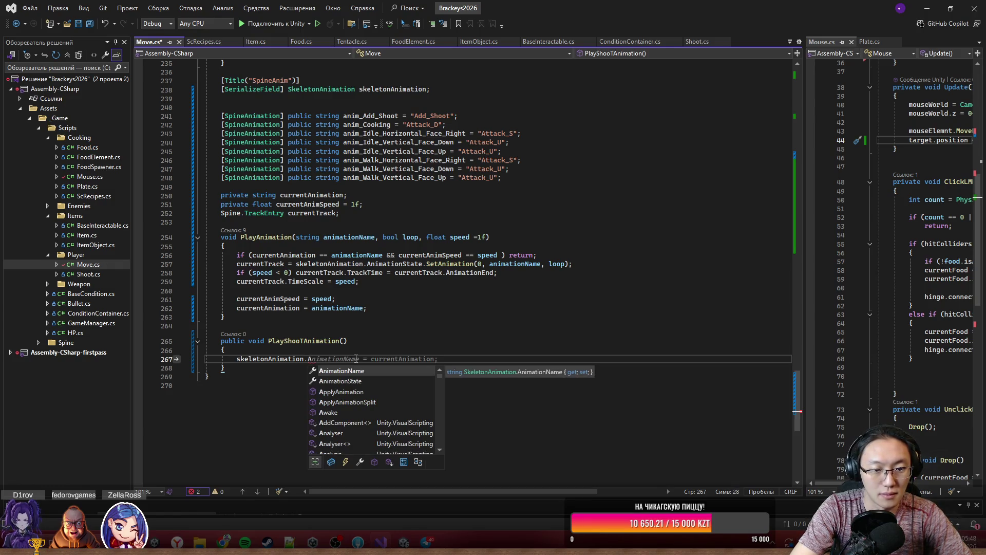
pyautogui.press('Down')
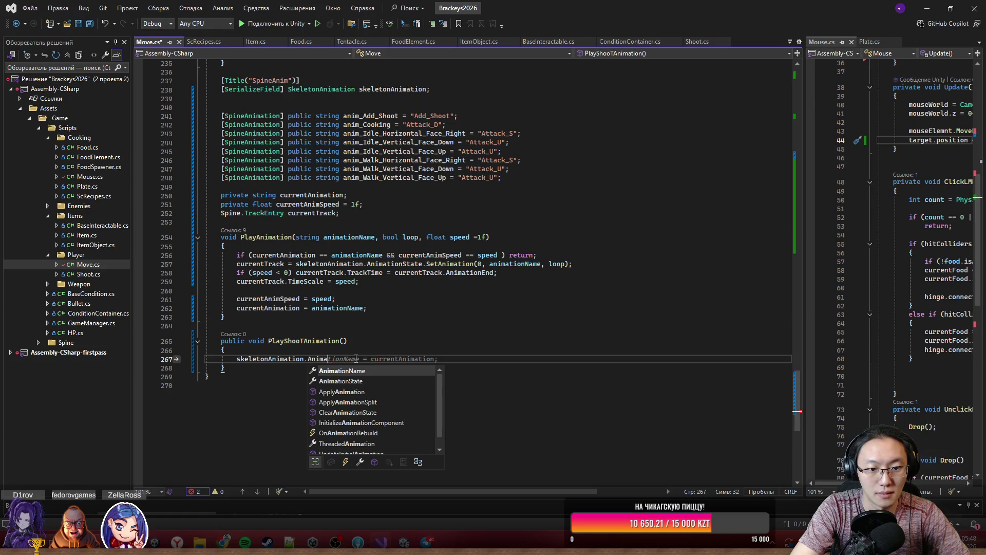
pyautogui.press('Tab')
pyautogui.write('(SetA')
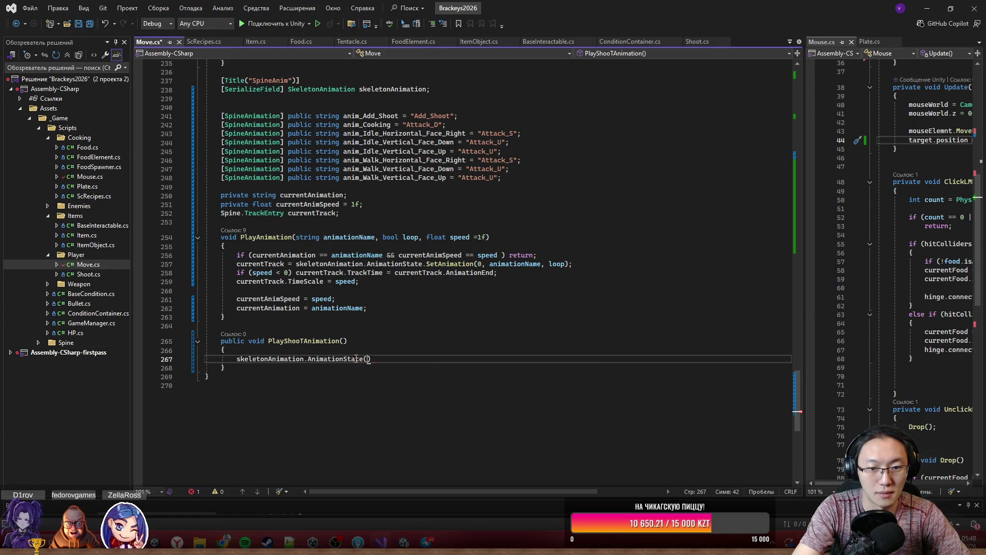
pyautogui.press('BackSpace')
pyautogui.press('BackSpace')
pyautogui.press('BackSpace')
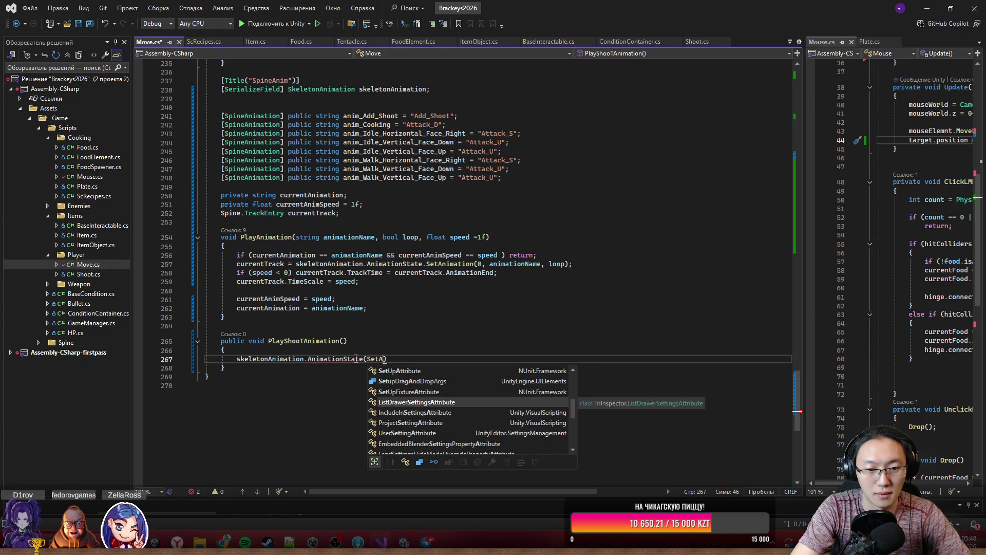
pyautogui.press('BackSpace')
pyautogui.write('.')
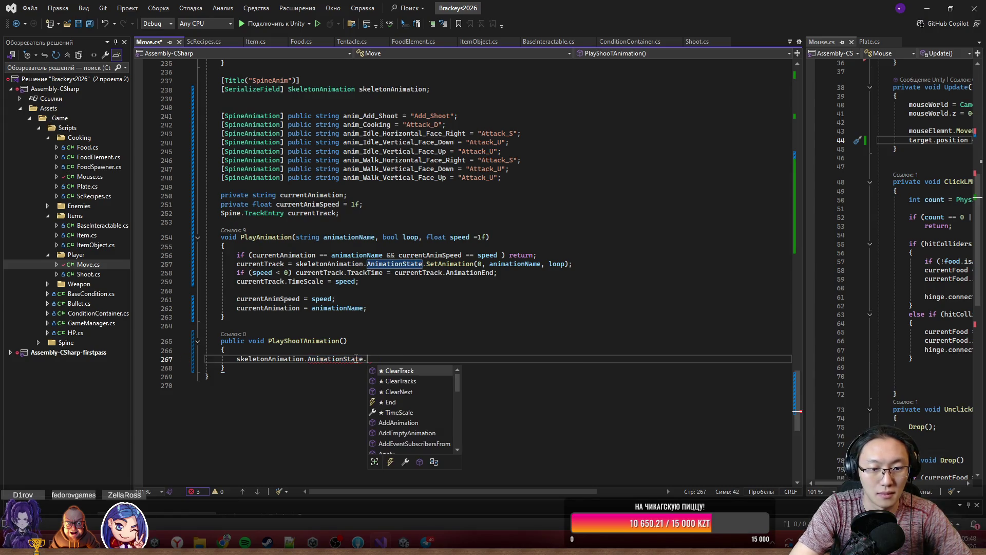
pyautogui.write('Se')
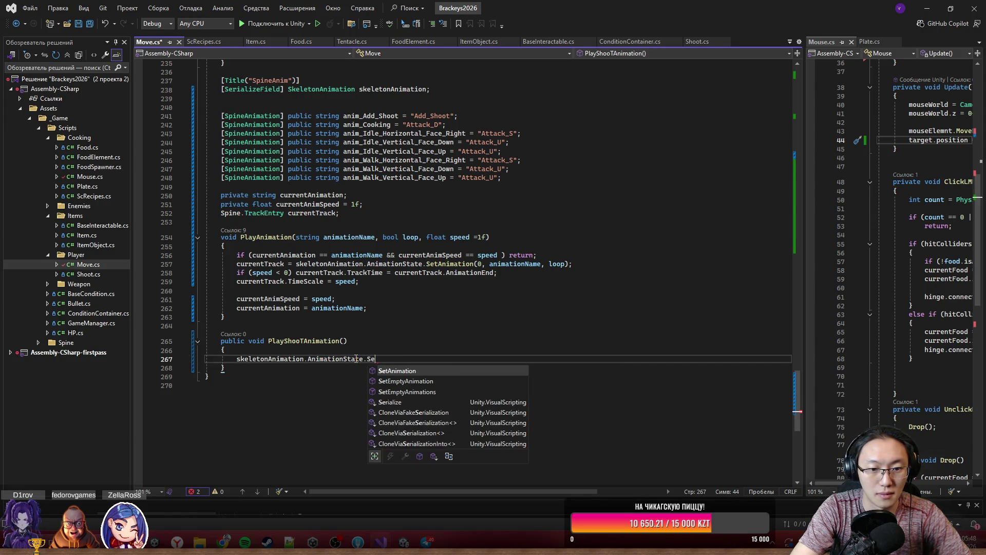
pyautogui.write('tAnimation(1')
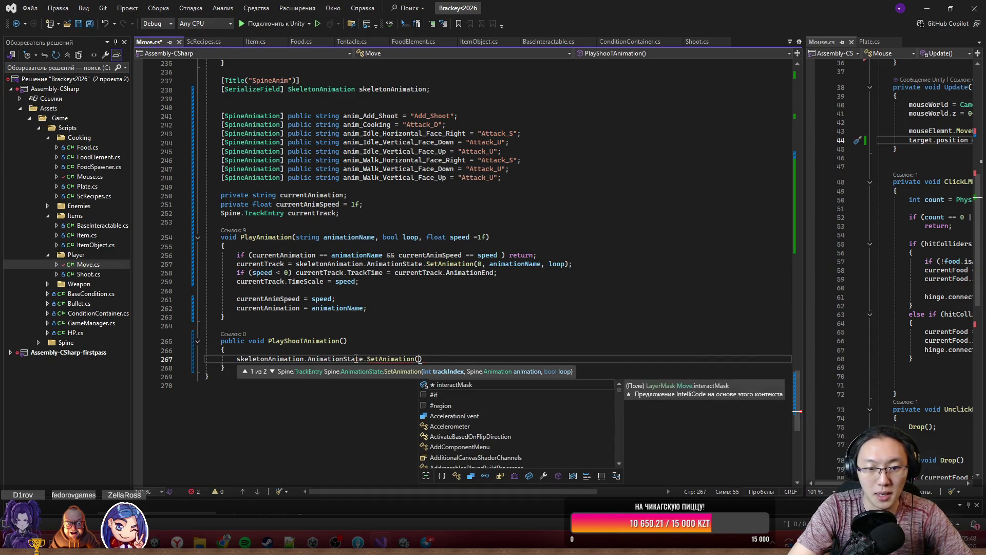
pyautogui.write(',')
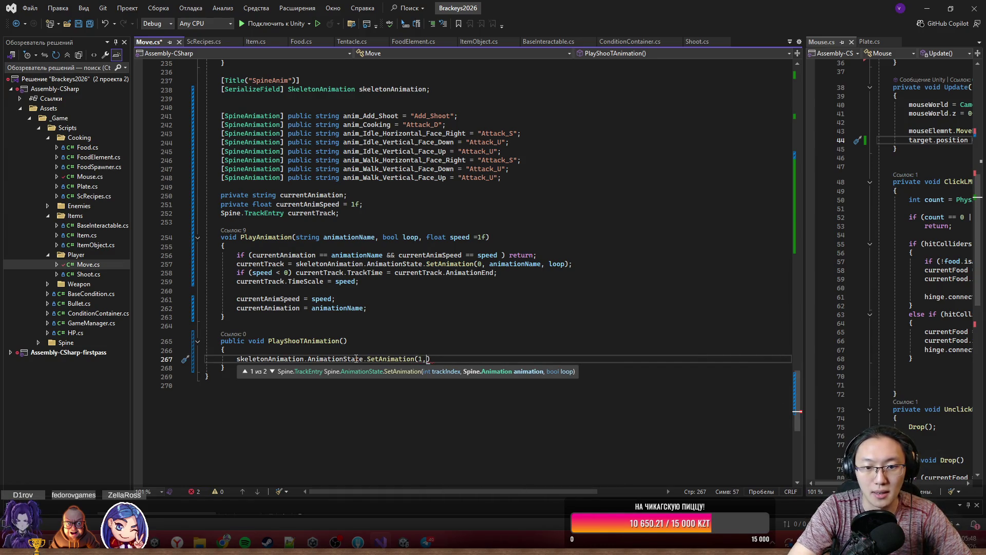
pyautogui.write('ani')
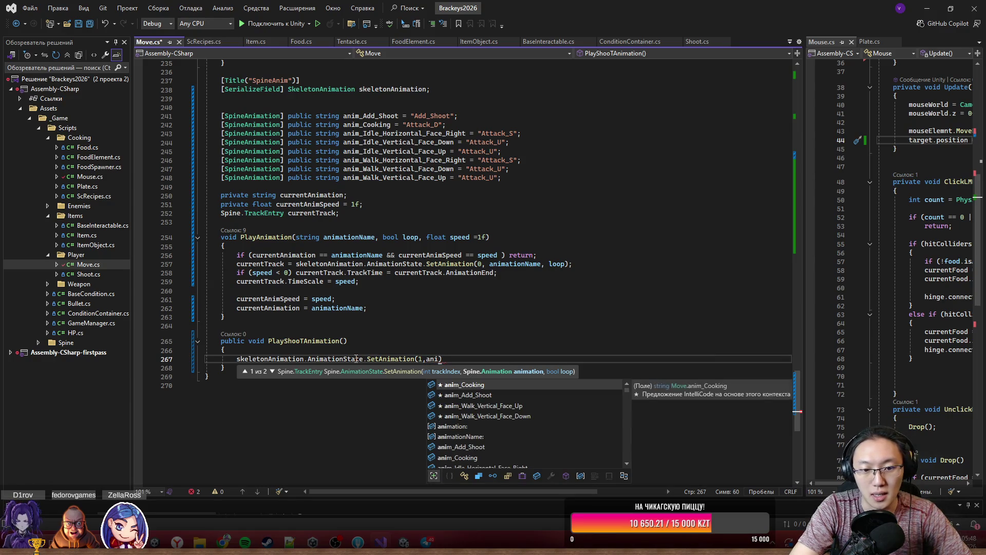
pyautogui.press('Tab')
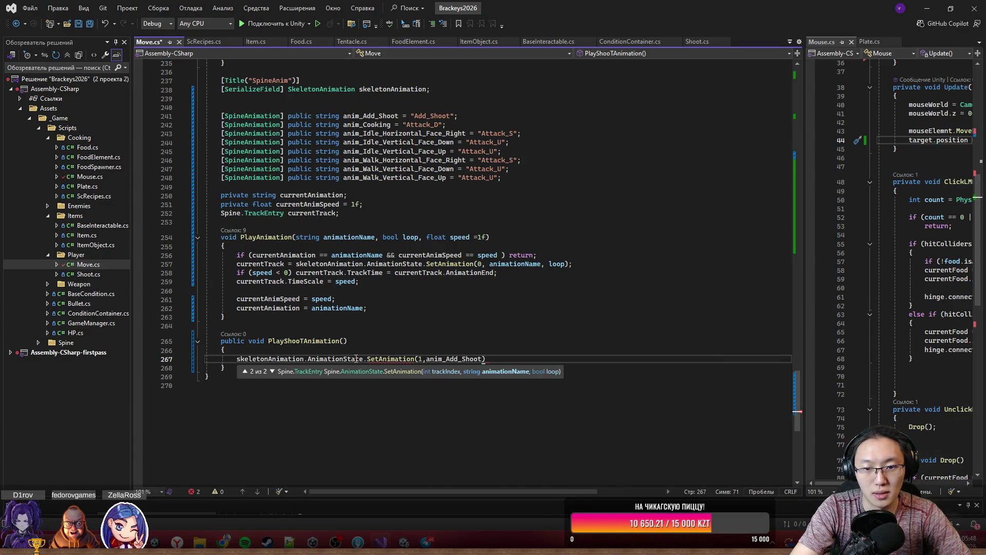
pyautogui.write(',')
pyautogui.write('fal')
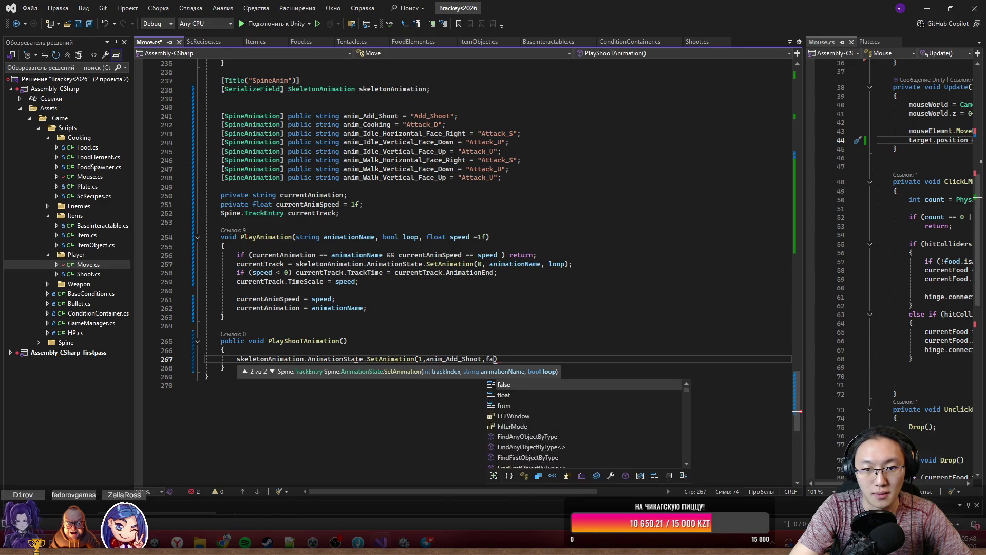
pyautogui.press('Tab')
pyautogui.write(');')
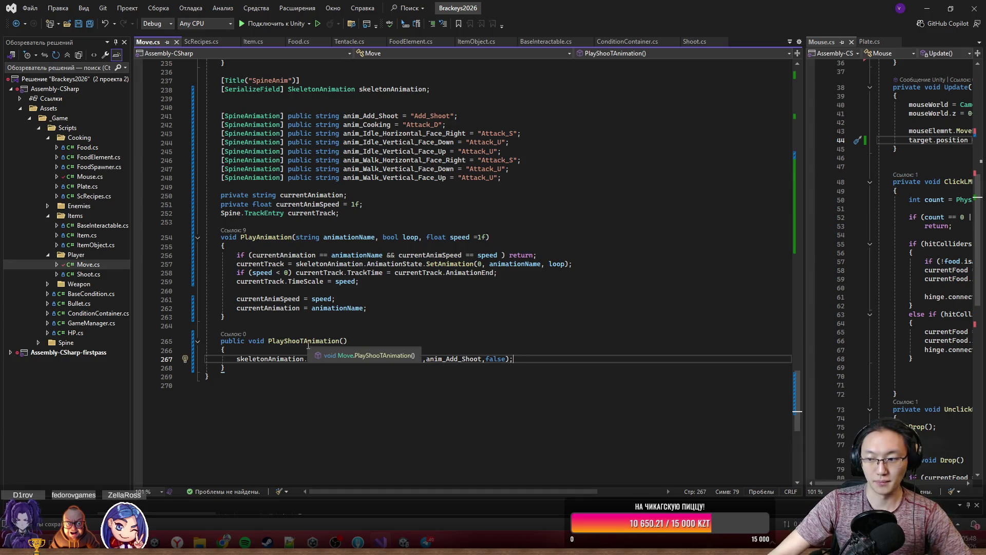
pyautogui.click(303, 338)
pyautogui.click(309, 340)
pyautogui.moveTo(310, 340); pyautogui.dragTo(407, 341)
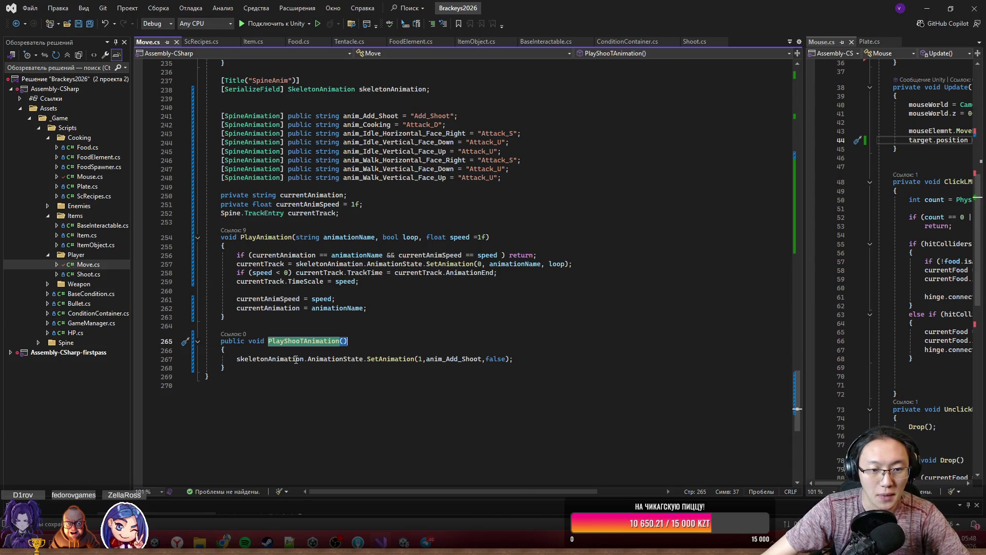
pyautogui.rightClick(272, 341)
pyautogui.press('Escape')
pyautogui.click(336, 352)
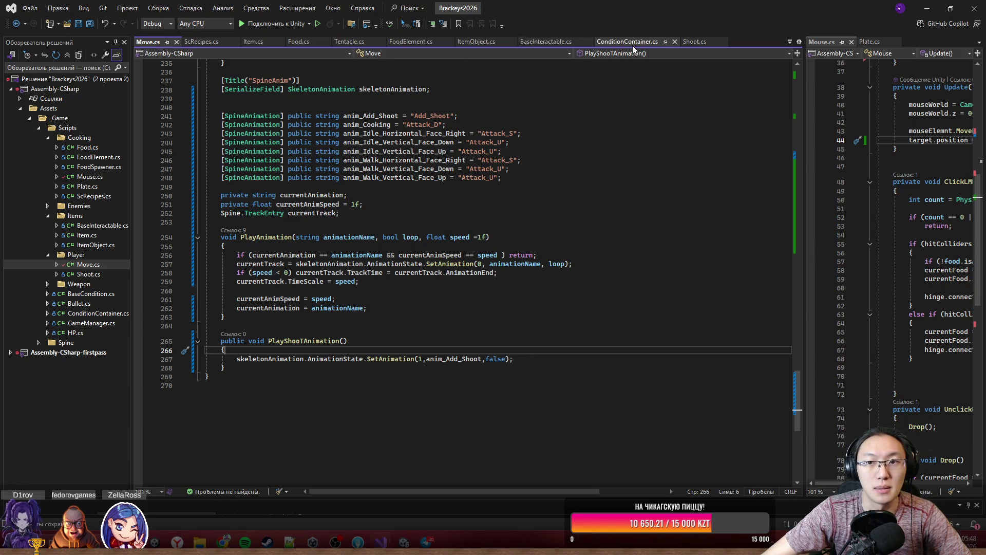
pyautogui.click(702, 40)
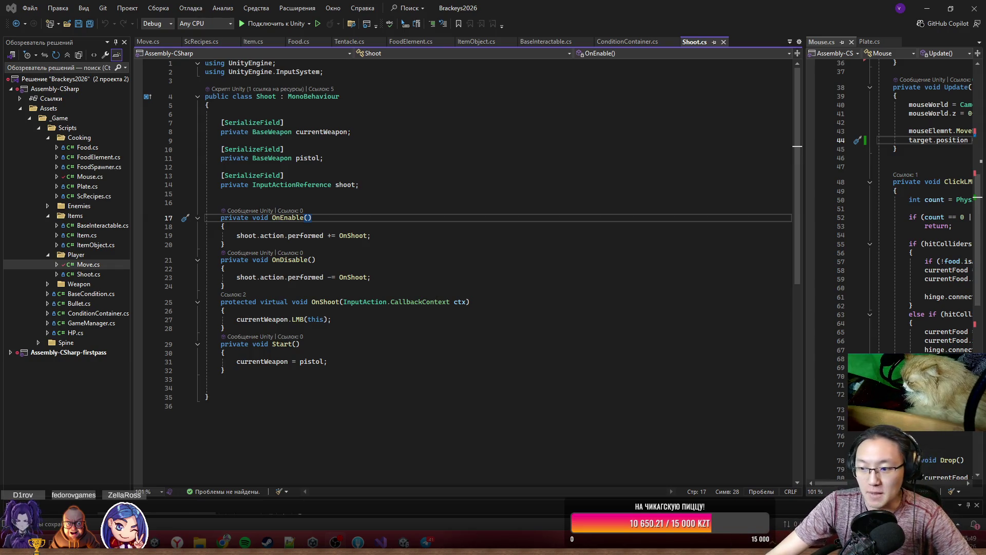
pyautogui.scroll(-1, 365, 204)
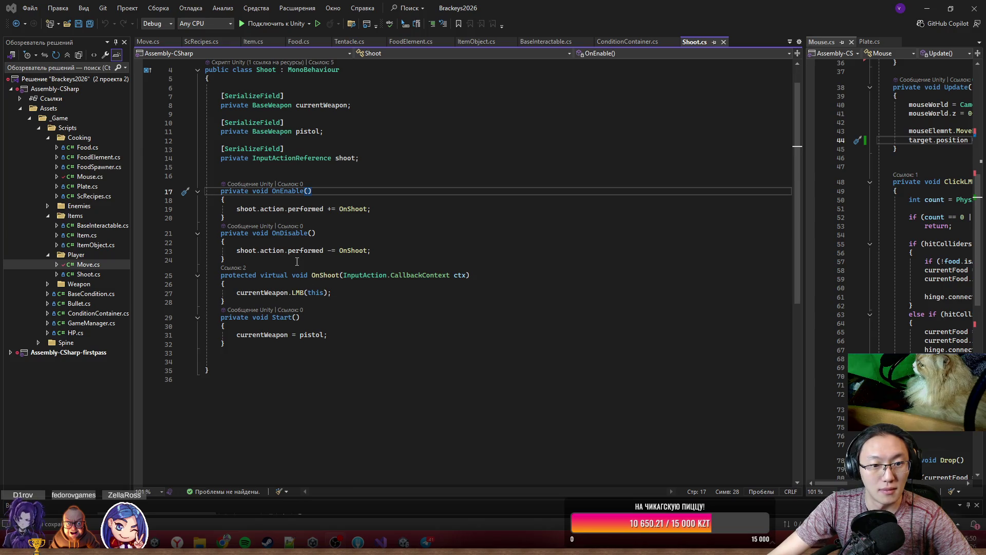
pyautogui.moveTo(206, 78)
pyautogui.mouseDown()
pyautogui.moveTo(390, 276)
pyautogui.moveTo(428, 341)
pyautogui.mouseUp()
pyautogui.click(429, 342)
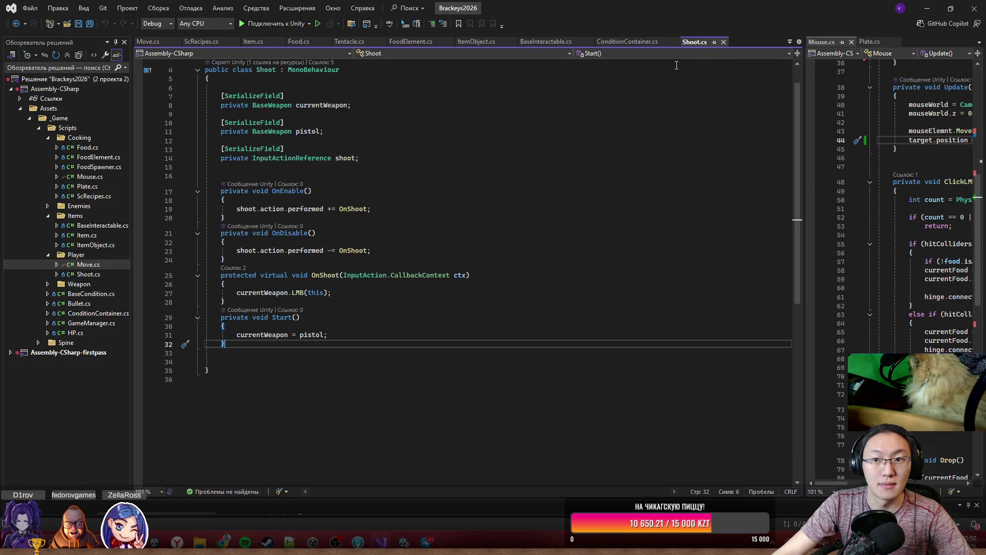
pyautogui.keyDown('ctrl'); pyautogui.click(279, 131); pyautogui.keyUp('ctrl')
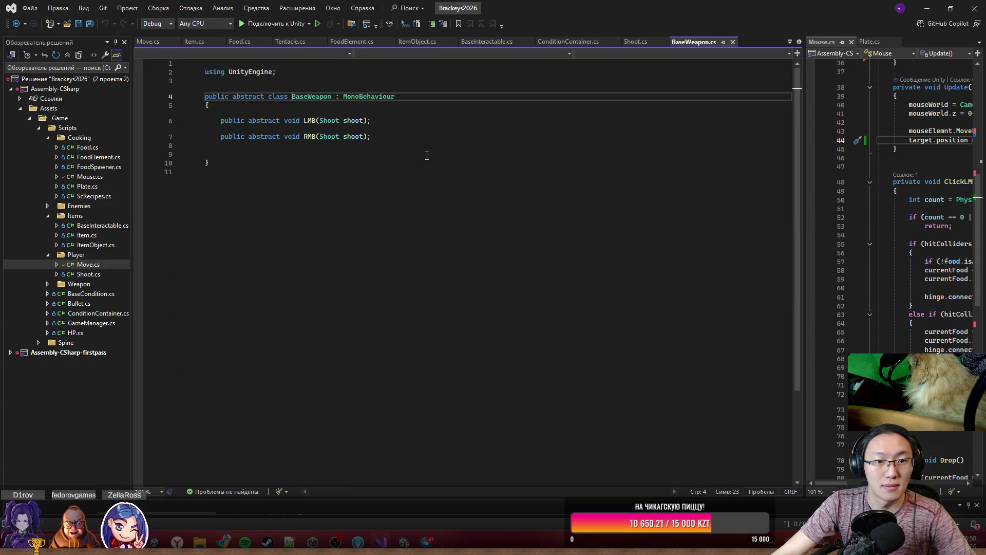
pyautogui.hotkey('ctrl', '-')
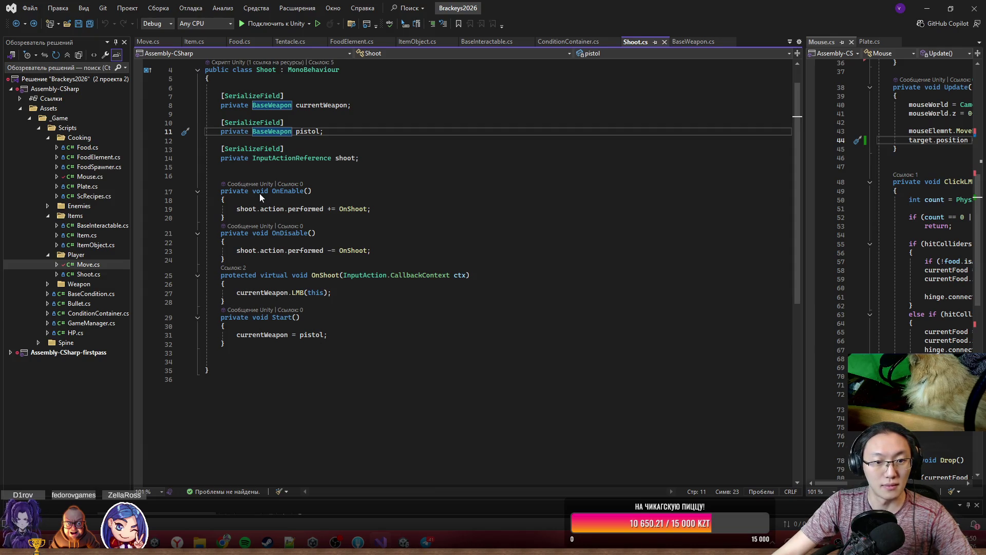
pyautogui.scroll(1, 267, 318)
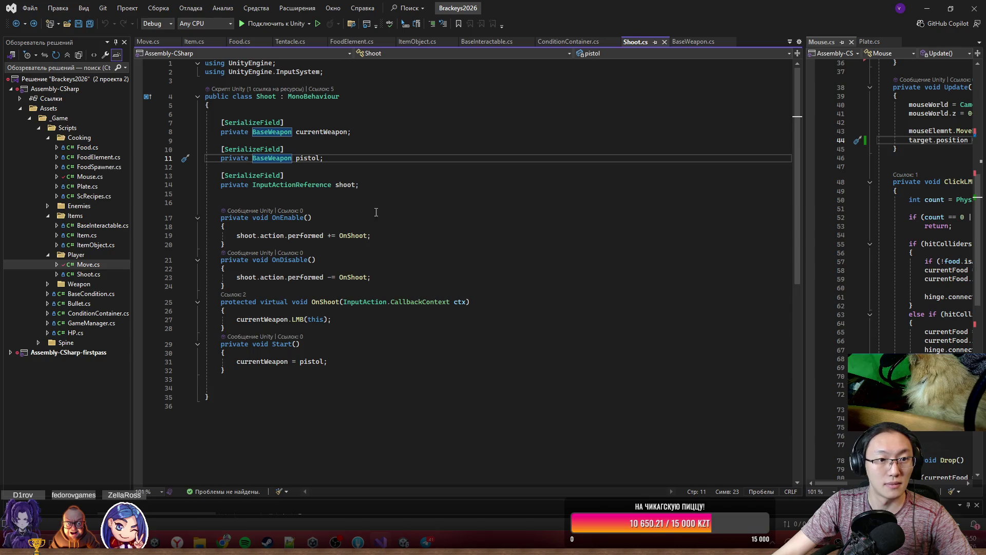
# - Add a [Title(Shoot)] attribute line below PlayShootAnimation in Move.cs, then return to Shoot.cs
pyautogui.click(158, 42)
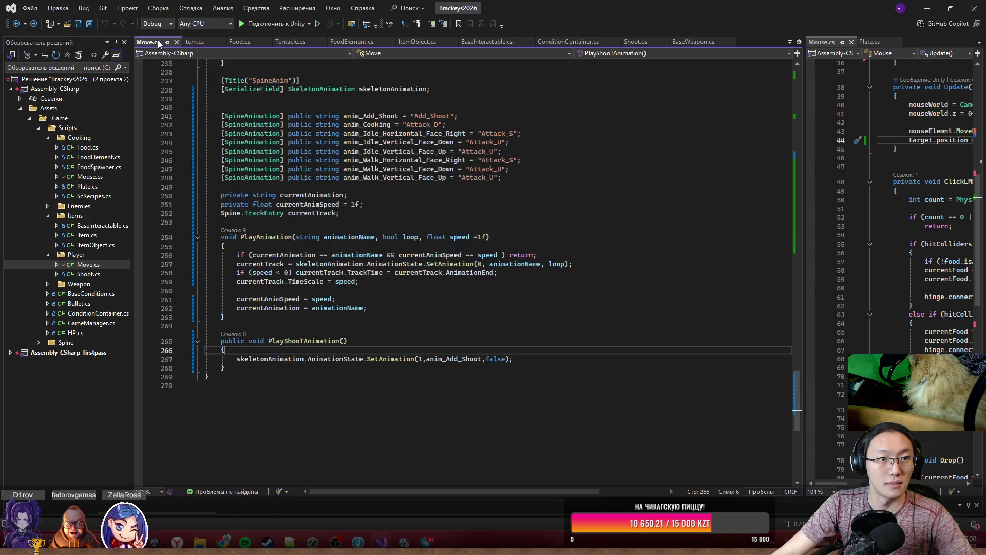
pyautogui.scroll(-2, 436, 319)
pyautogui.click(436, 318)
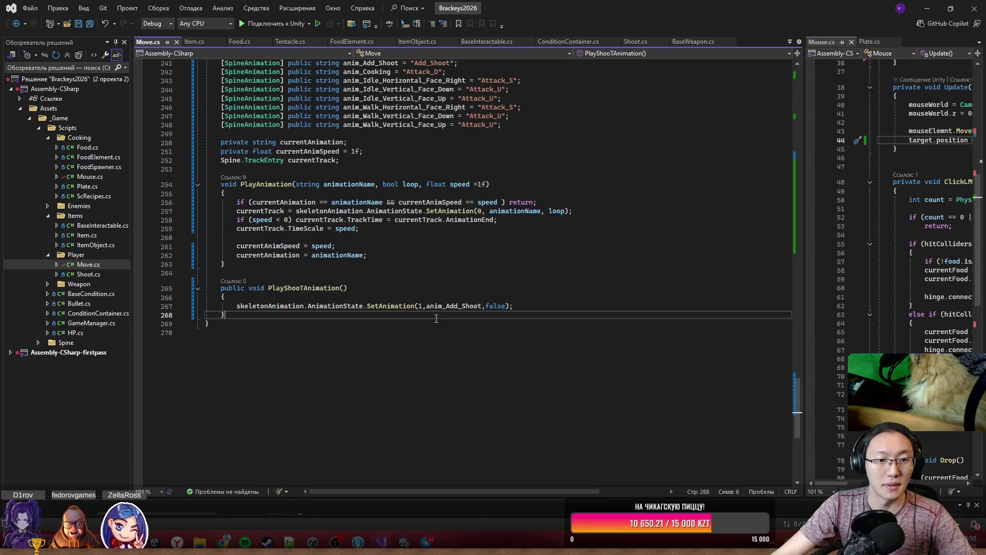
pyautogui.press('Return')
pyautogui.press('Return')
pyautogui.write('[')
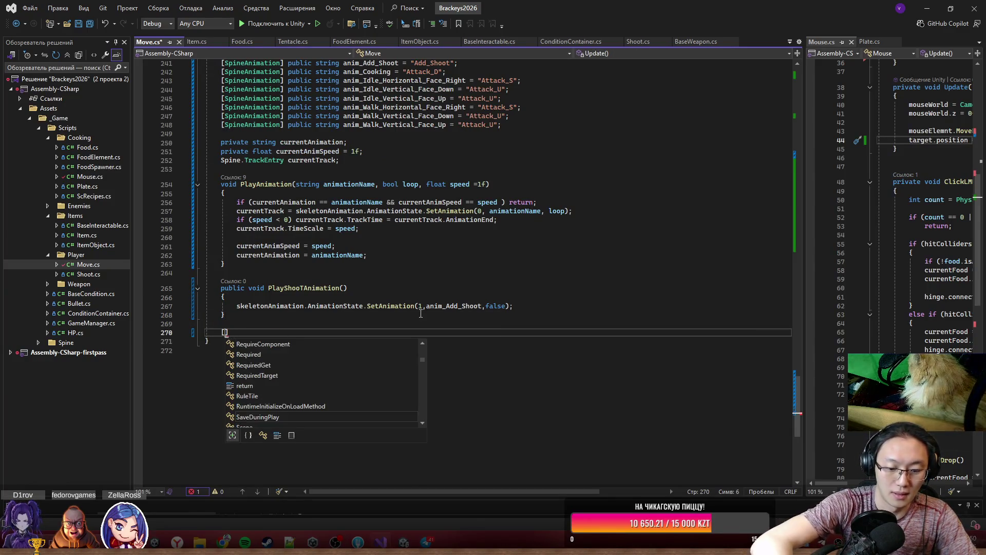
pyautogui.write('Bo')
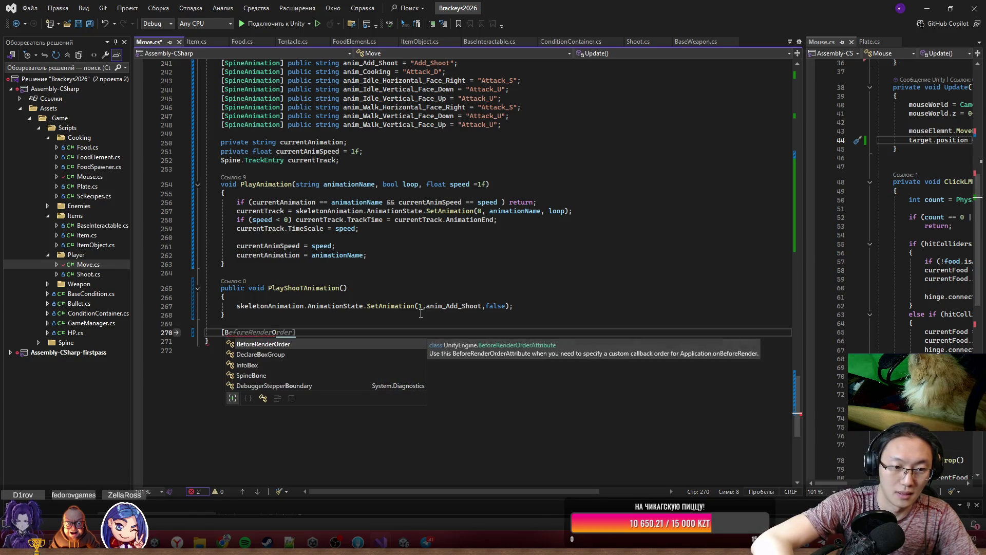
pyautogui.press('BackSpace')
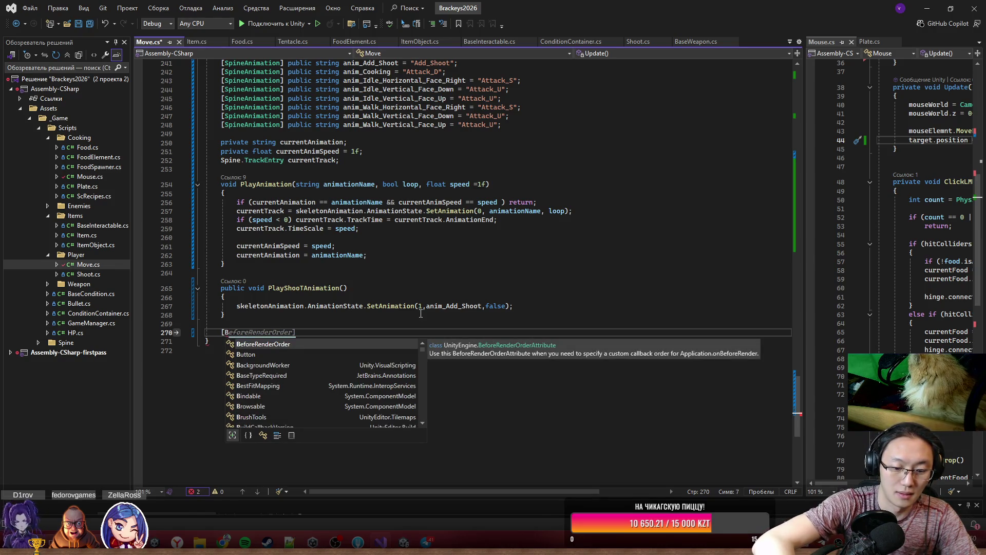
pyautogui.press('BackSpace')
pyautogui.write('Title')
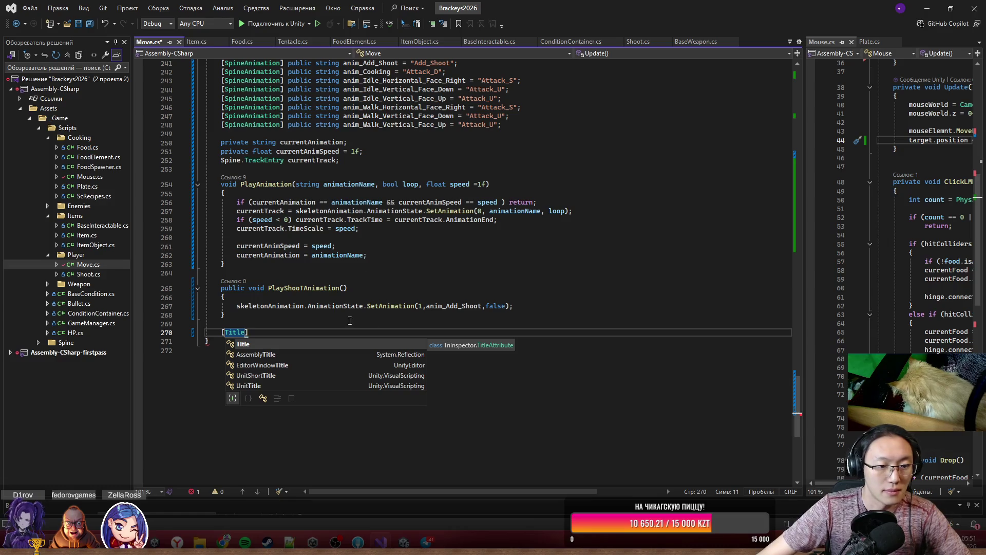
pyautogui.write('(')
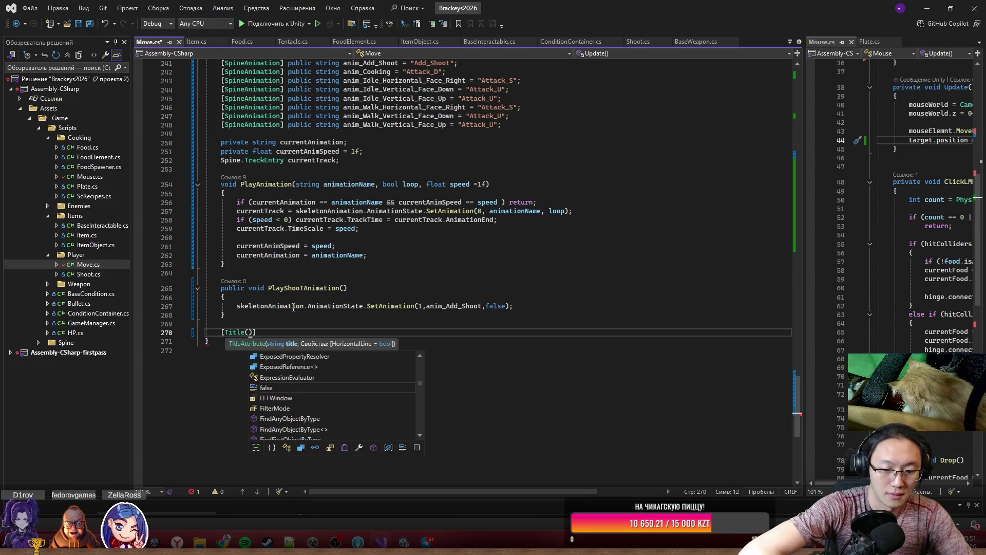
pyautogui.write('Shoot)')
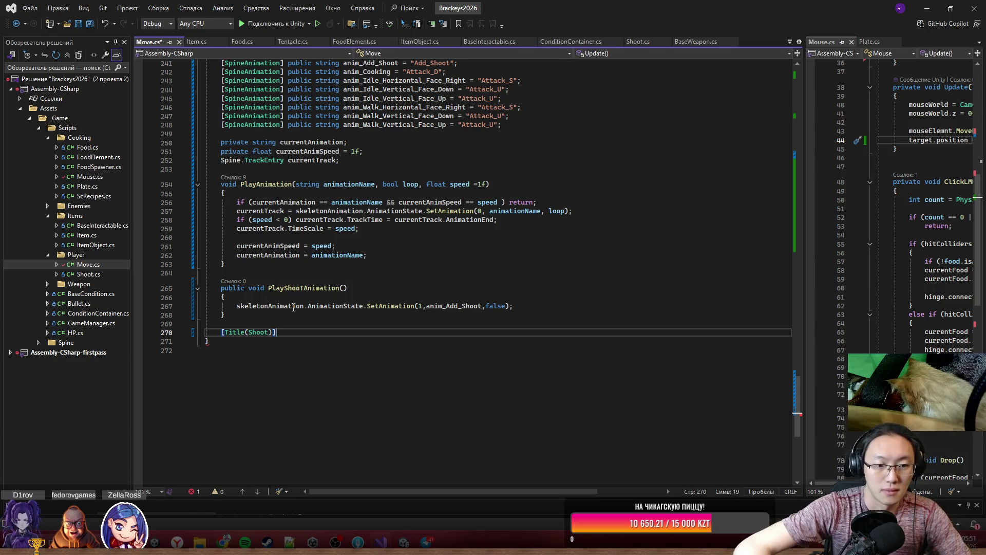
pyautogui.press('Return')
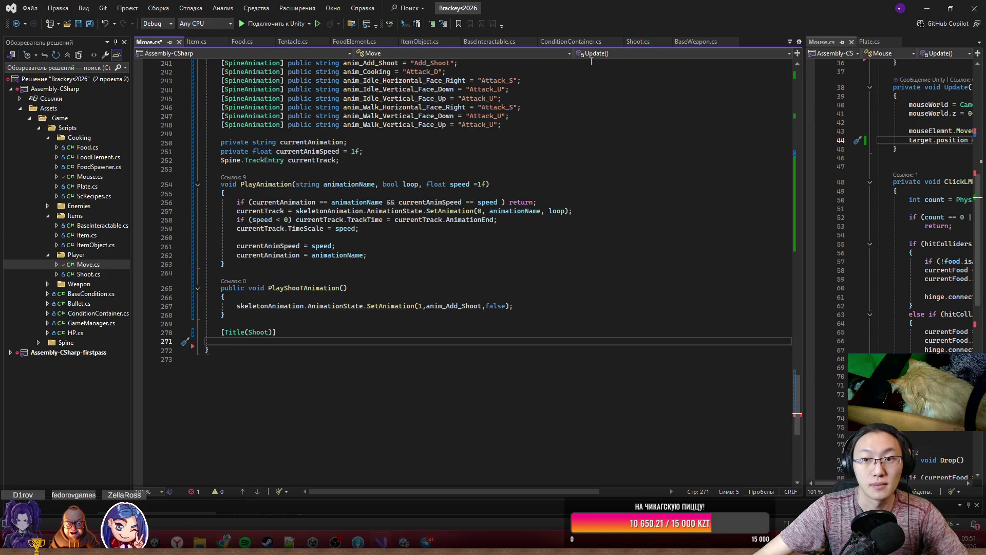
pyautogui.click(640, 44)
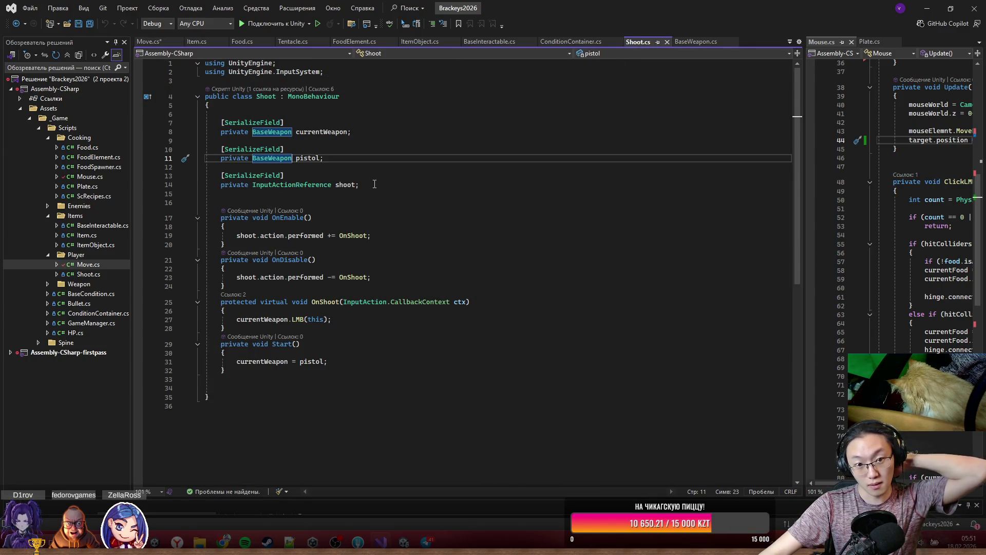
# - Paste Shoot.cs's serialized InputActionReference shoot field into Move.cs under [Title("Shoot")]
pyautogui.moveTo(374, 184); pyautogui.dragTo(373, 170)
pyautogui.hotkey('ctrl', 'c')
pyautogui.click(165, 43)
pyautogui.hotkey('ctrl', 'v')
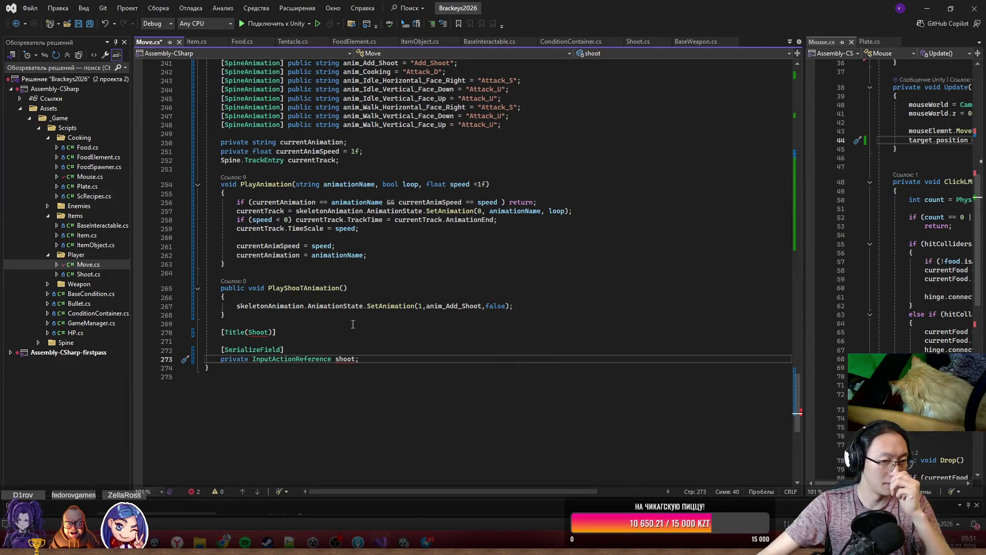
pyautogui.click(249, 332)
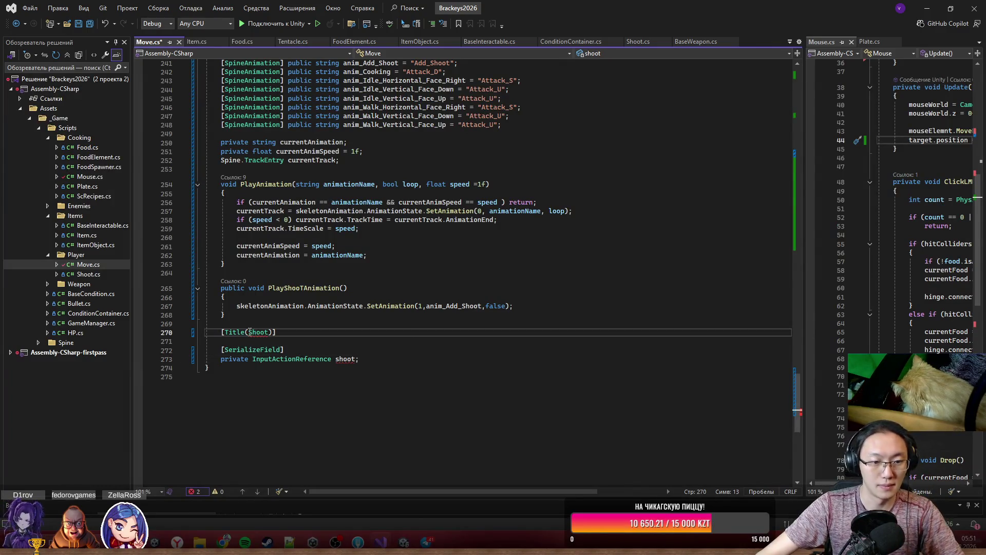
pyautogui.write('"')
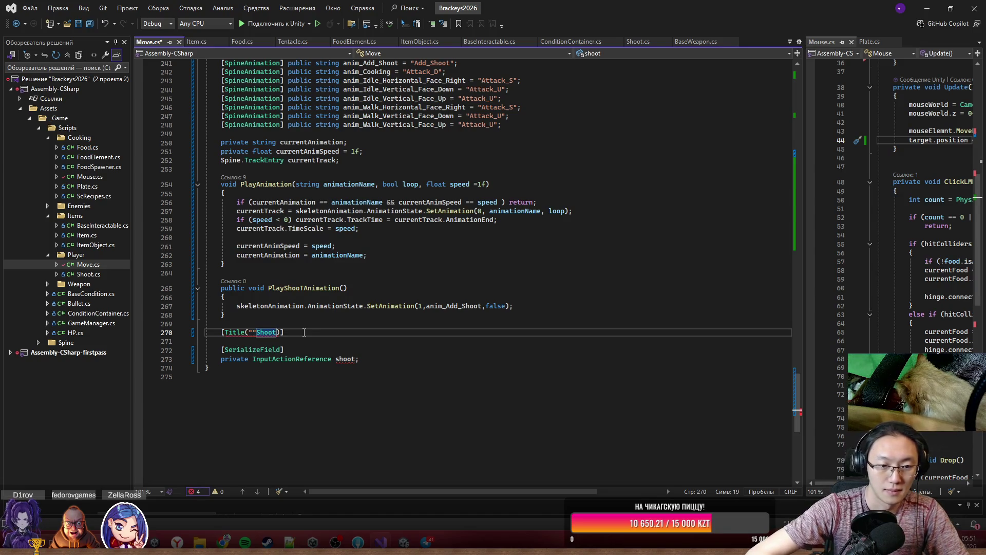
pyautogui.press('Right')
pyautogui.press('Right')
pyautogui.press('Right')
pyautogui.write('"')
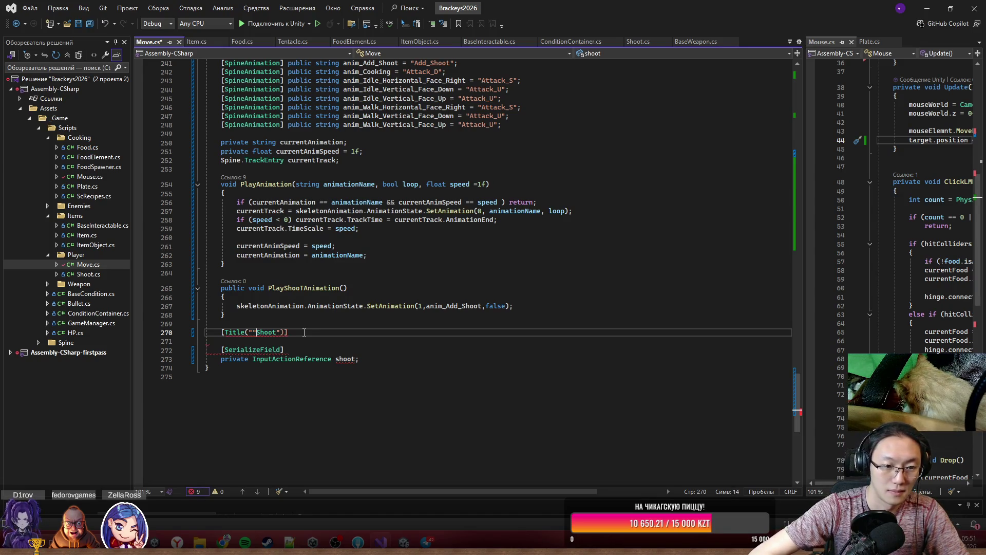
pyautogui.press('Left')
pyautogui.press('Left')
pyautogui.press('Left')
pyautogui.press('BackSpace')
# - Find and delete the old 'private Shoot shoot;' field in Move.cs
pyautogui.scroll(-2, 304, 332)
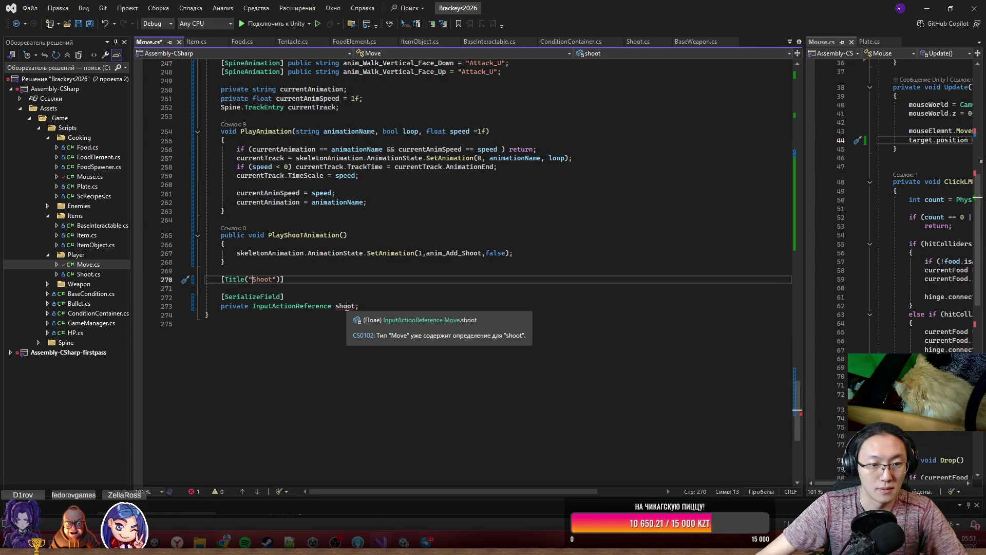
pyautogui.scroll(-1, 343, 306)
pyautogui.doubleClick(345, 273)
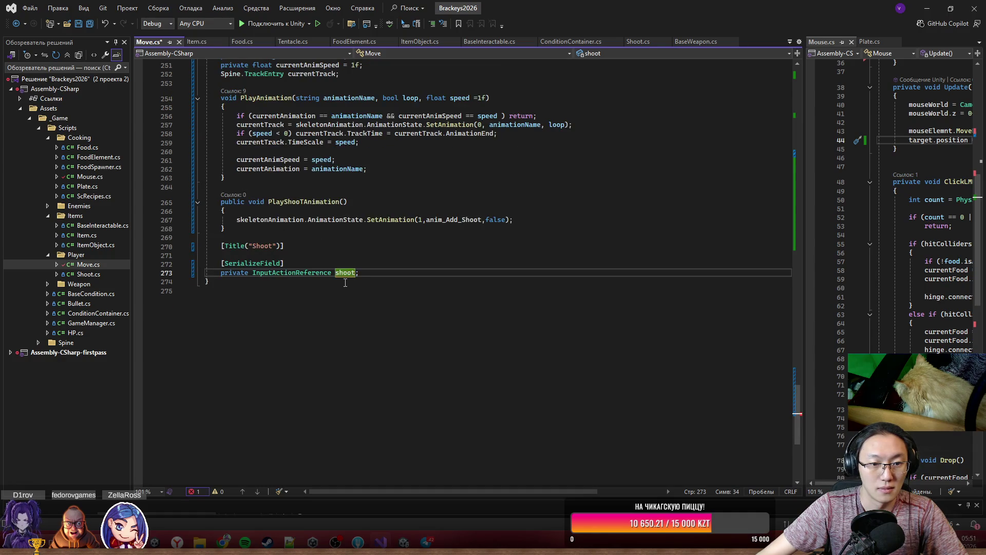
pyautogui.moveTo(797, 434); pyautogui.dragTo(781, 61)
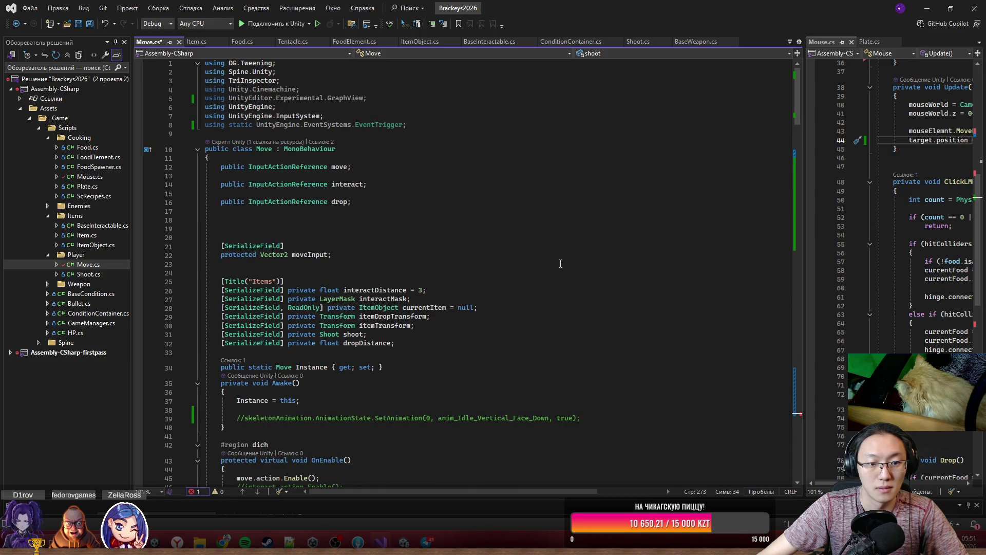
pyautogui.scroll(-10, 560, 264)
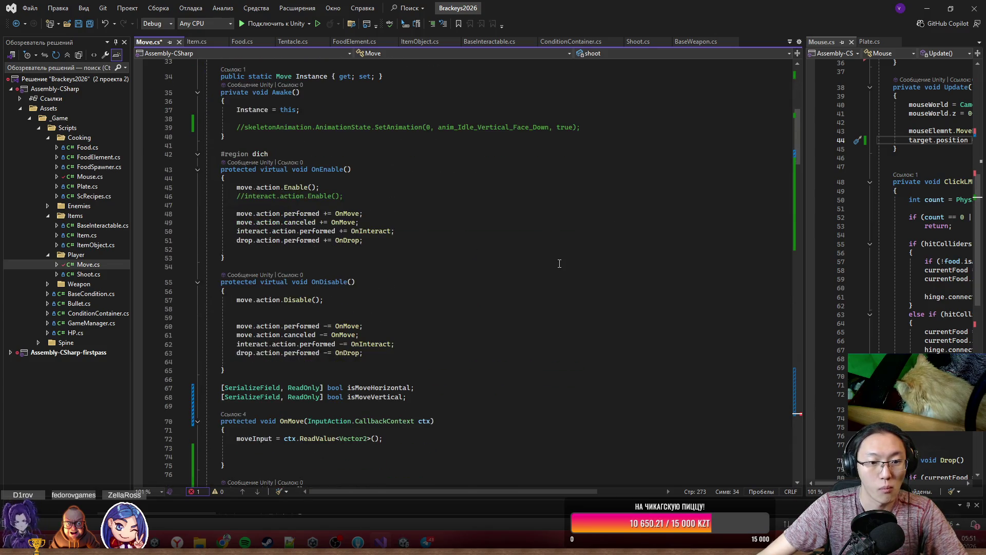
pyautogui.scroll(-7, 530, 260)
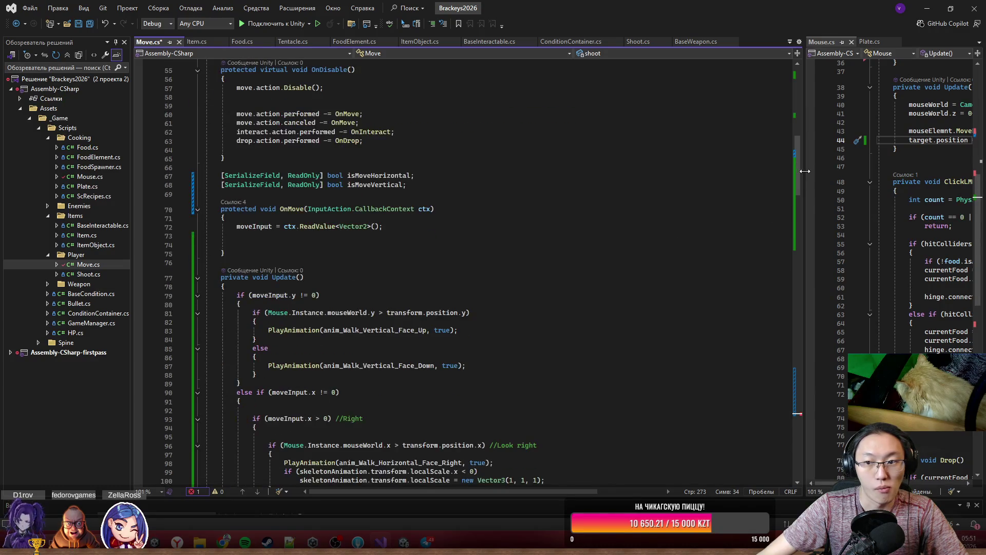
pyautogui.hotkey('ctrl', 'f')
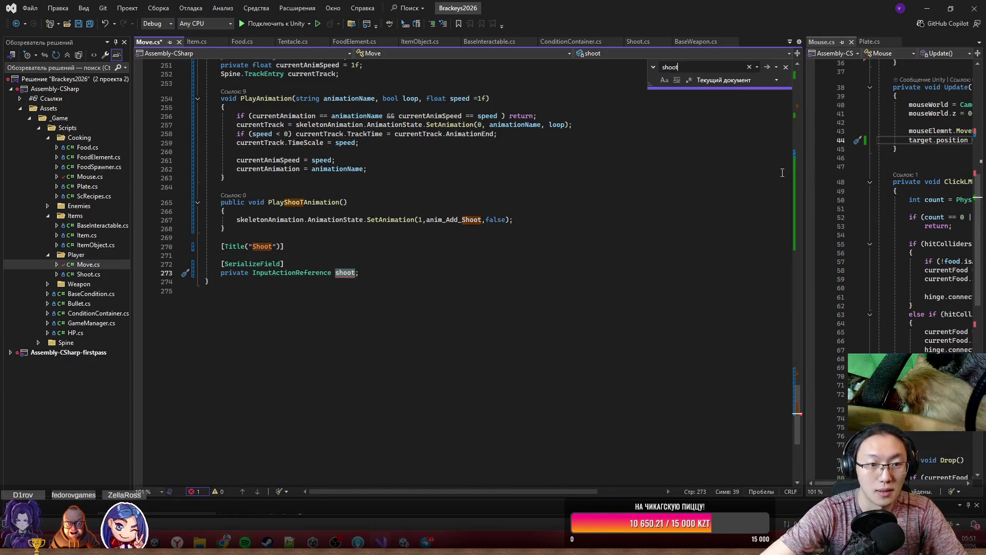
pyautogui.write('hoot shoot;')
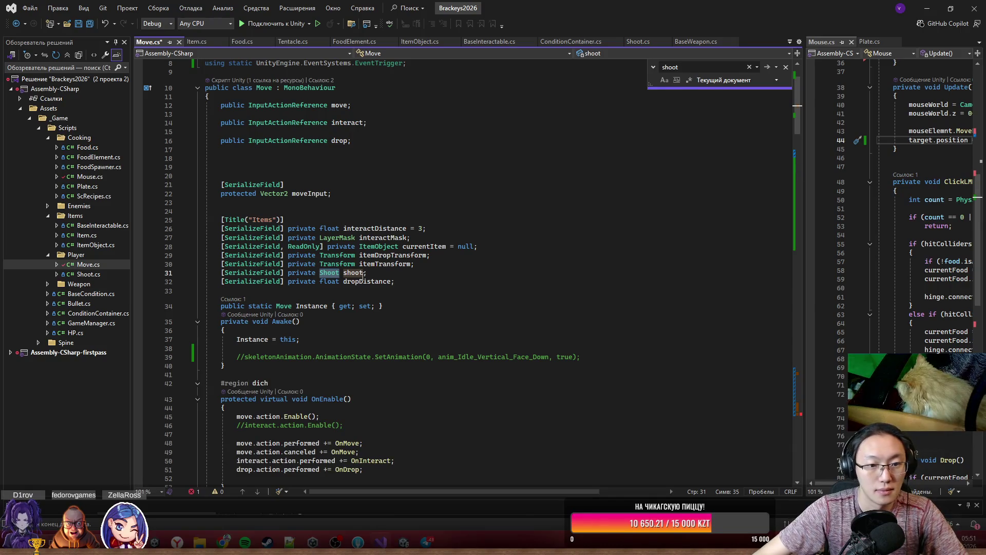
pyautogui.moveTo(440, 272); pyautogui.dragTo(439, 264)
pyautogui.press('BackSpace')
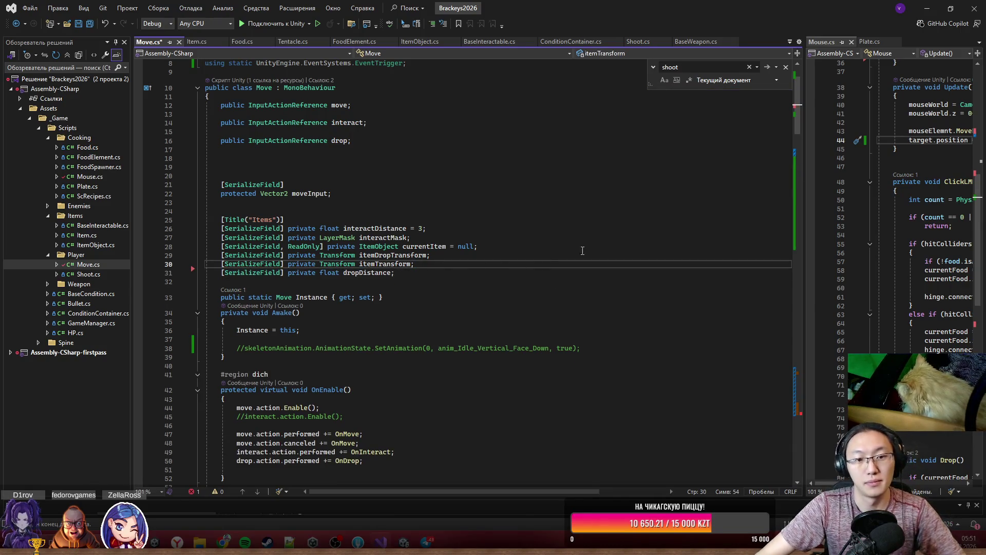
pyautogui.moveTo(797, 112); pyautogui.dragTo(796, 414)
pyautogui.click(386, 332)
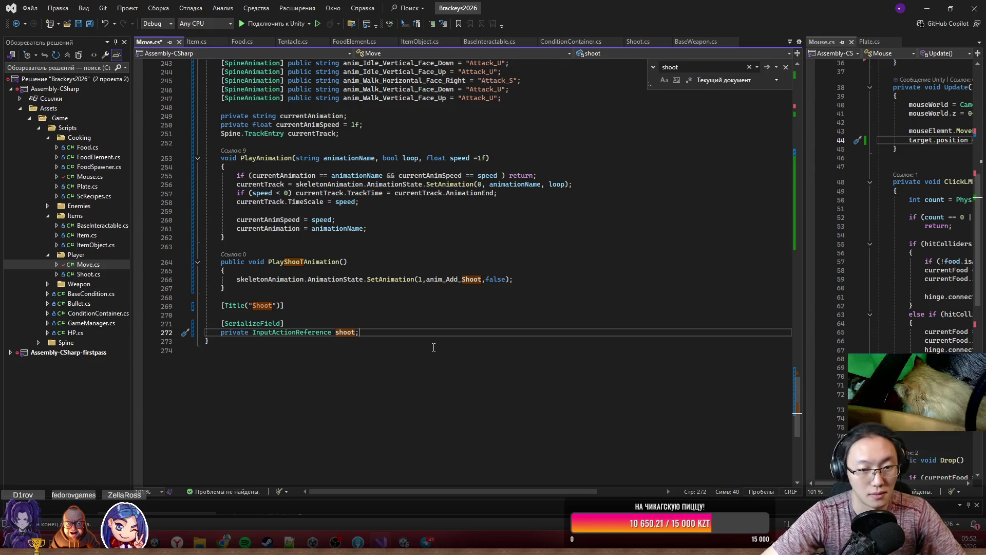
# - Rename the field to shootL on one [SerializeField] line and add a serialized InputActionReference shootR below
pyautogui.press('Left')
pyautogui.write('L')
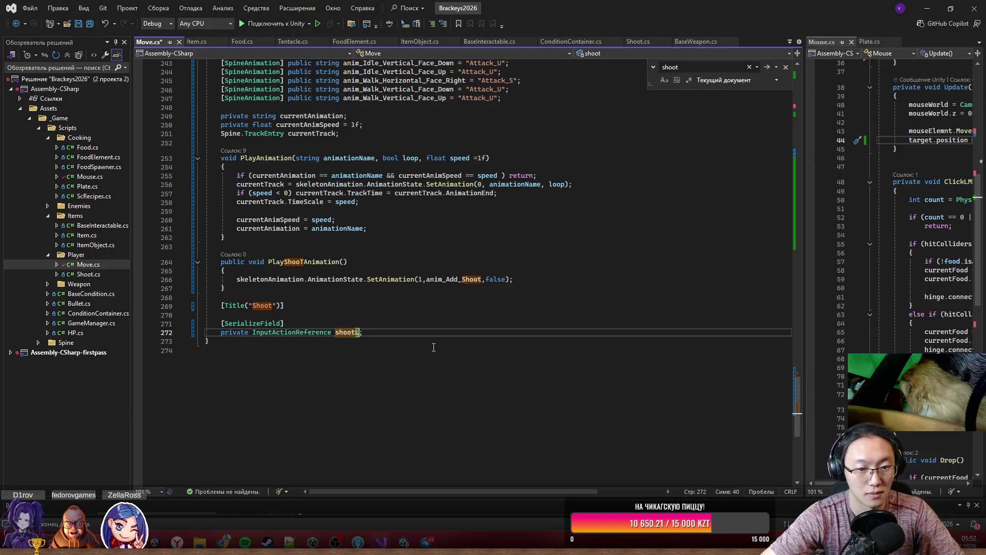
pyautogui.press('End')
pyautogui.press('Return')
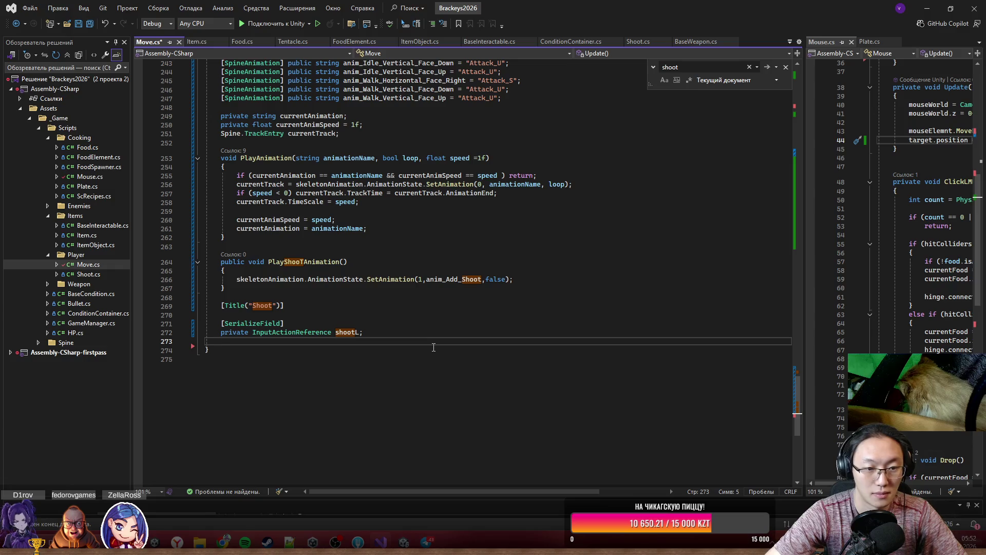
pyautogui.moveTo(254, 333); pyautogui.dragTo(286, 324)
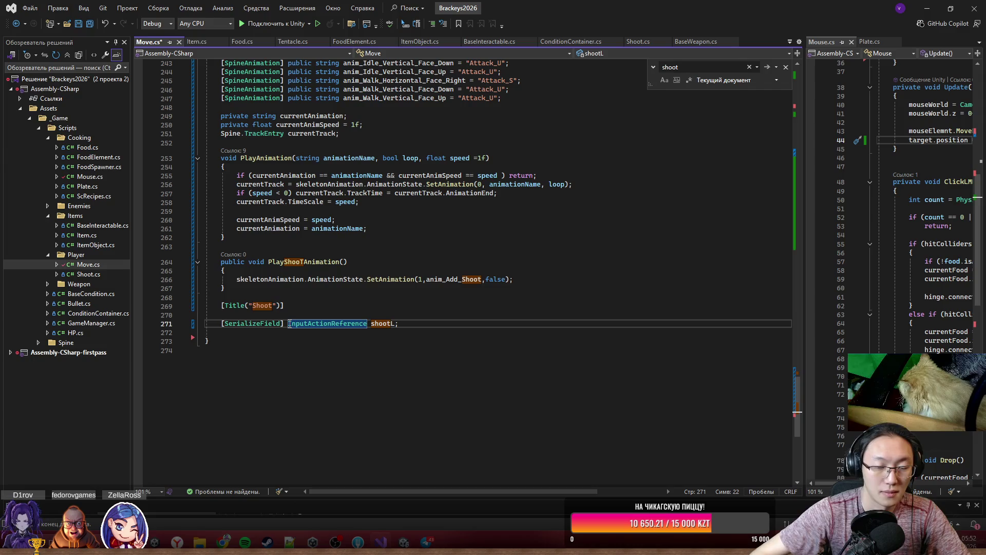
pyautogui.click(412, 324)
pyautogui.press('Return')
pyautogui.write('[SerializeField')
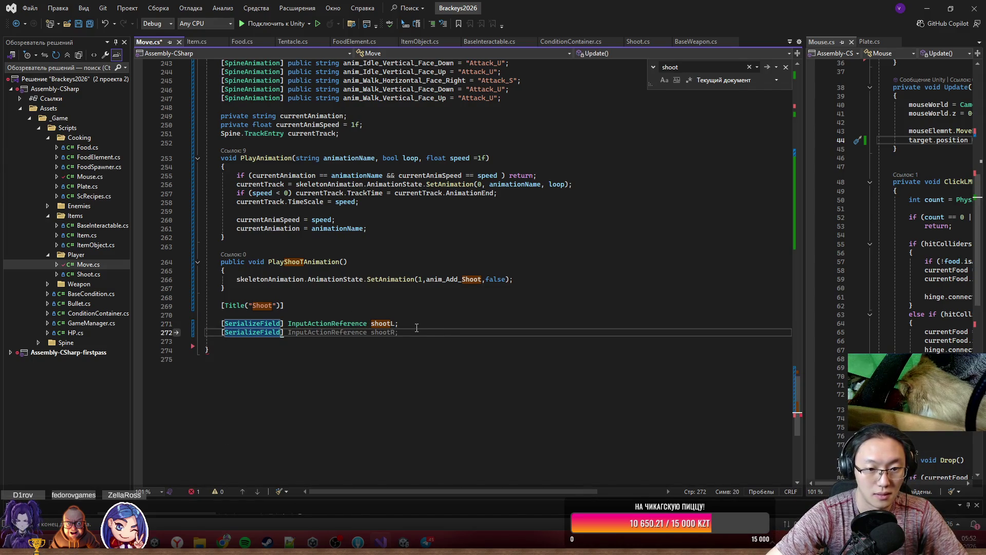
pyautogui.press('Tab')
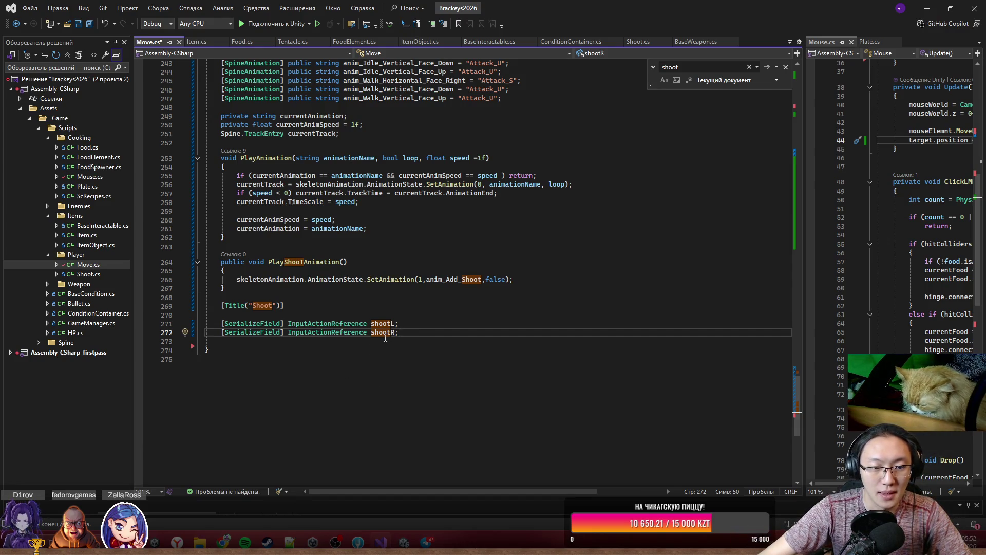
pyautogui.click(438, 340)
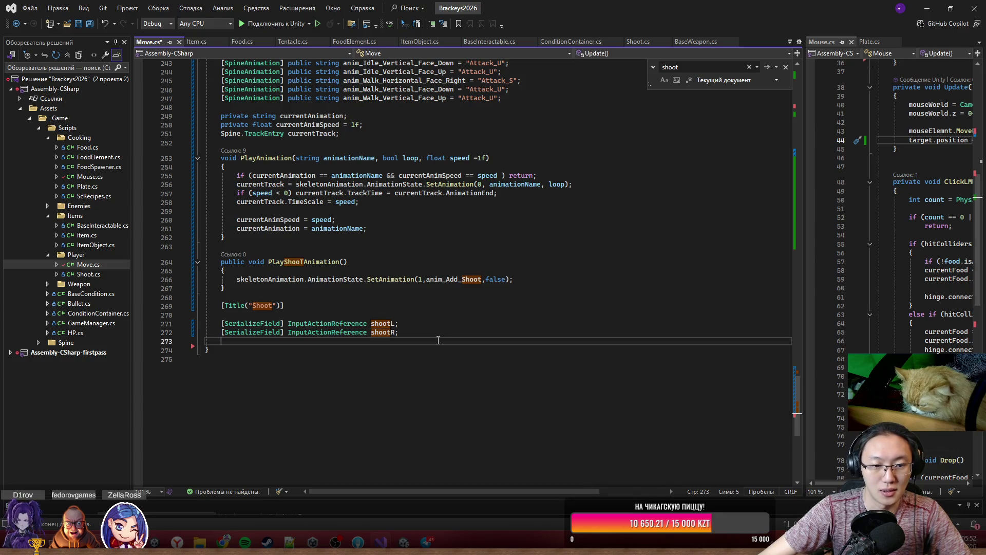
pyautogui.press('Return')
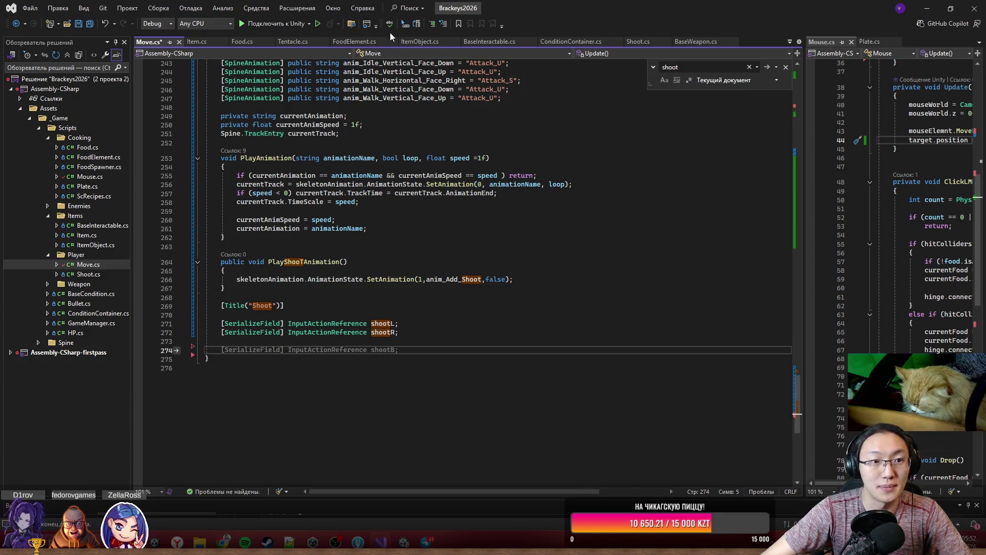
# - Close the Shoot and BaseWeapon scripts and copy the bullet-spawning lines from Pistol's LMB
pyautogui.click(637, 43)
pyautogui.scroll(-2, 538, 292)
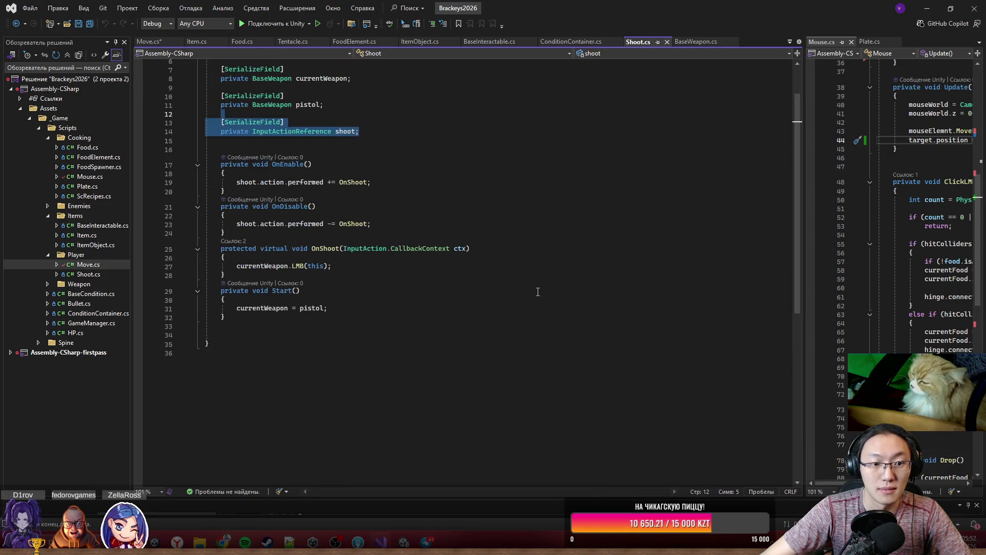
pyautogui.scroll(1, 282, 292)
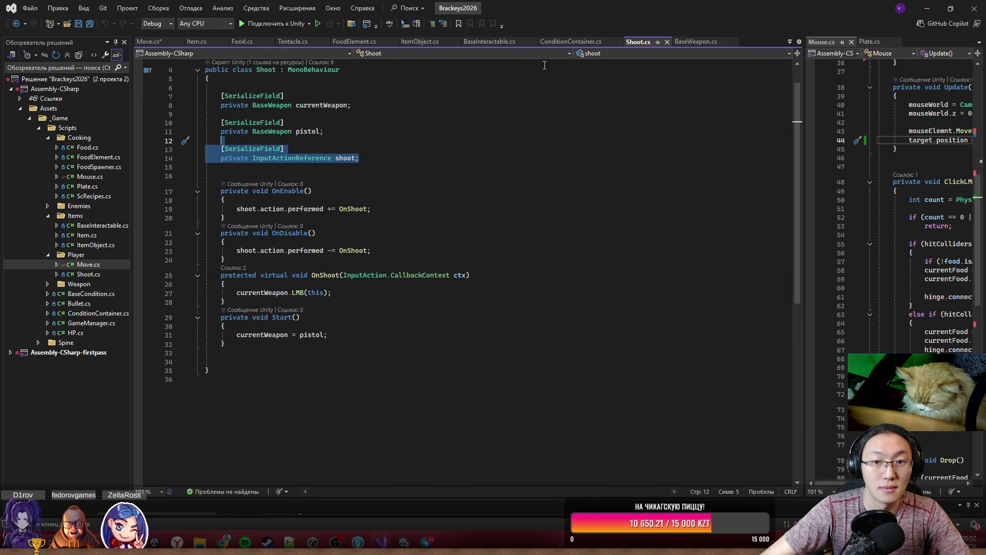
pyautogui.click(667, 42)
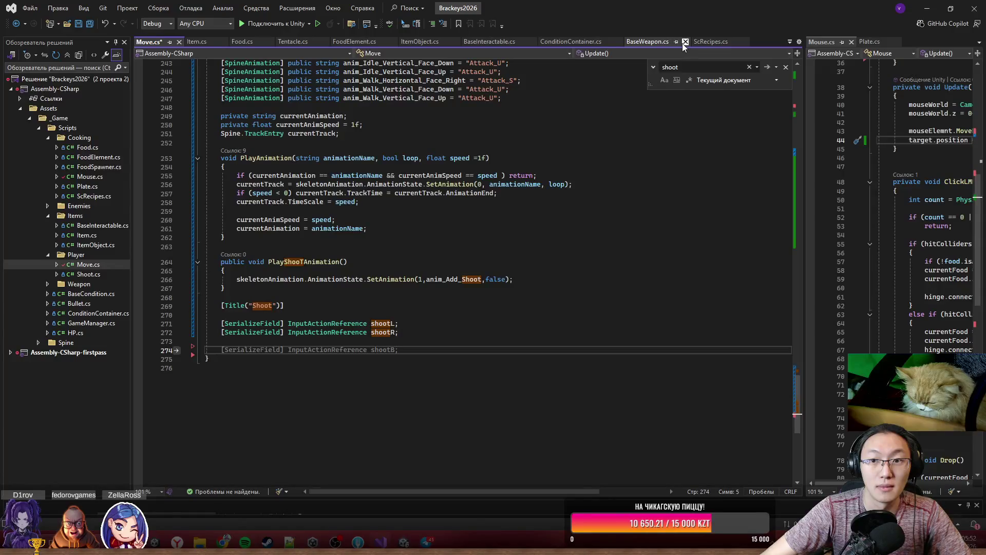
pyautogui.click(685, 42)
pyautogui.click(790, 42)
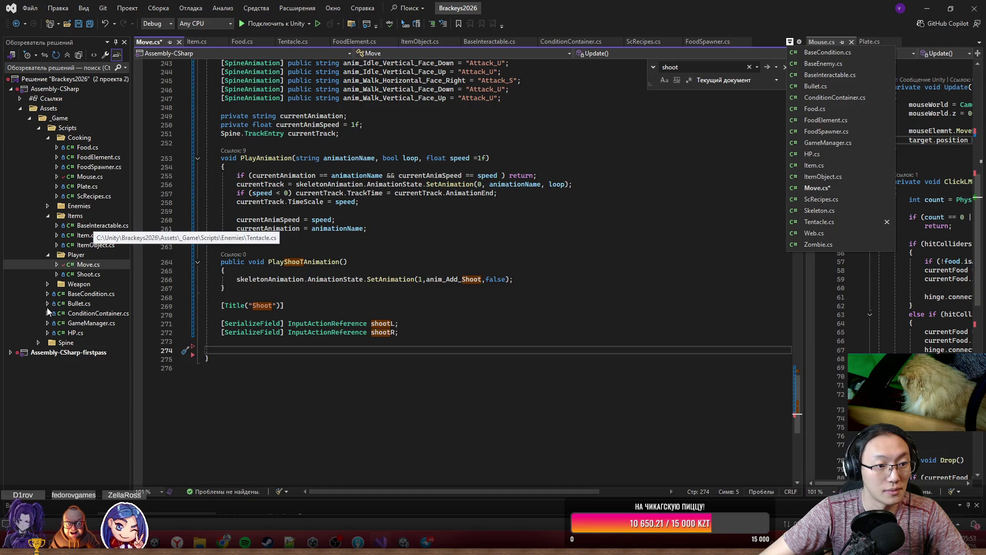
pyautogui.click(47, 285)
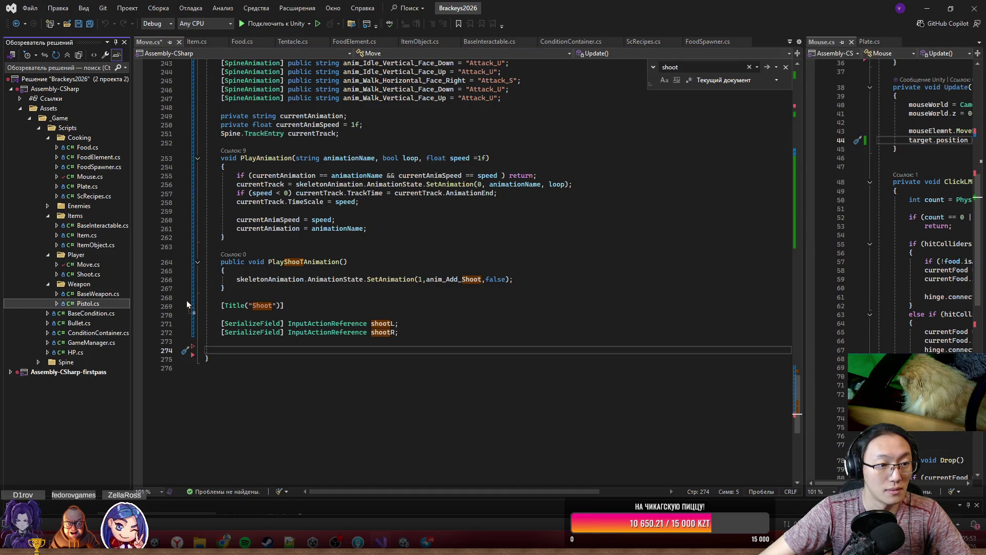
pyautogui.click(110, 294)
pyautogui.doubleClick(97, 300)
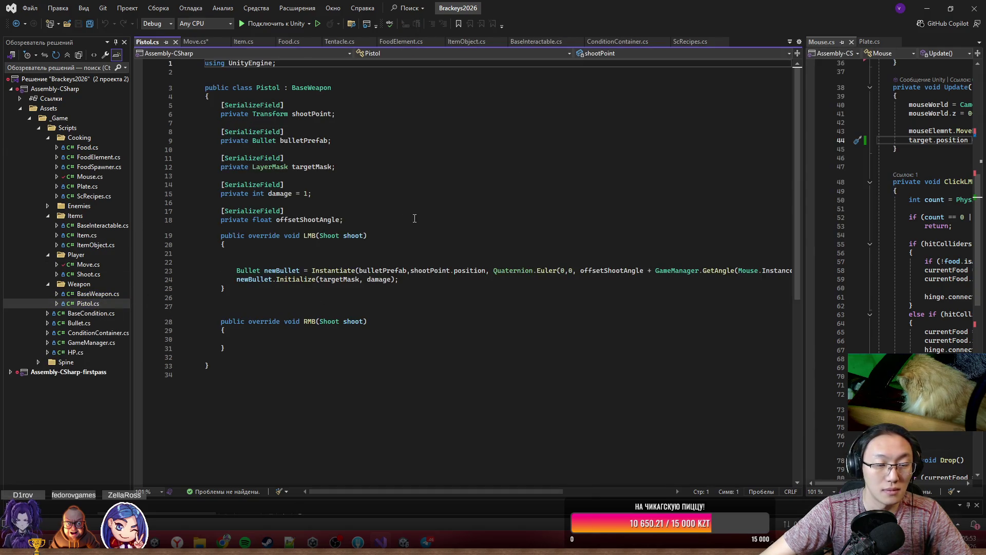
pyautogui.moveTo(399, 279); pyautogui.dragTo(238, 269)
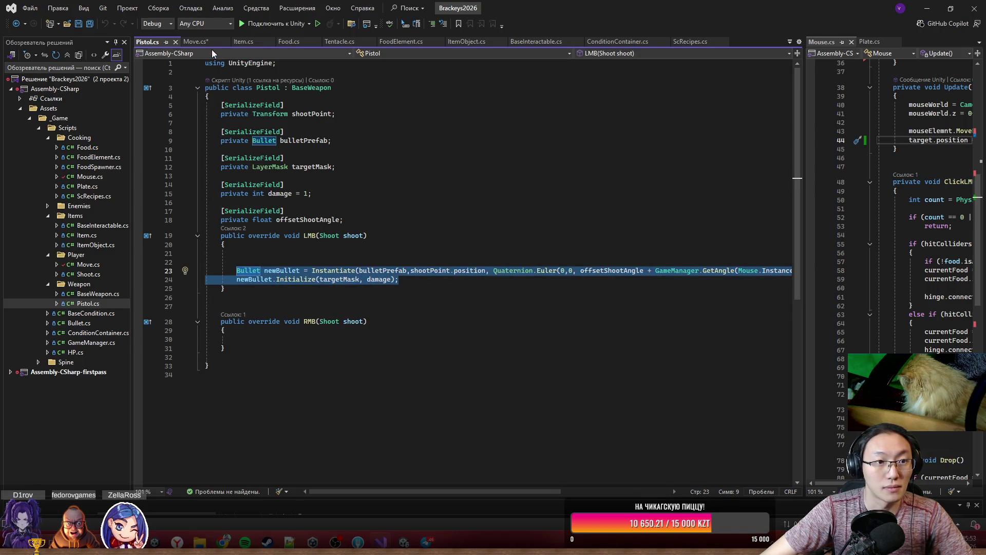
pyautogui.hotkey('ctrl', 'Tab')
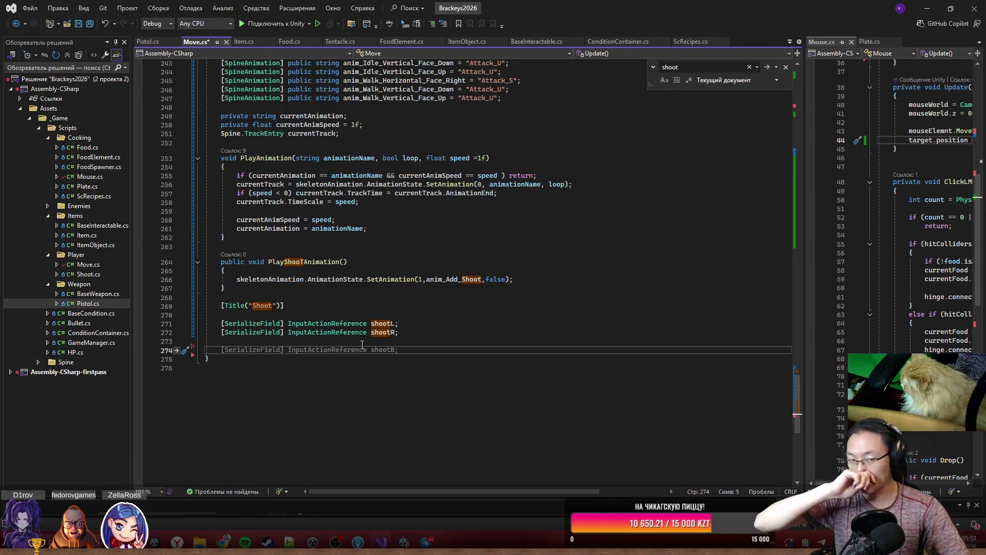
# - Write void ShootL(InputAction.CallbackContext ctx) in Move.cs and paste the bullet-spawning code inside
pyautogui.write('vo')
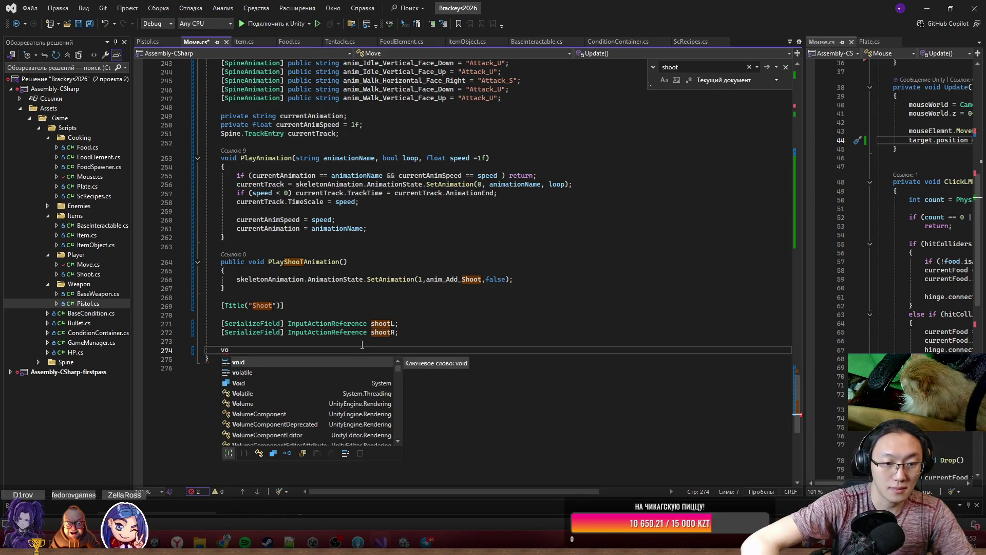
pyautogui.press('Tab')
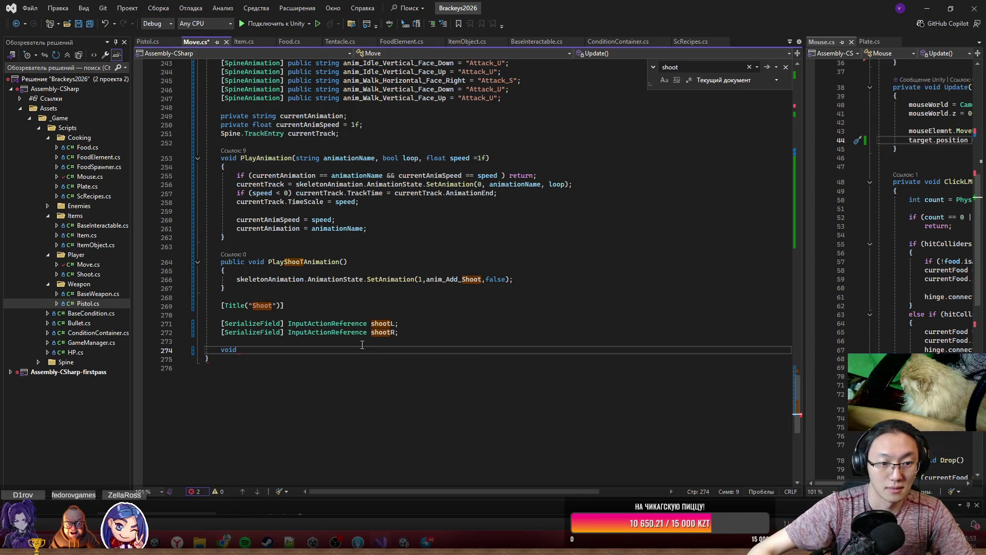
pyautogui.scroll(20, 462, 339)
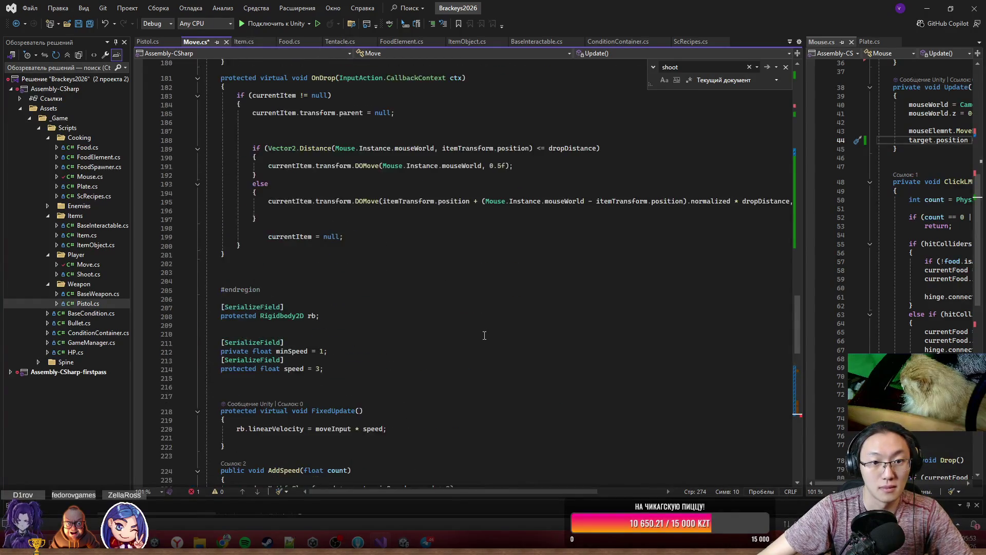
pyautogui.scroll(2, 409, 269)
pyautogui.moveTo(339, 131); pyautogui.dragTo(461, 131)
pyautogui.scroll(-20, 461, 131)
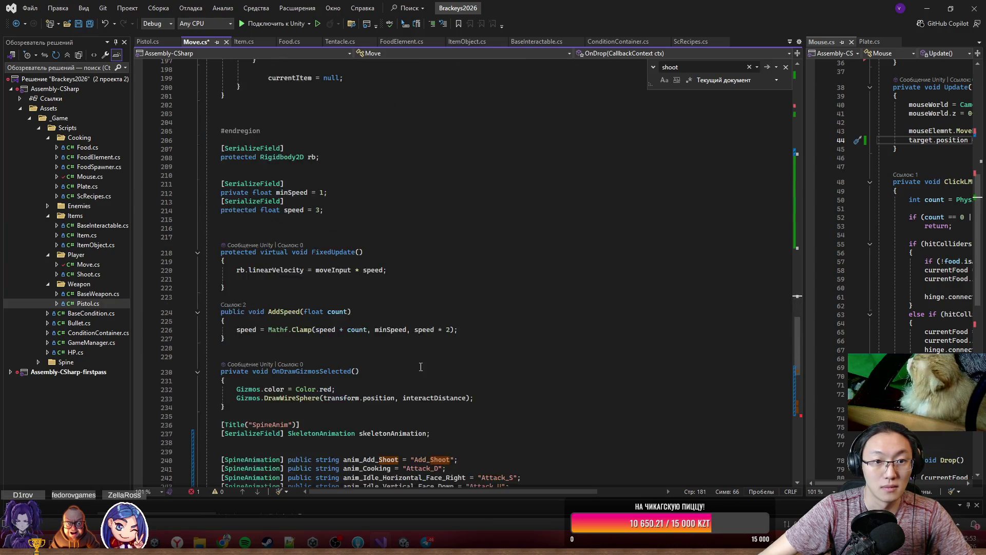
pyautogui.click(275, 324)
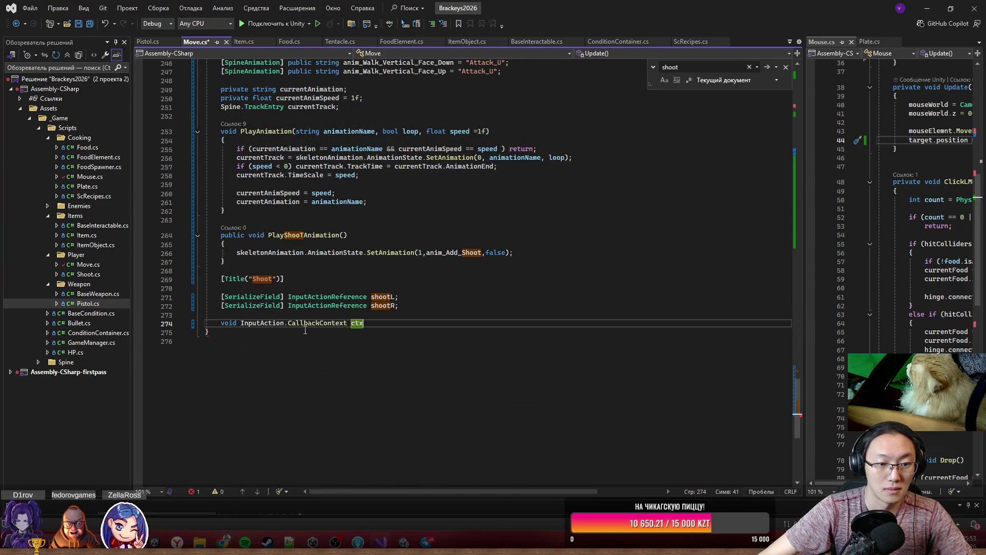
pyautogui.write('Shoot')
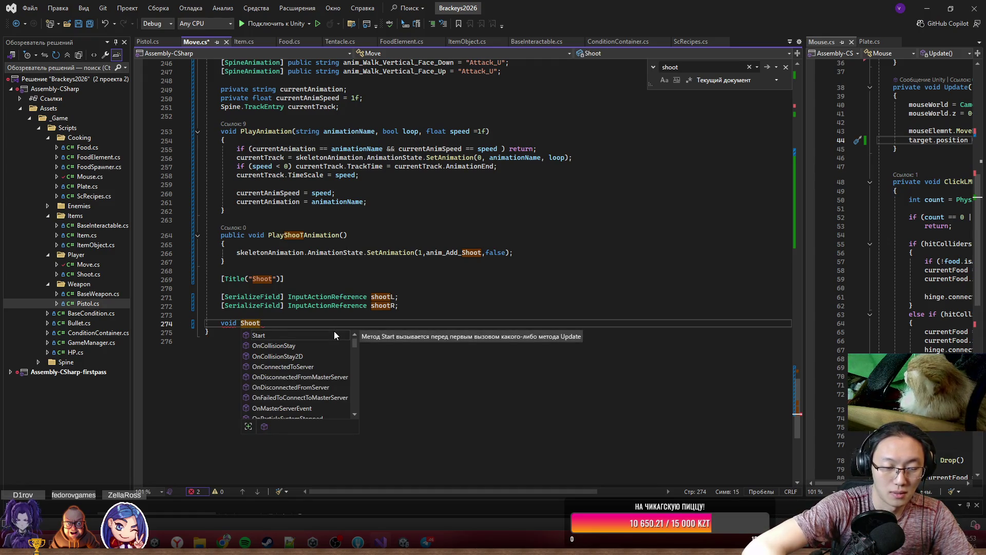
pyautogui.write('L()')
pyautogui.press('Return')
pyautogui.write('{')
pyautogui.press('Return')
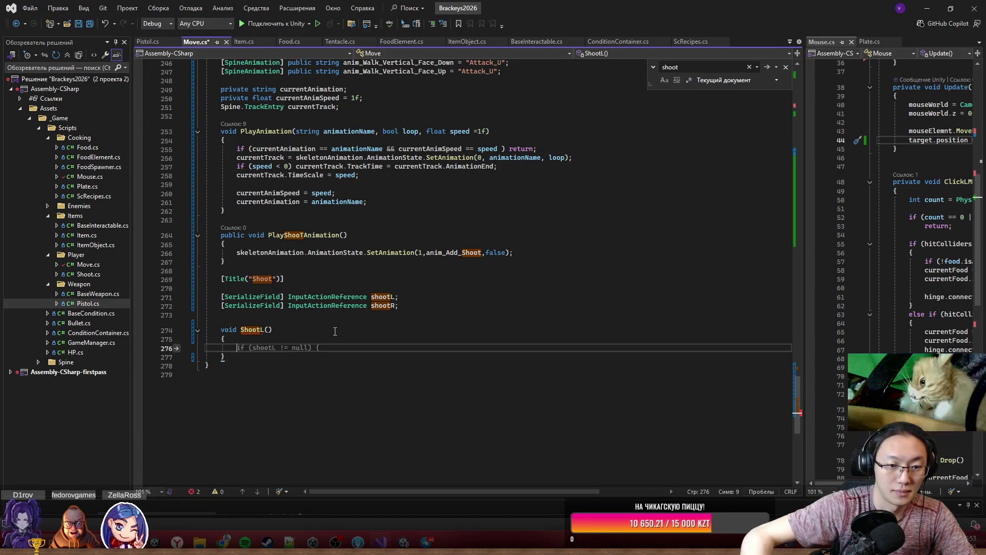
pyautogui.click(260, 329)
pyautogui.write('InputAction.CallbackContext ctx')
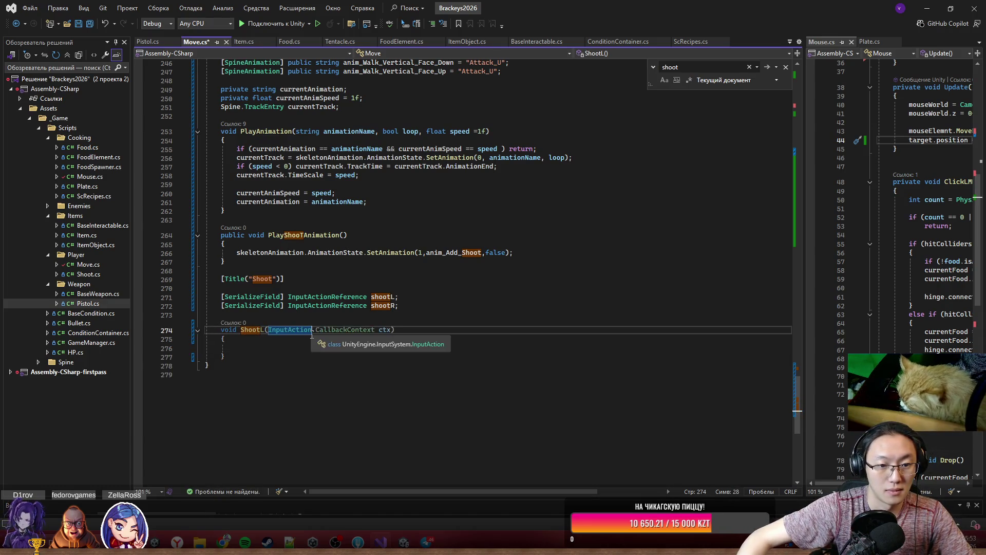
pyautogui.click(347, 349)
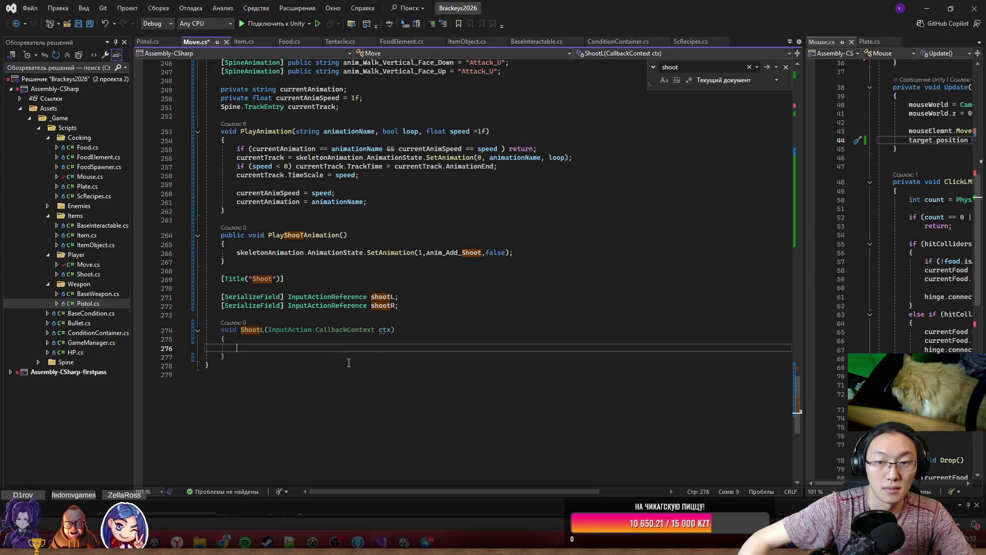
pyautogui.write('Bullet newBullet = Instantiate(bulletPrefab, shootPoint.position, Quaternion.Euler(0, 0, offsetShootAngle + GameManager.GetAngle(Mouse.Instance.mouseWorld - shootPoint.position))); newBullet.Initialize(targetMask, damage);')
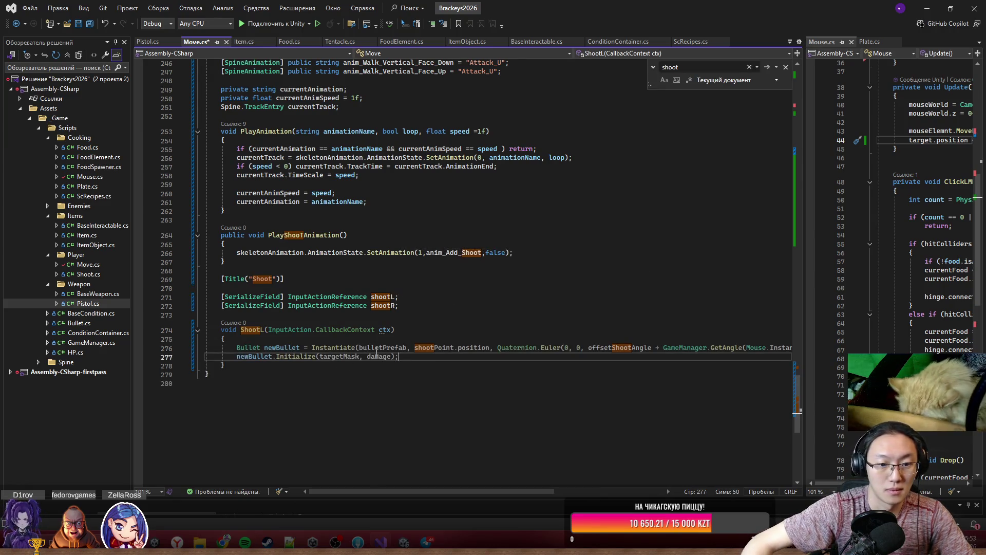
# - Declare [SerializeField] Bullet bulletPrefab and [SerializeField] Transform shootPoint below shootR
pyautogui.click(428, 312)
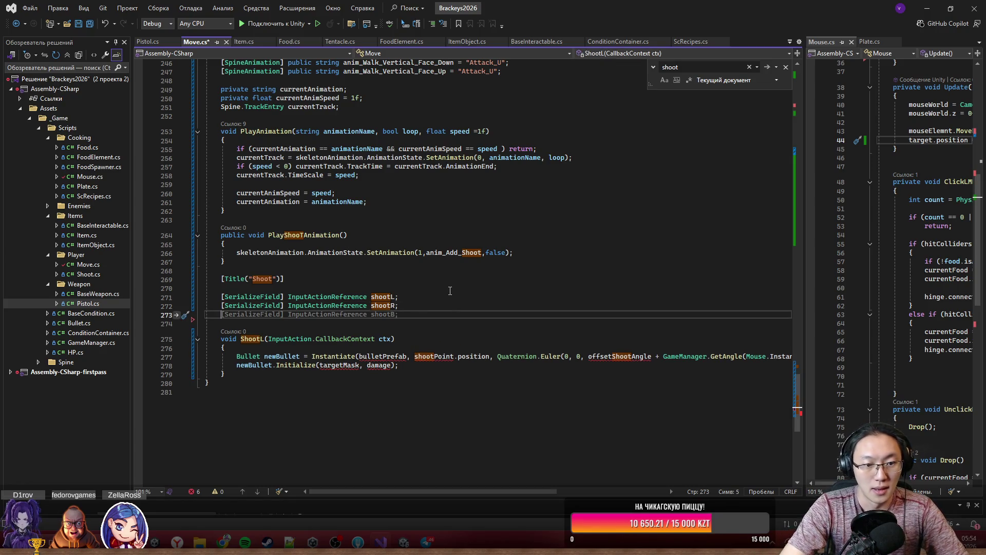
pyautogui.write('[SerializeField]')
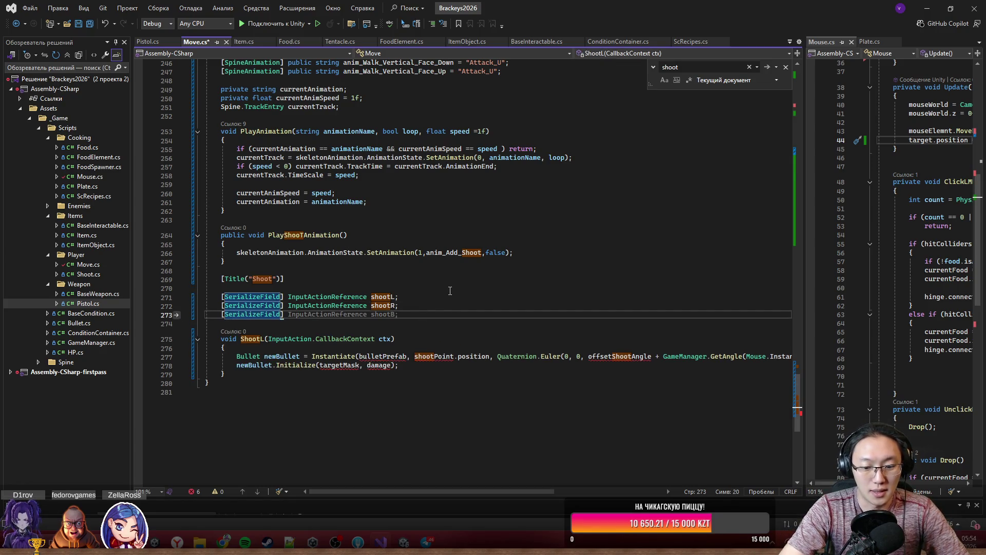
pyautogui.write(']Bull')
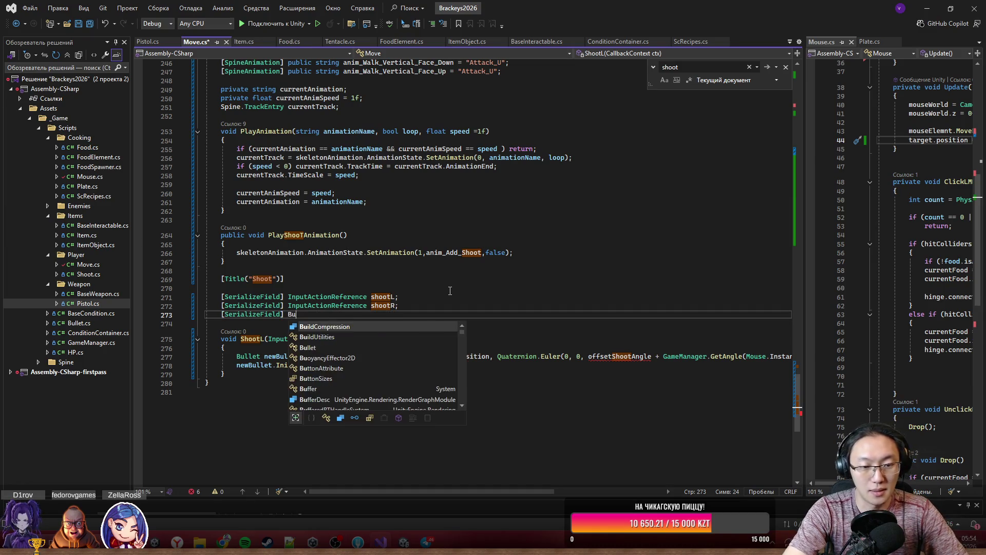
pyautogui.write('t bullet')
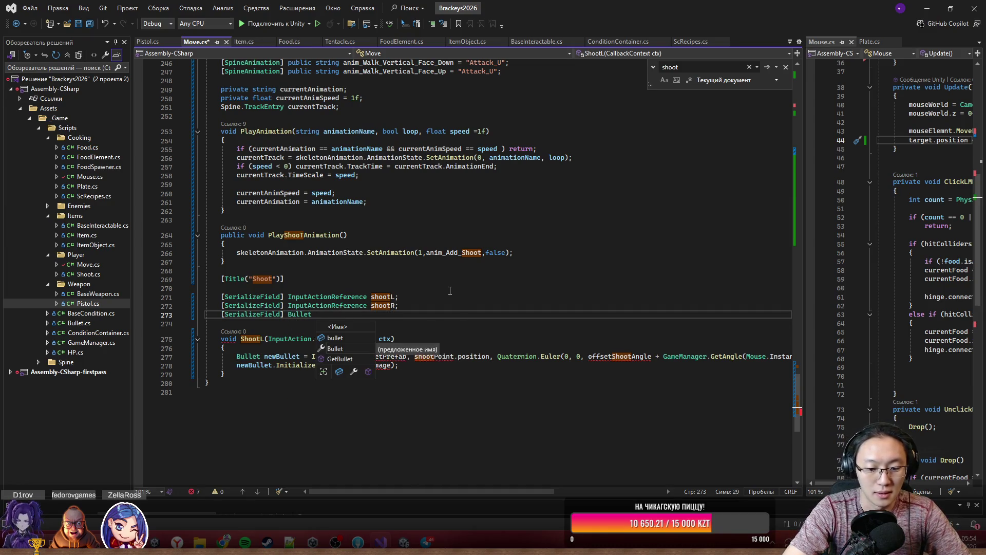
pyautogui.write('Prefab;')
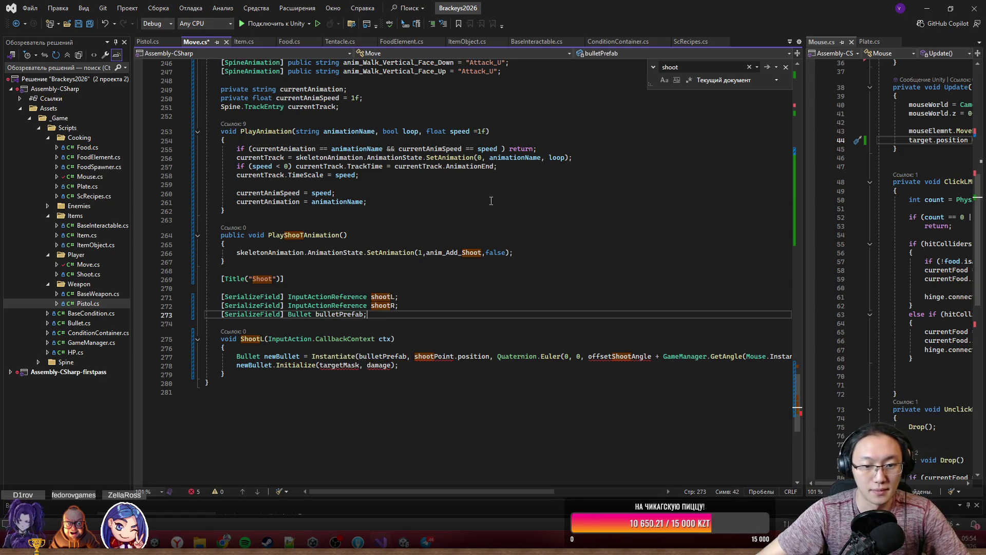
pyautogui.press('Return')
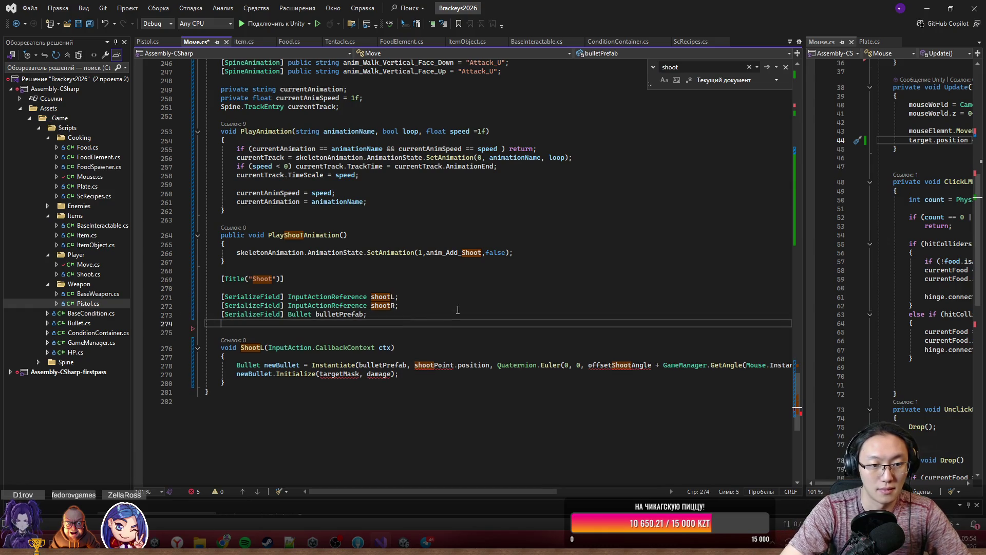
pyautogui.write('[Ser')
pyautogui.press('Tab')
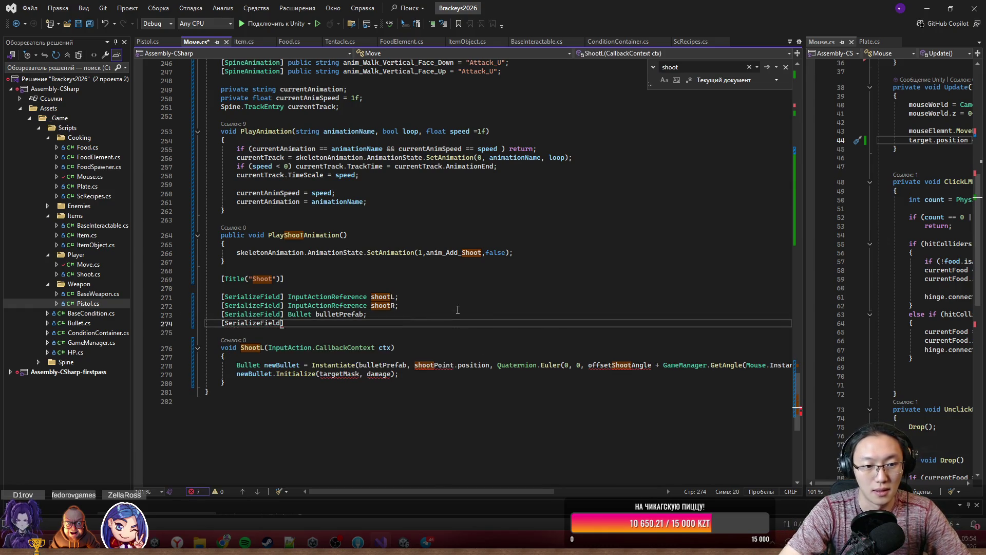
pyautogui.write('] Transf')
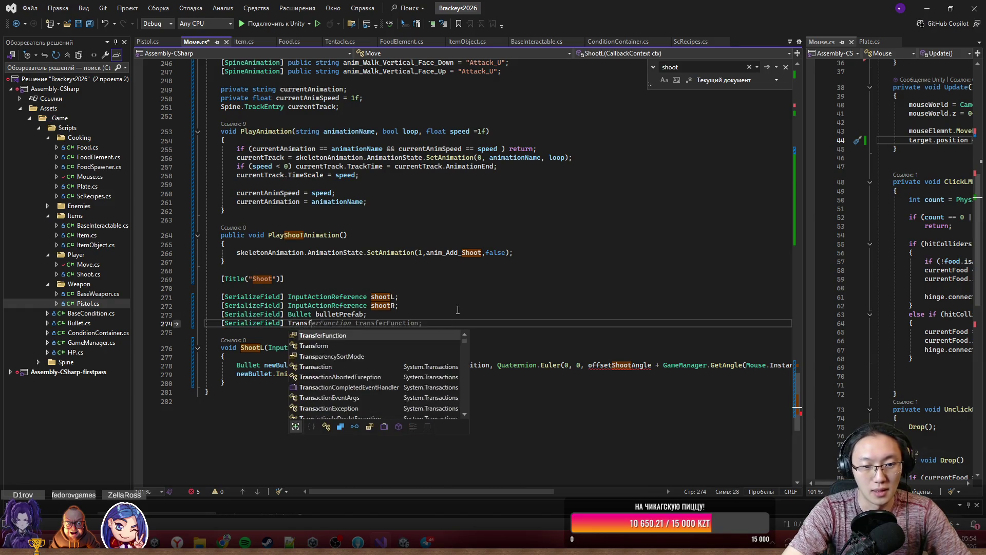
pyautogui.write('orm ')
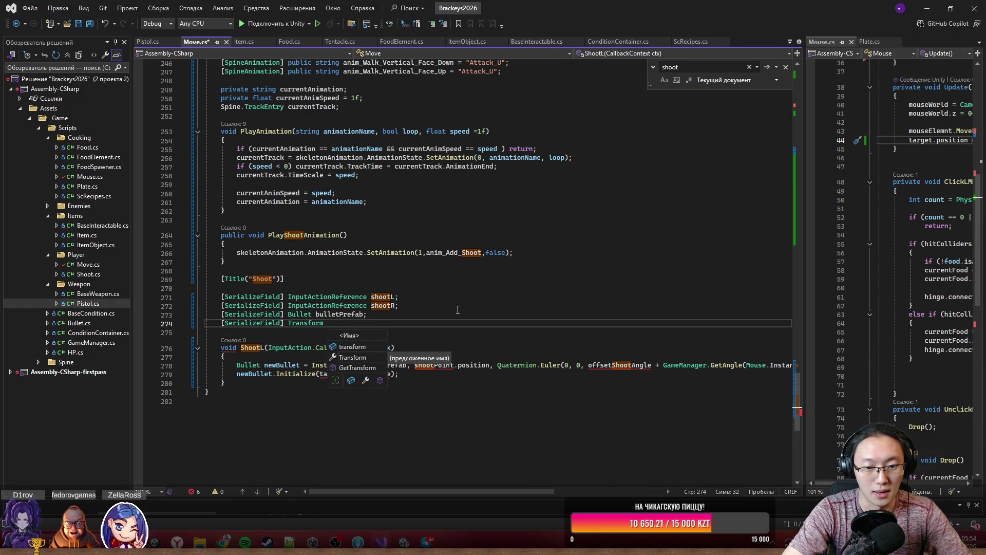
pyautogui.write('shootPoint;')
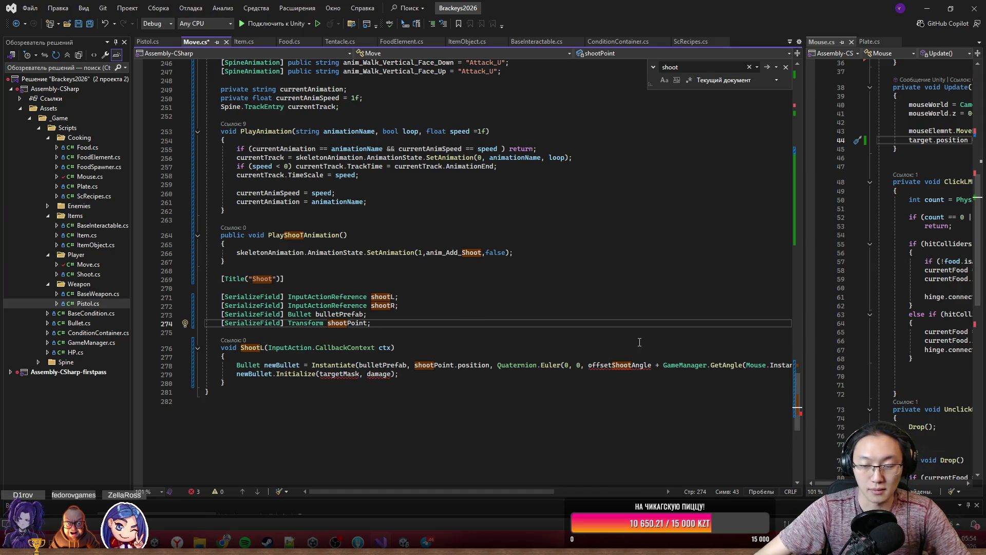
pyautogui.hotkey('ctrl', 'End')
pyautogui.moveTo(528, 488); pyautogui.dragTo(574, 494)
pyautogui.moveTo(504, 364)
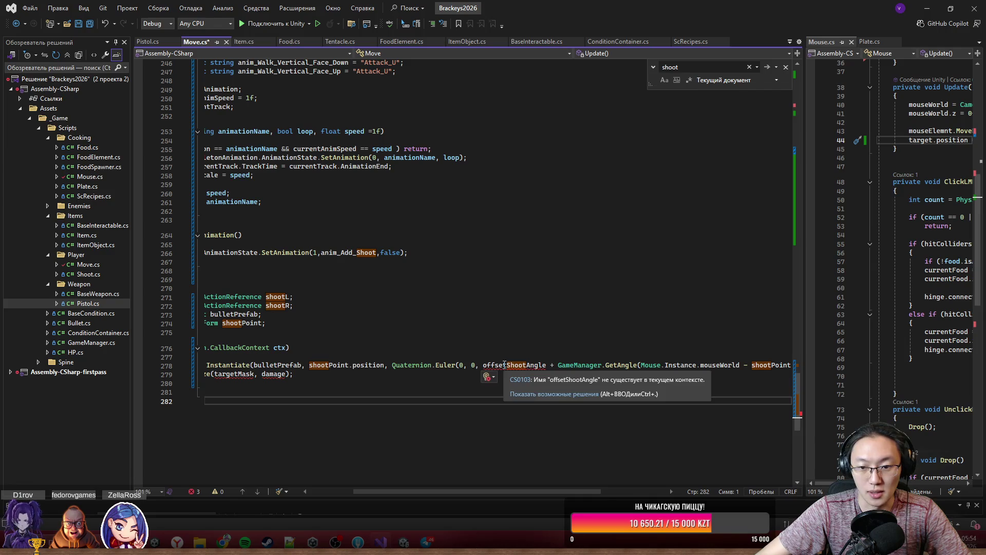
pyautogui.moveTo(511, 489); pyautogui.dragTo(466, 489)
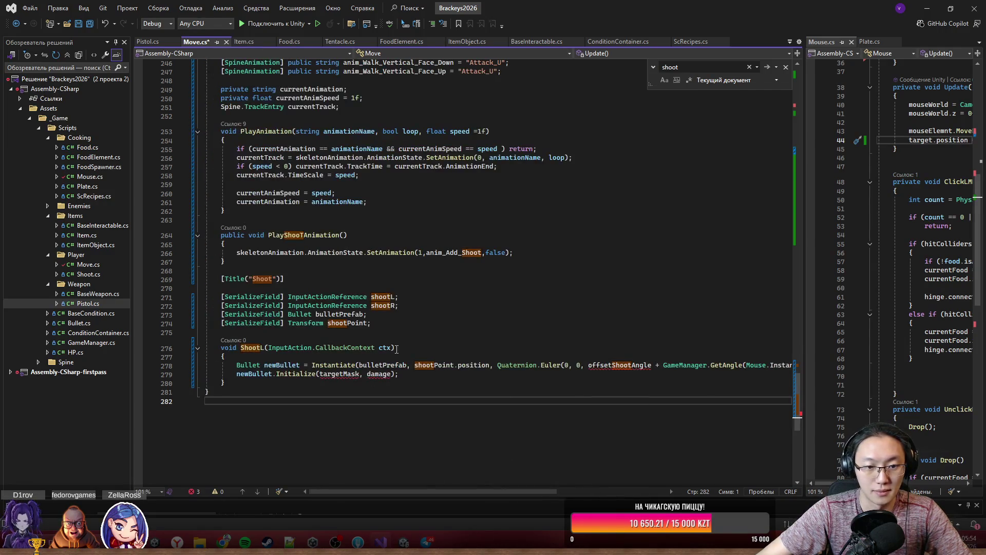
pyautogui.click(401, 326)
# - Add a [SerializeField] float offsetShootAngle = 0; field below shootPoint
pyautogui.press('Return')
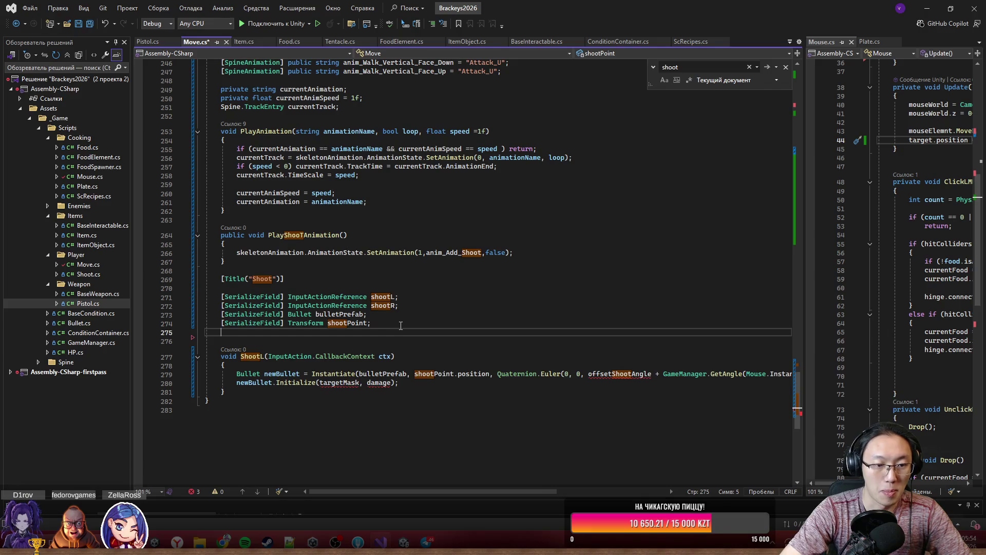
pyautogui.write('[Sert')
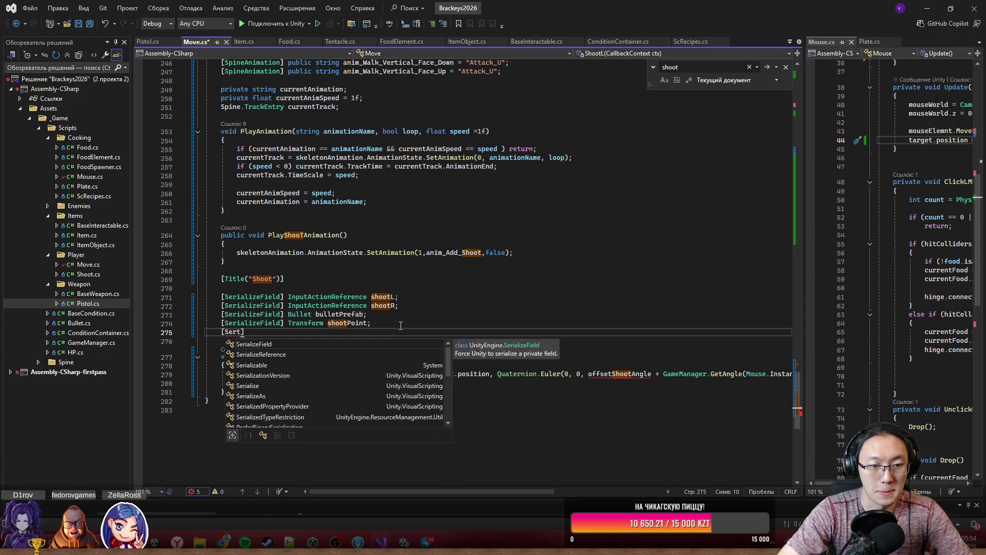
pyautogui.write(']')
pyautogui.press('Return')
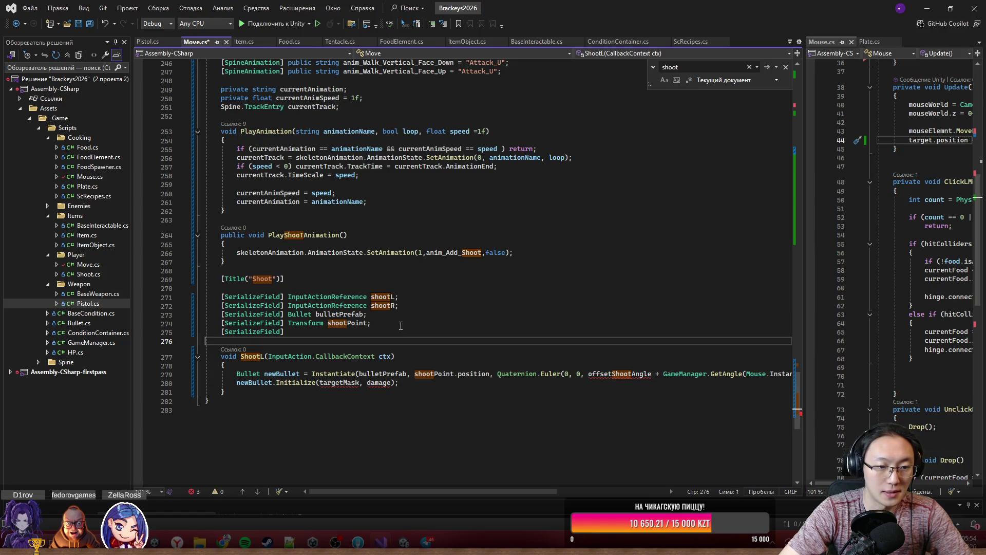
pyautogui.press('Up')
pyautogui.press('End')
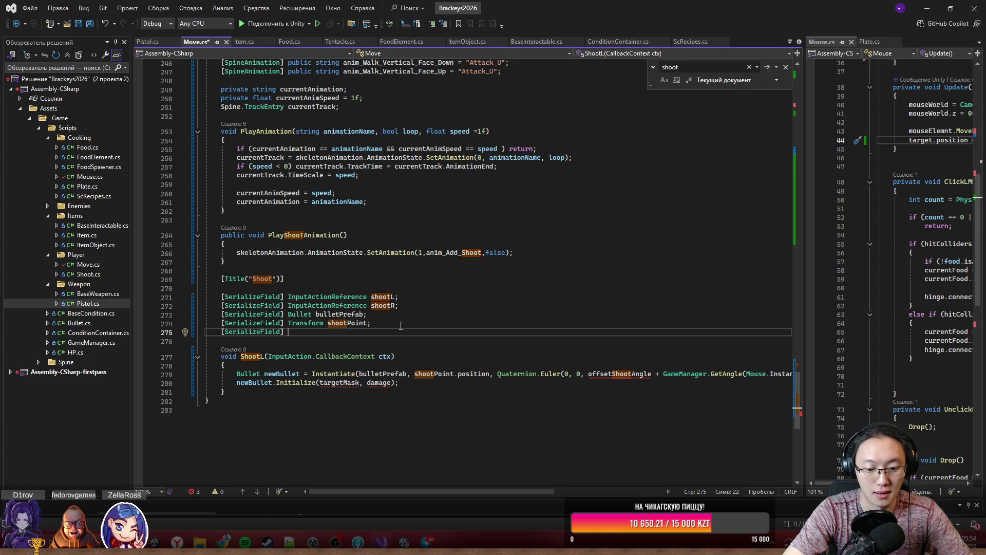
pyautogui.write('float off')
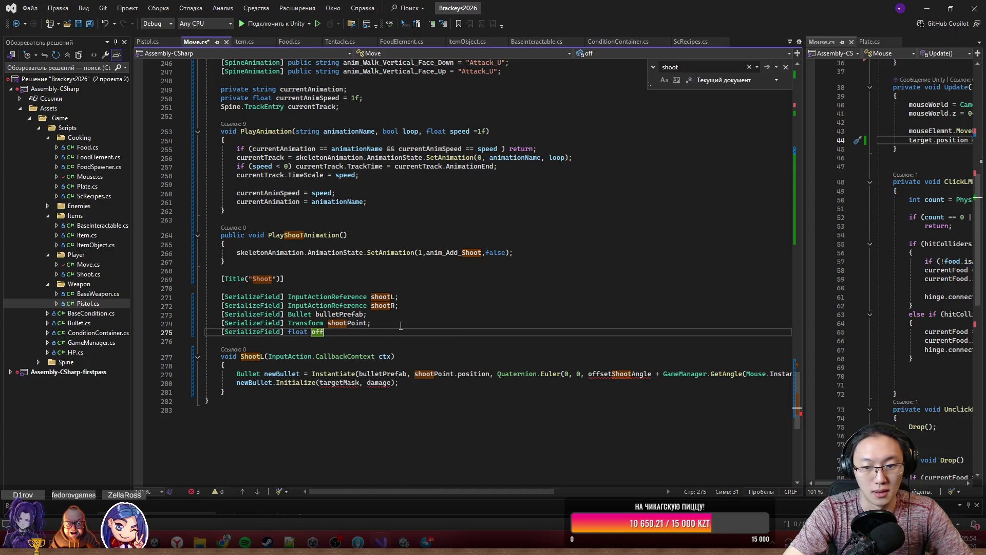
pyautogui.write('set')
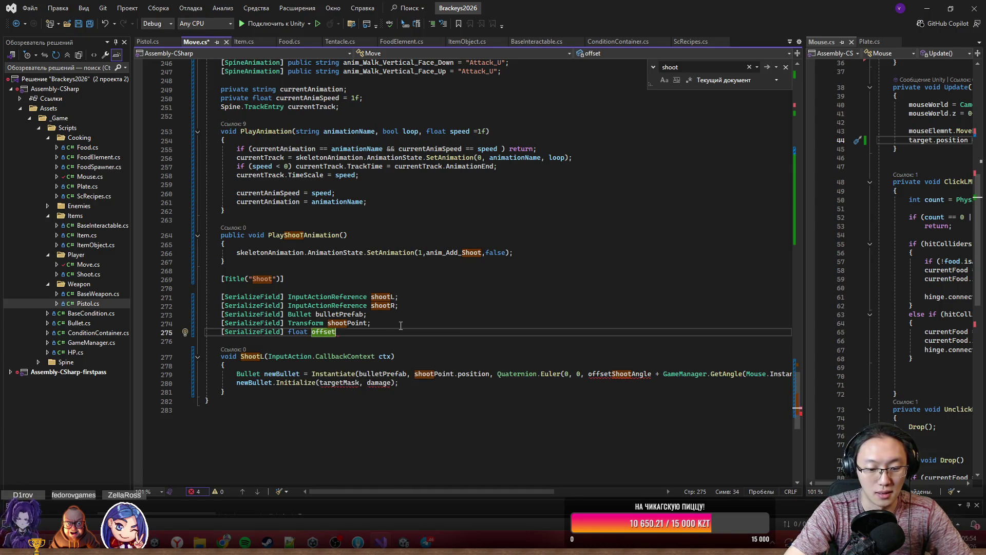
pyautogui.write('Shoot')
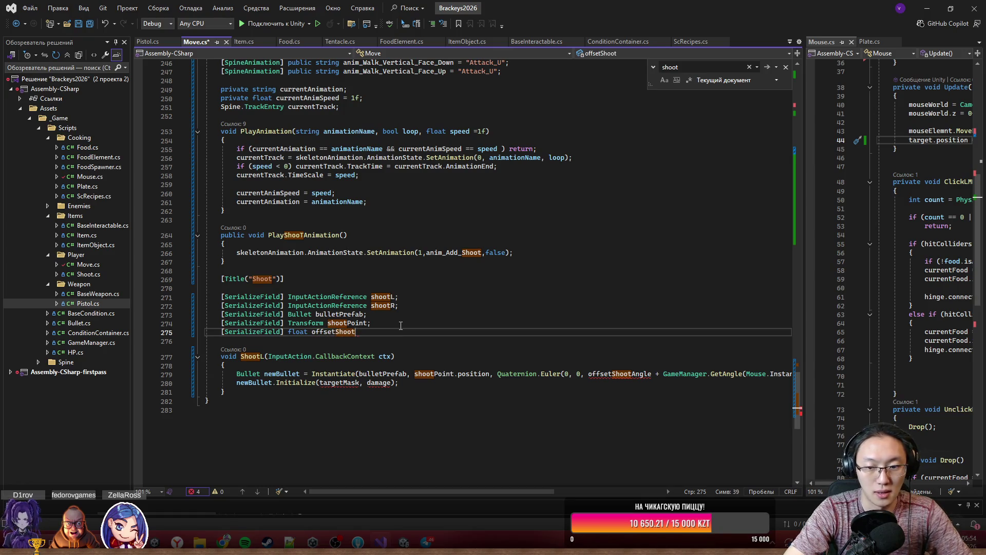
pyautogui.write('Angle')
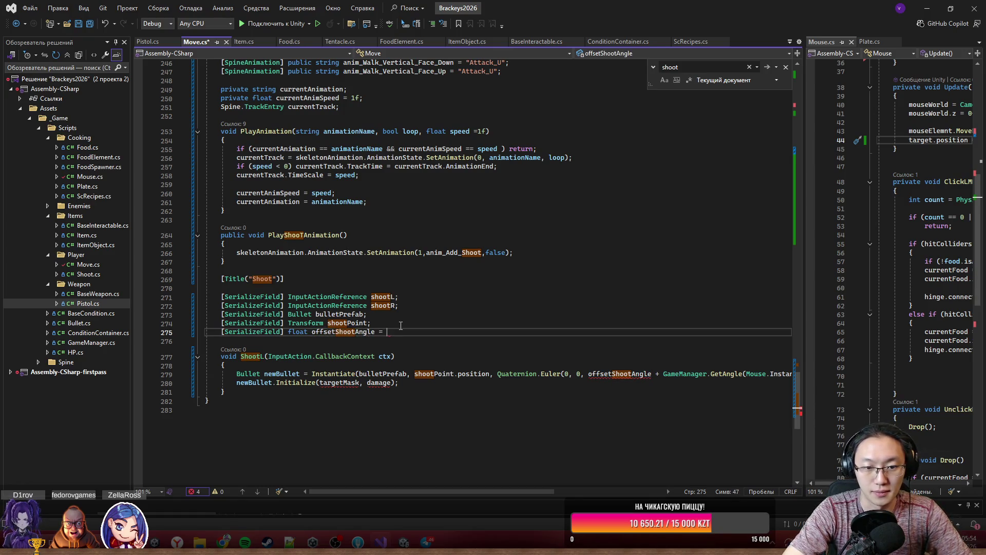
pyautogui.write(' = 0;')
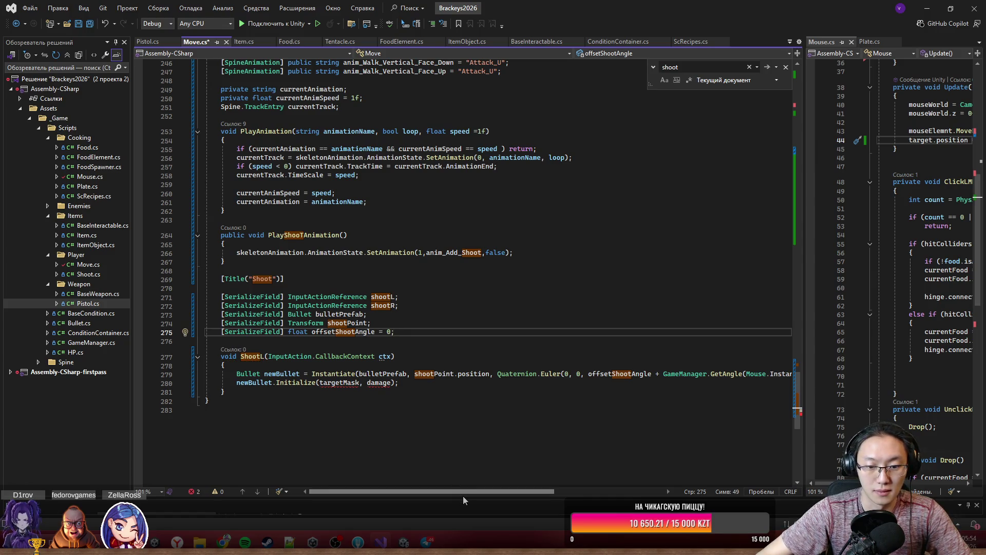
pyautogui.moveTo(464, 493)
pyautogui.mouseDown()
pyautogui.moveTo(540, 491)
pyautogui.moveTo(464, 472)
pyautogui.mouseUp()
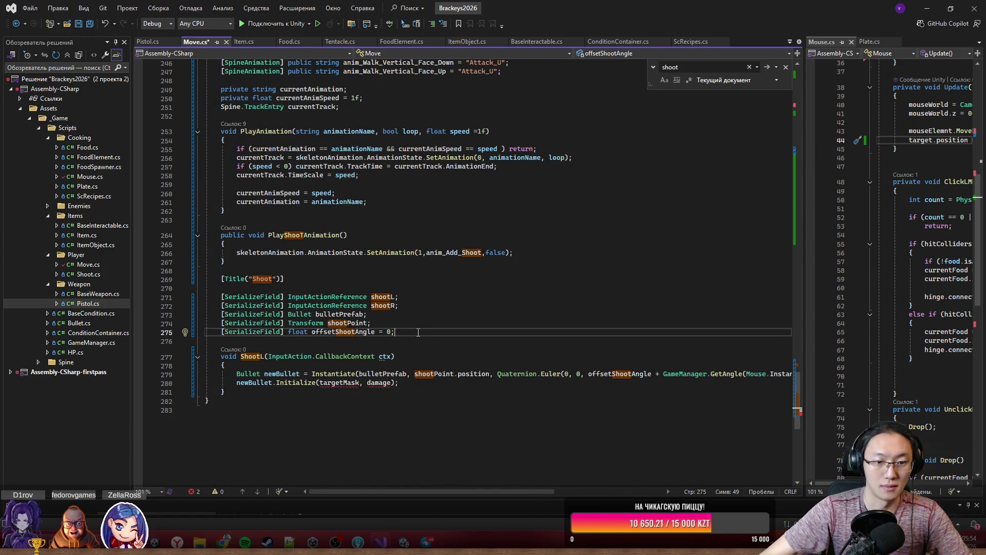
# - Pass 1 as damage in newBullet.Initialize and add a [SerializeField] LayerMask targetMask field
pyautogui.doubleClick(380, 383)
pyautogui.write('1')
pyautogui.click(402, 333)
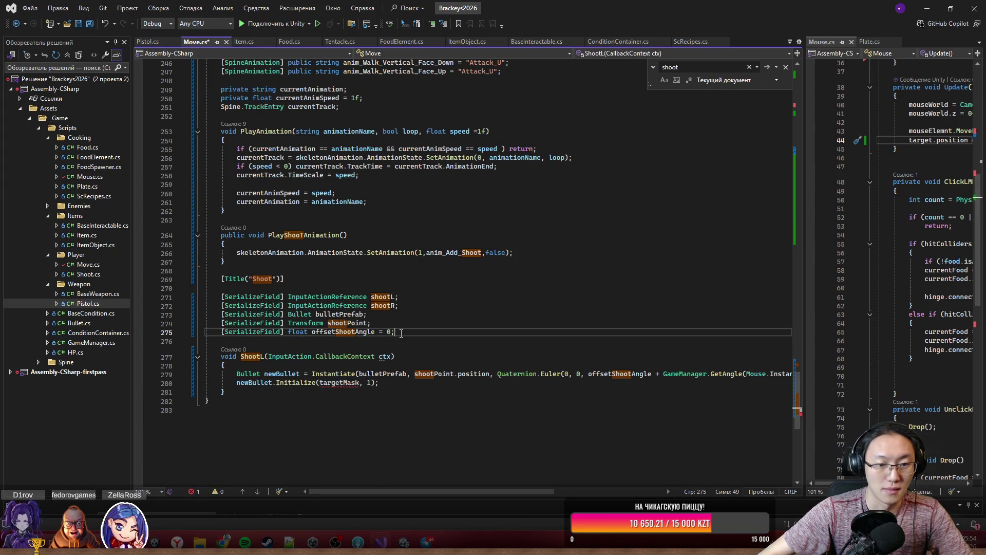
pyautogui.press('Return')
pyautogui.write('[Ser')
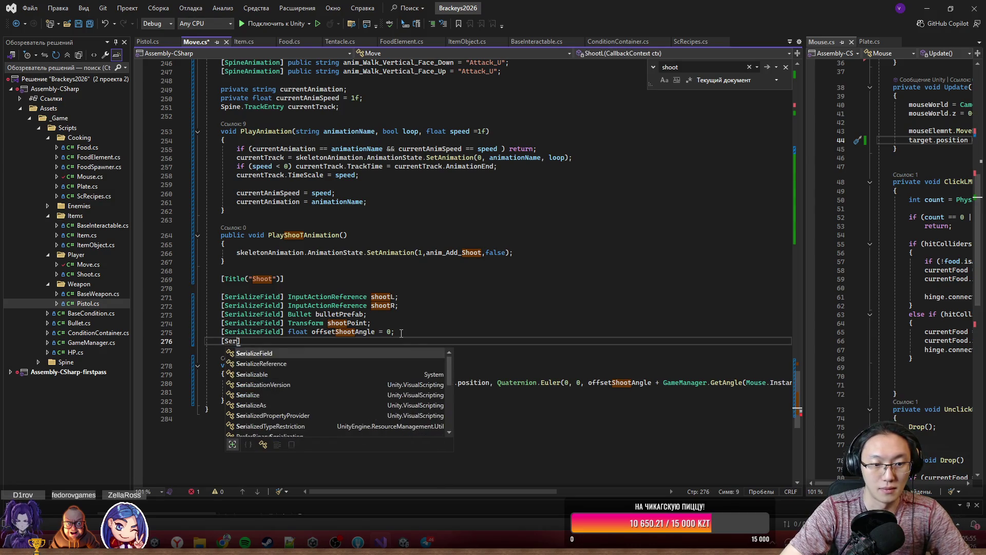
pyautogui.write(']Lay')
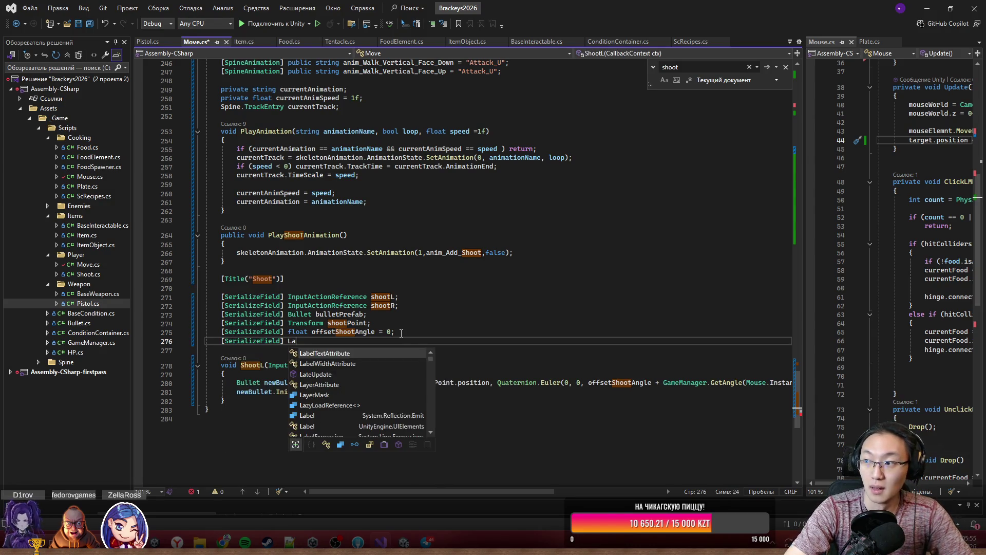
pyautogui.press('Tab')
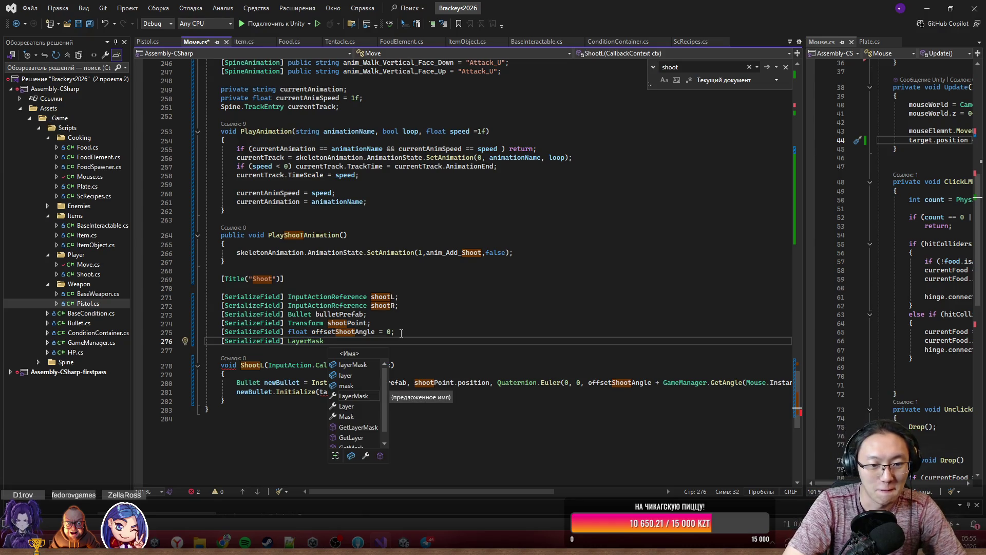
pyautogui.write('targetMask')
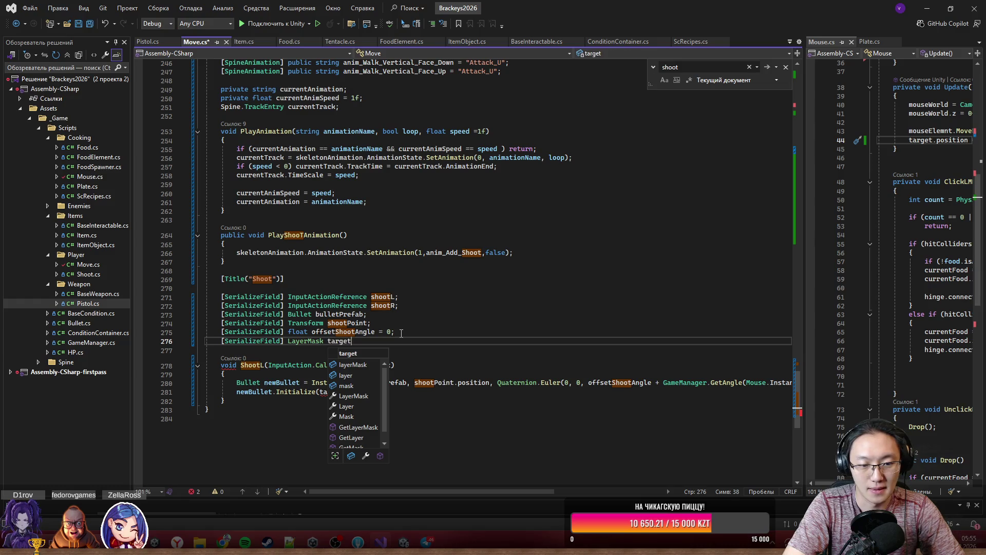
pyautogui.press('Return')
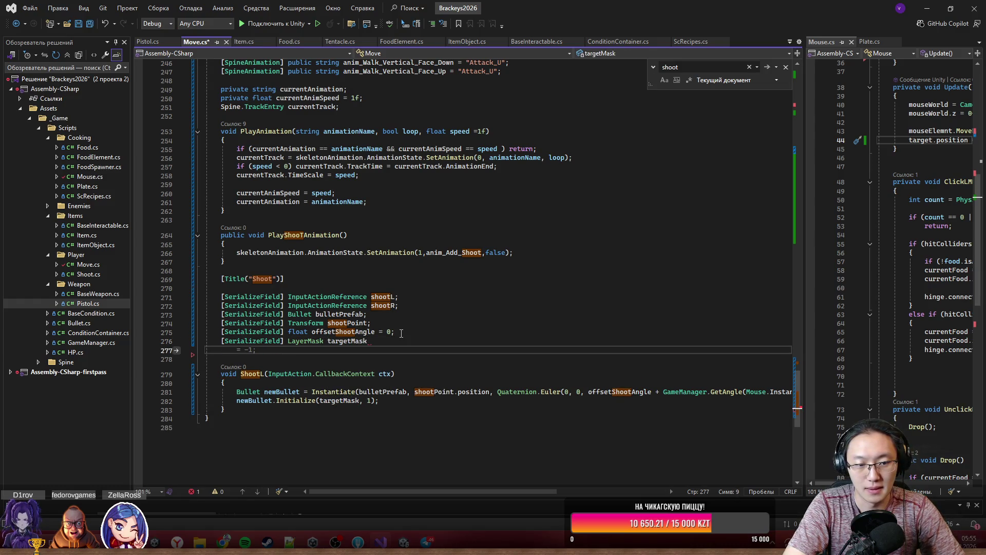
# - Subscribe ShootL to shootL.action.performed in OnEnable
pyautogui.hotkey('ctrl', '-')
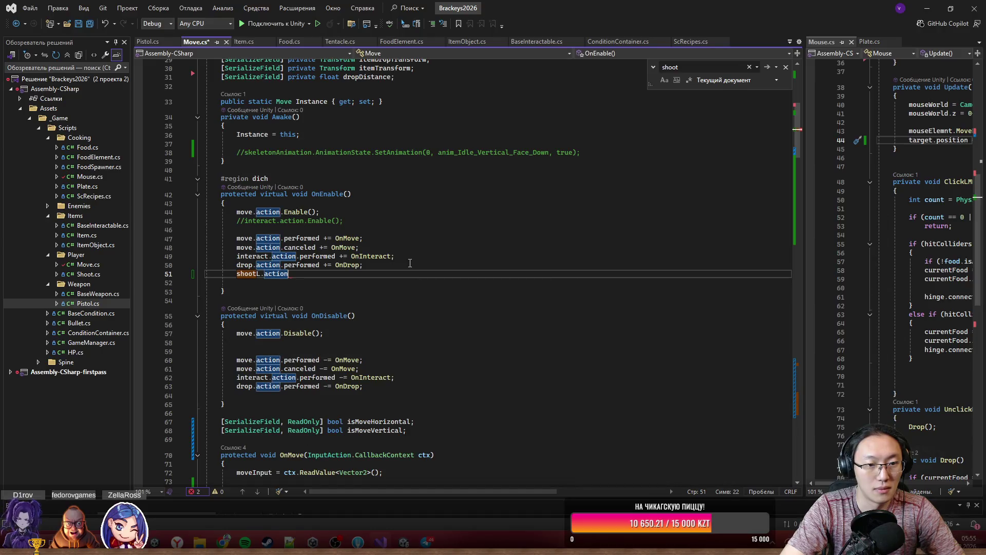
pyautogui.write('.')
pyautogui.press('Tab')
pyautogui.hotkey('ctrl', 'z')
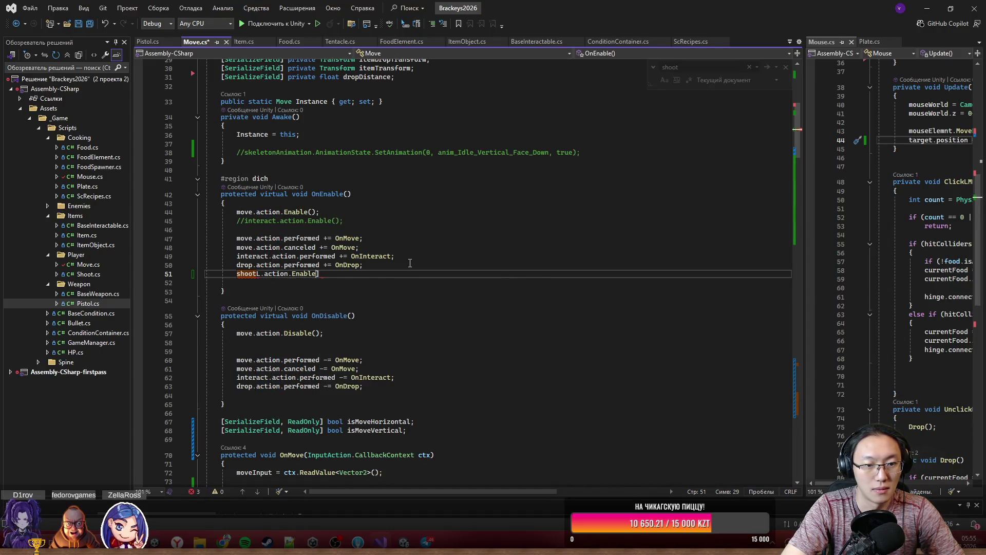
pyautogui.write('performed += ')
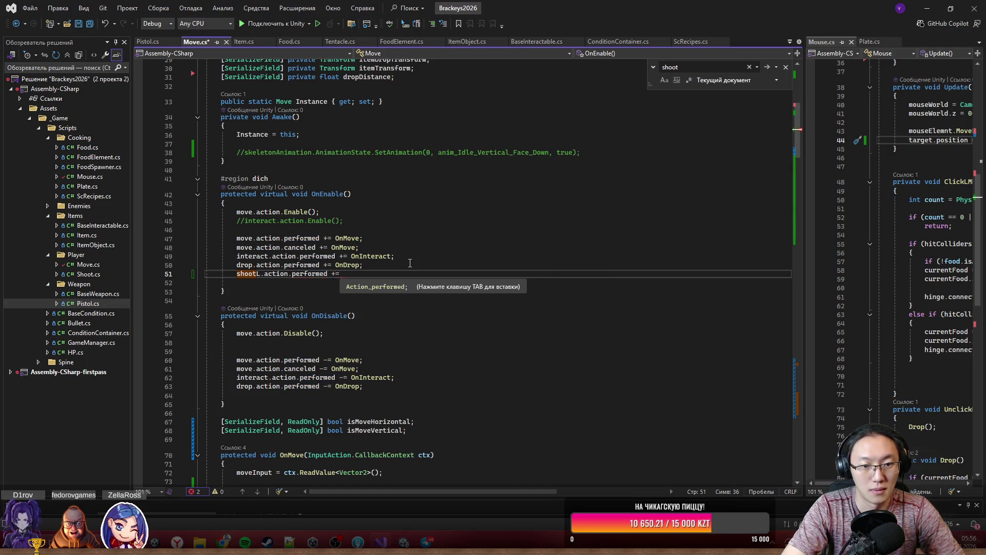
pyautogui.write('Sho')
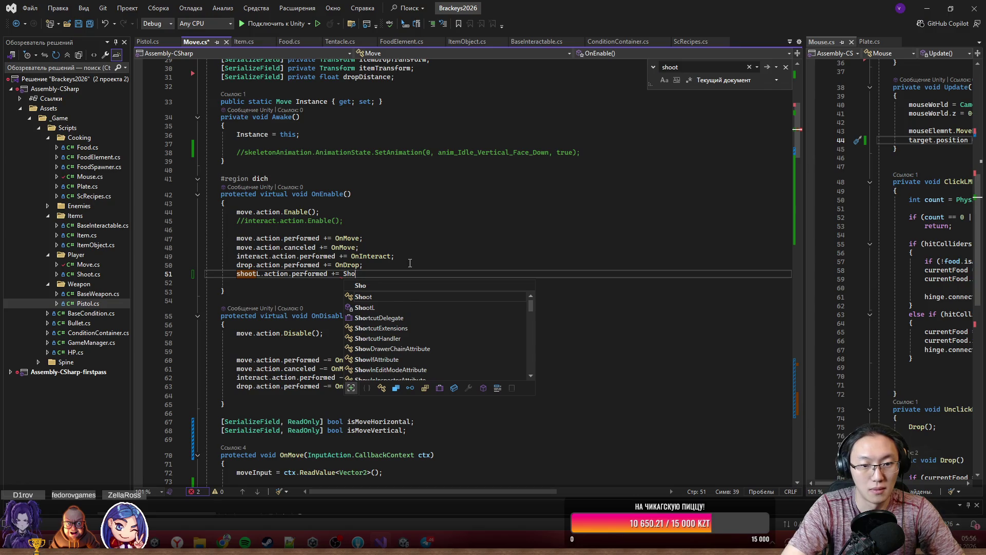
pyautogui.press('Tab')
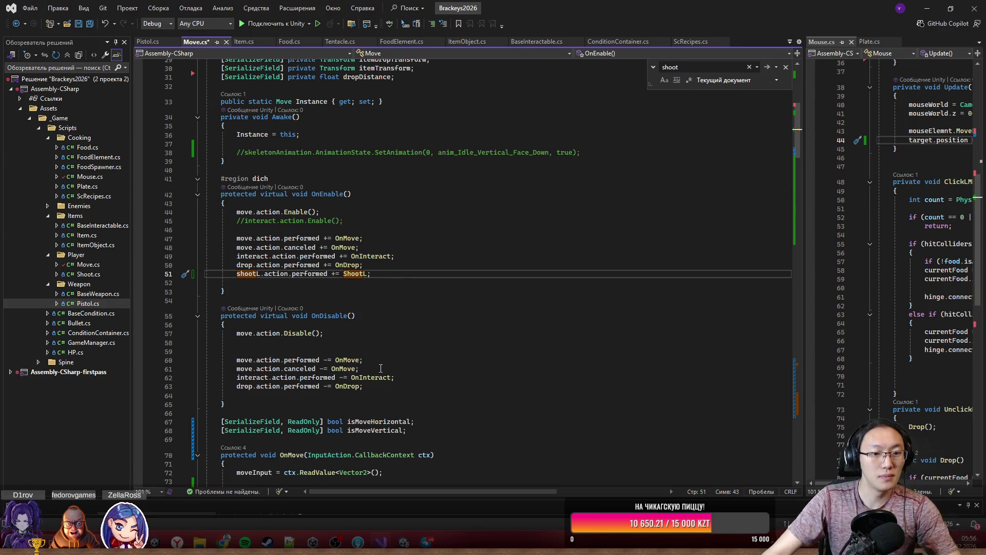
# - Unsubscribe ShootL from shootL.action.performed in OnDisable and save Move.cs
pyautogui.click(392, 387)
pyautogui.press('Return')
pyautogui.write('s')
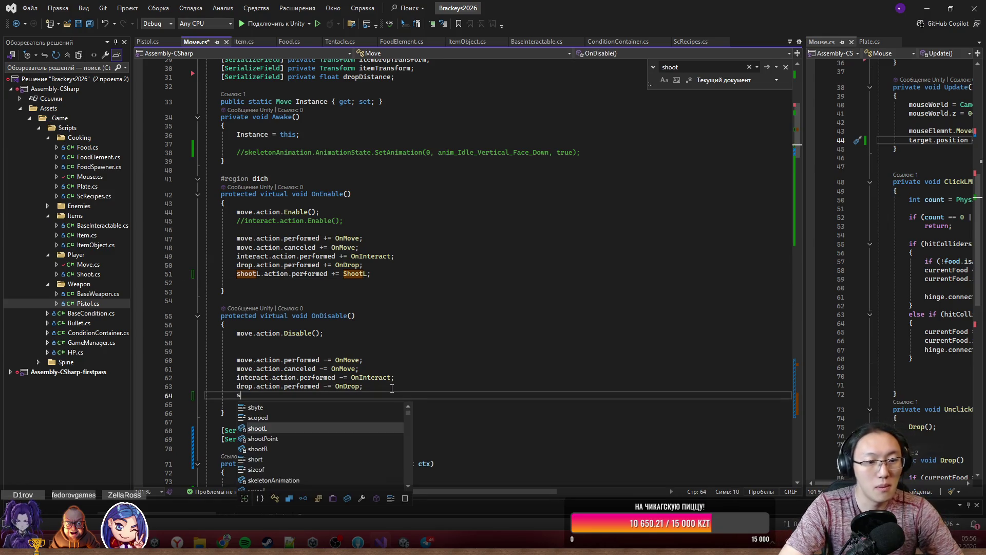
pyautogui.write('hootL.a')
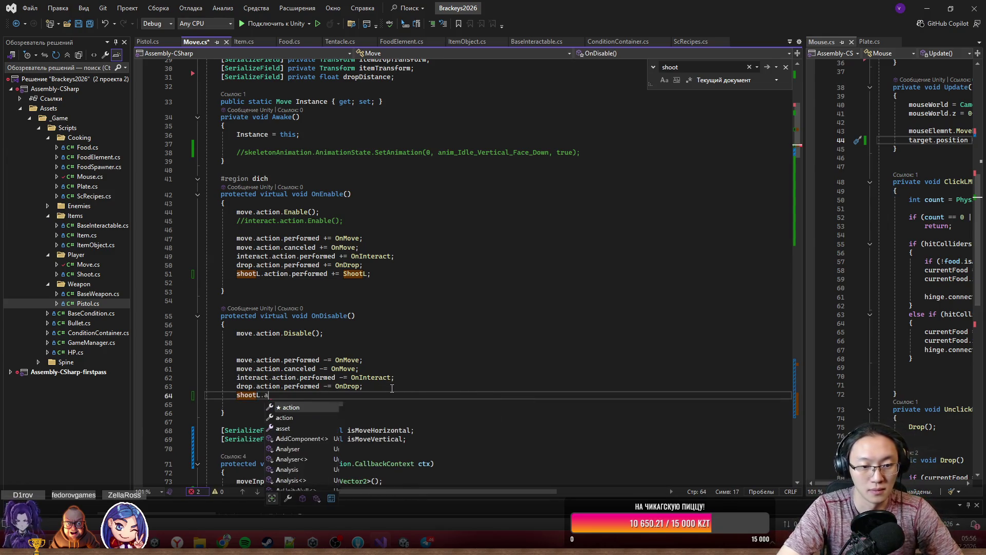
pyautogui.write('ction.pe')
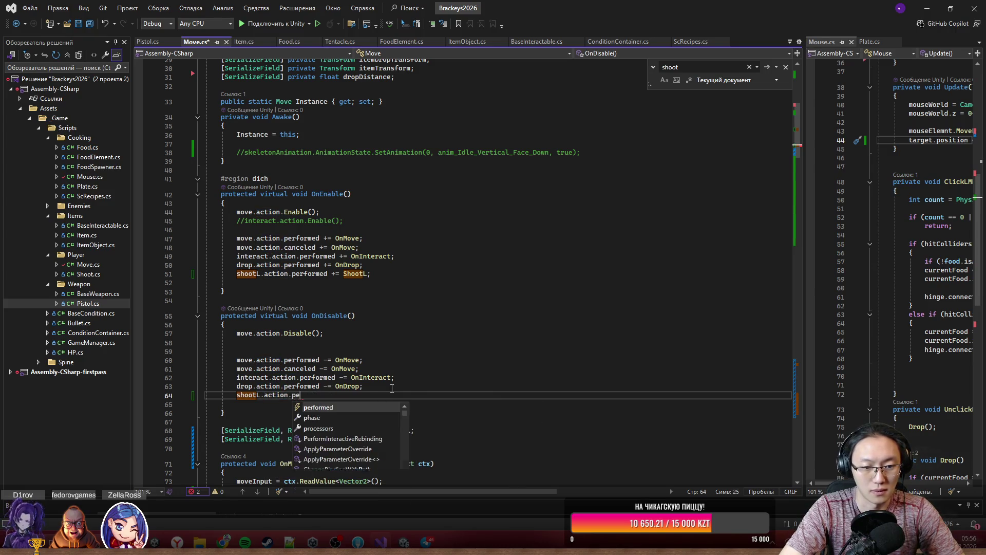
pyautogui.write('rformed -=')
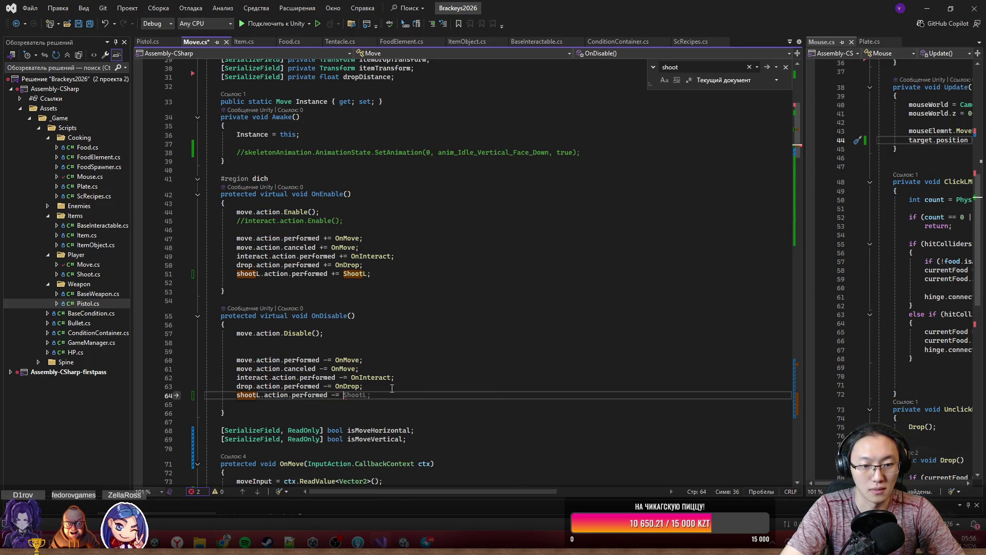
pyautogui.press('Tab')
pyautogui.hotkey('ctrl', 's')
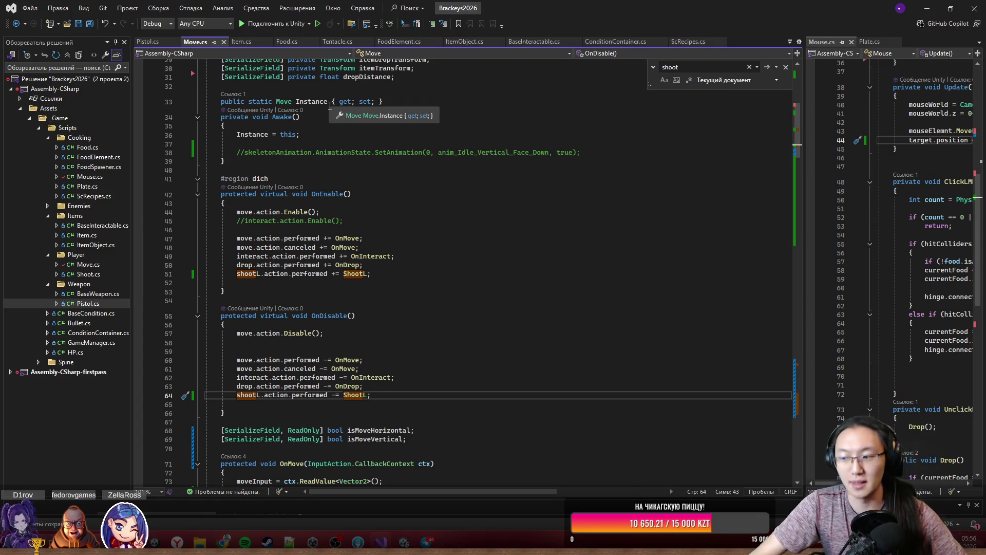
# - Review the Move.cs field declarations, including targetMask, then minimize Visual Studio
pyautogui.scroll(-5, 435, 396)
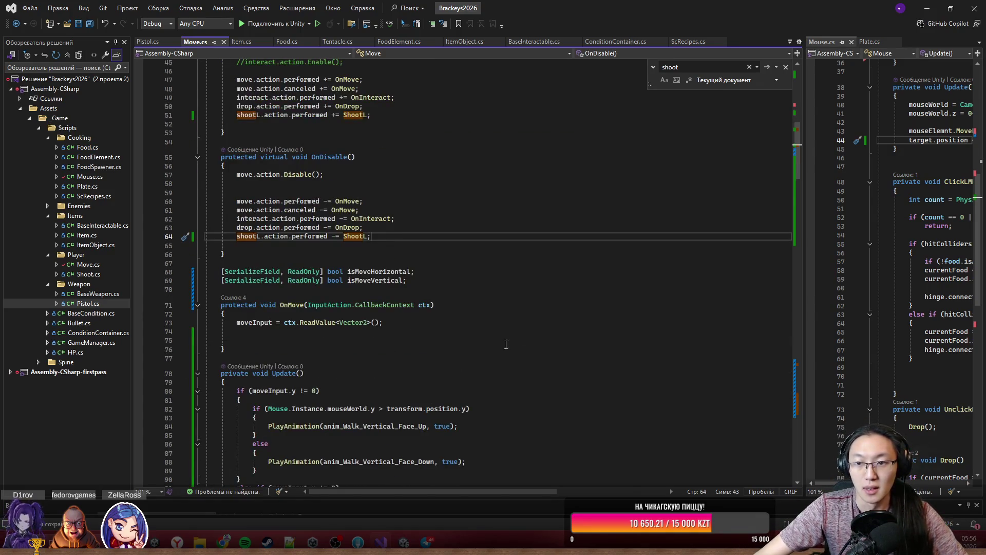
pyautogui.click(506, 305)
pyautogui.scroll(1, 616, 288)
pyautogui.click(729, 280)
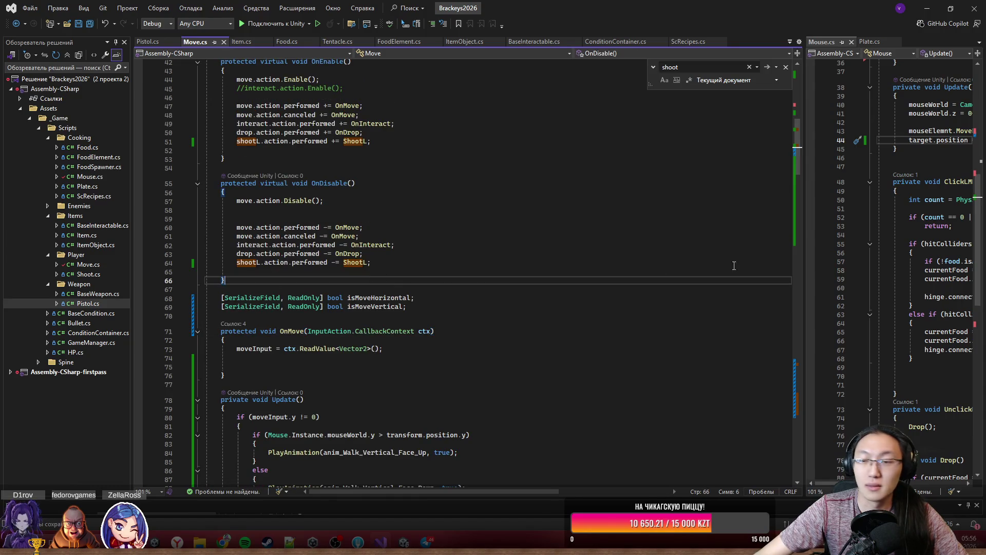
pyautogui.moveTo(793, 153)
pyautogui.mouseDown()
pyautogui.moveTo(805, 286)
pyautogui.moveTo(775, 451)
pyautogui.moveTo(779, 416)
pyautogui.mouseUp()
pyautogui.click(730, 324)
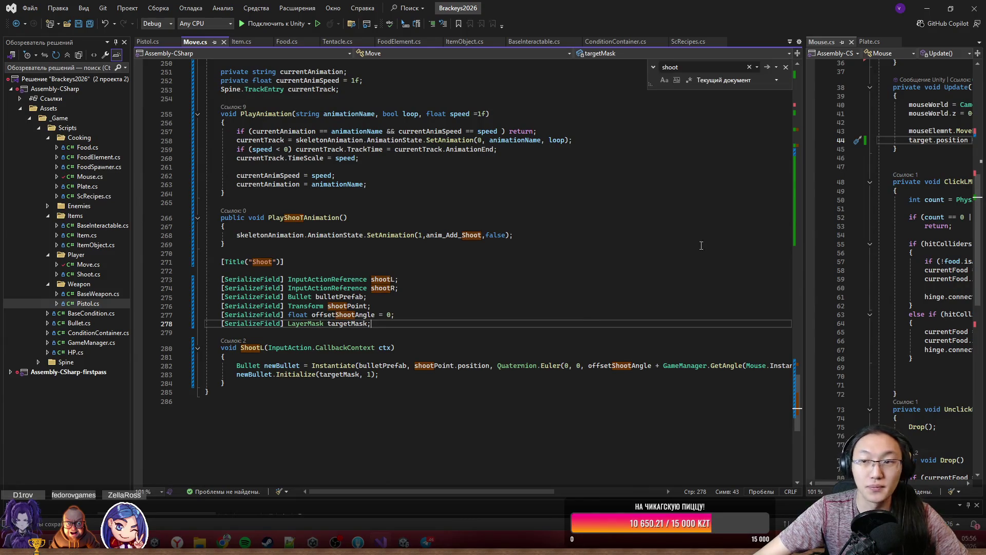
pyautogui.click(932, 6)
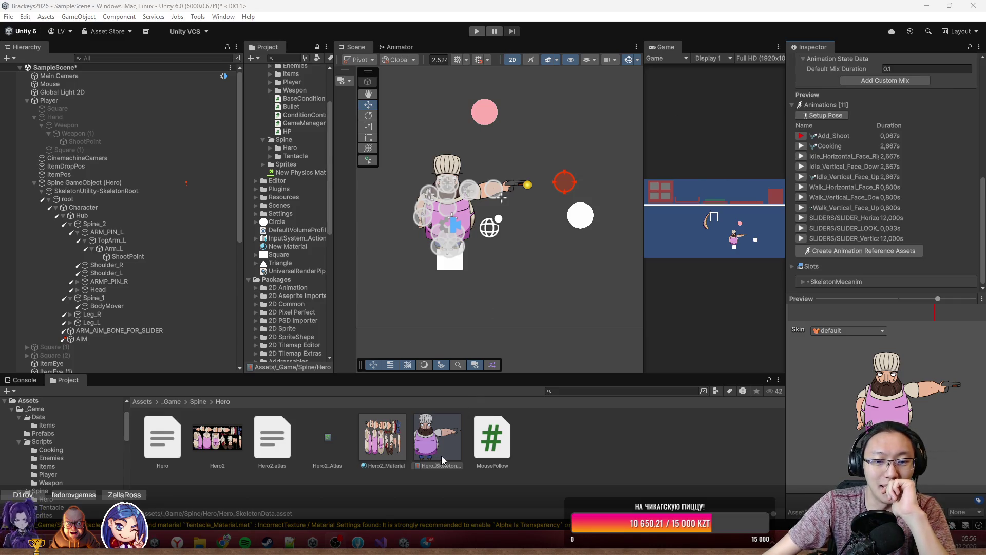
# - Switch from Unity to the Chrome window showing the YouGile task board
pyautogui.moveTo(404, 542)
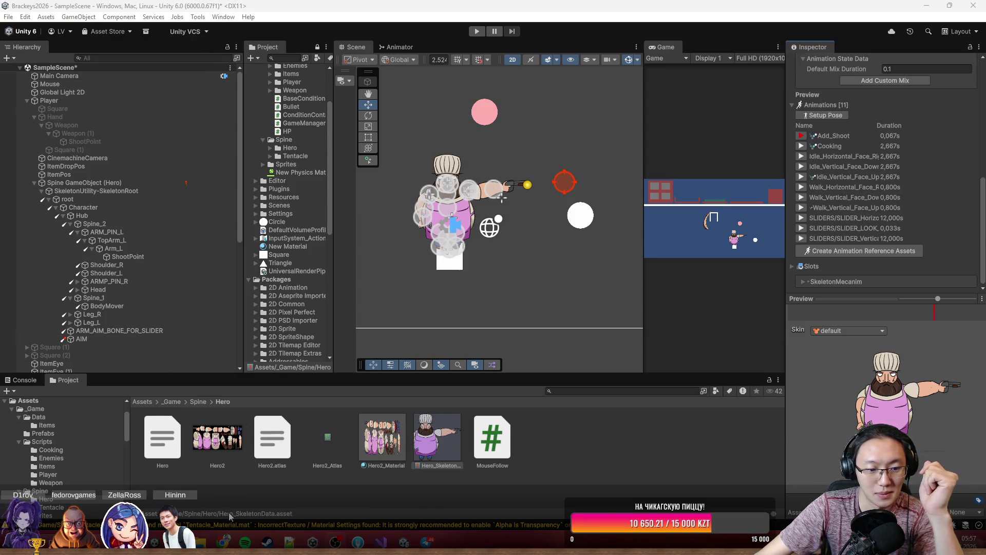
pyautogui.hotkey('alt', 'Tab')
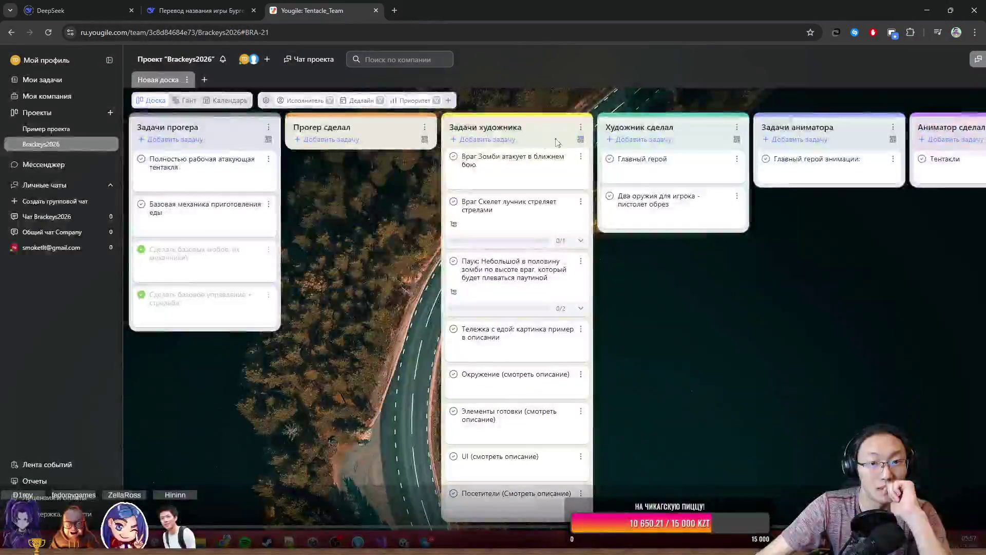
# - Add a 'Пуля' task card under Задачи художника, then bring Unity back to the front
pyautogui.click(506, 140)
pyautogui.write('G')
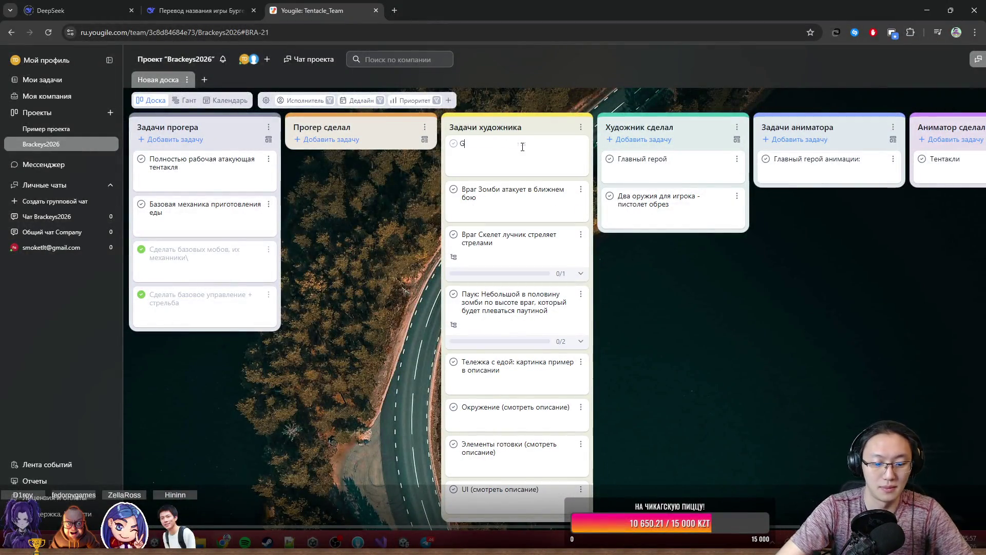
pyautogui.press('BackSpace')
pyautogui.press('BackSpace')
pyautogui.press('BackSpace')
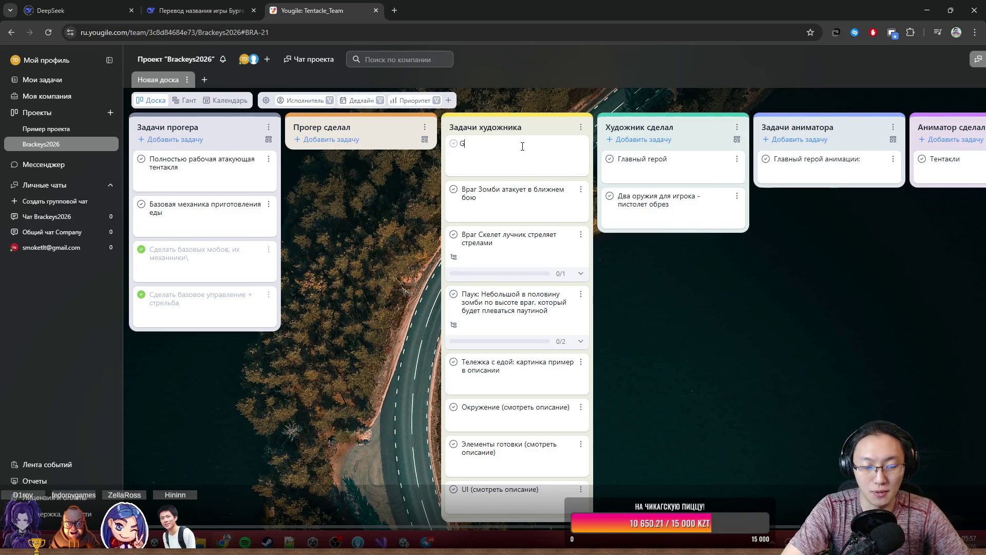
pyautogui.write('Пуля')
pyautogui.press('Return')
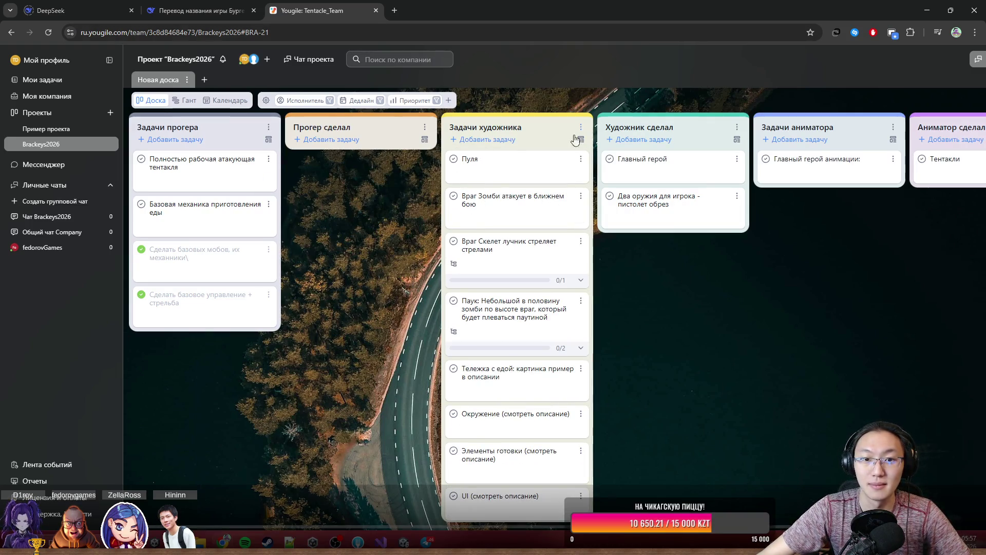
pyautogui.click(951, 10)
pyautogui.click(879, 62)
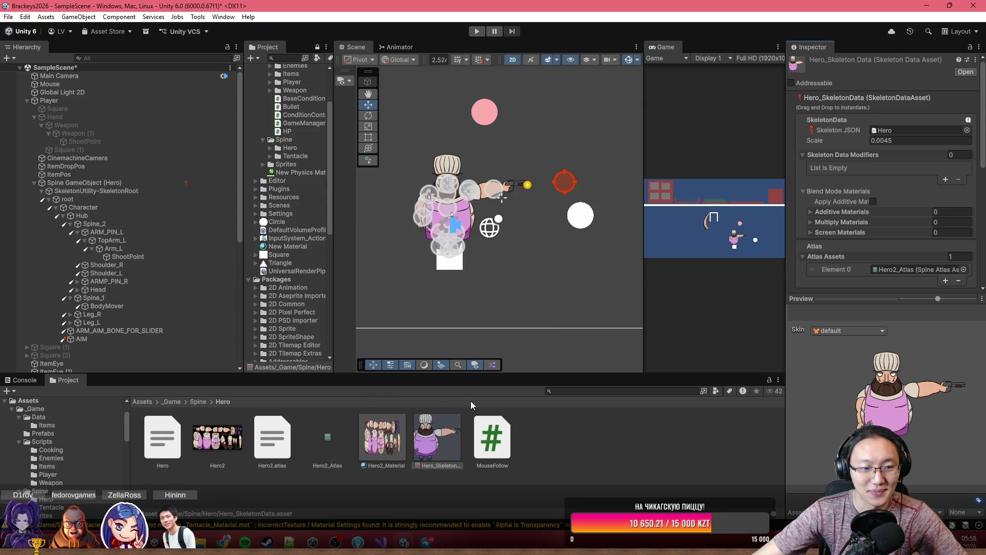
# - Minimize Visual Studio and get back to the Unity editor
pyautogui.hotkey('alt', 'Tab')
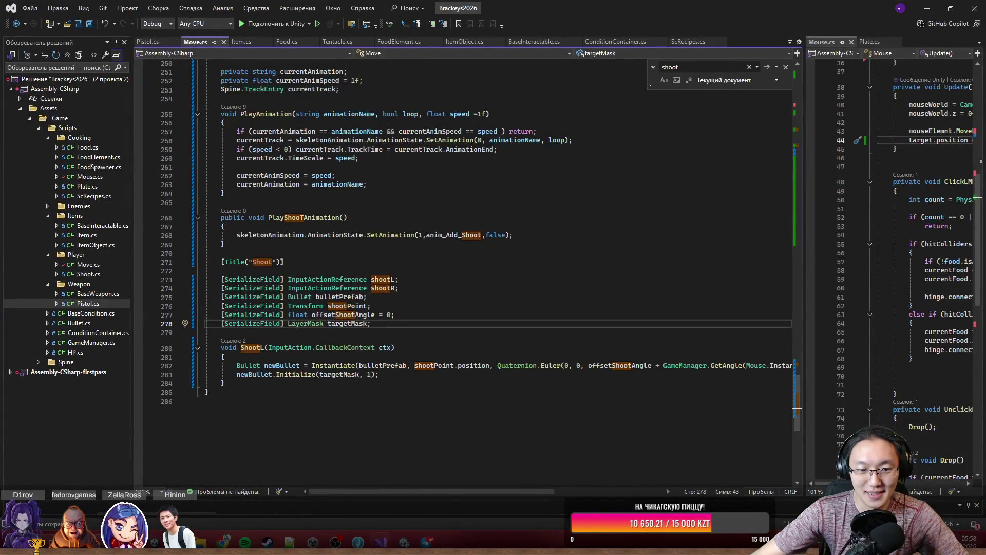
pyautogui.click(928, 10)
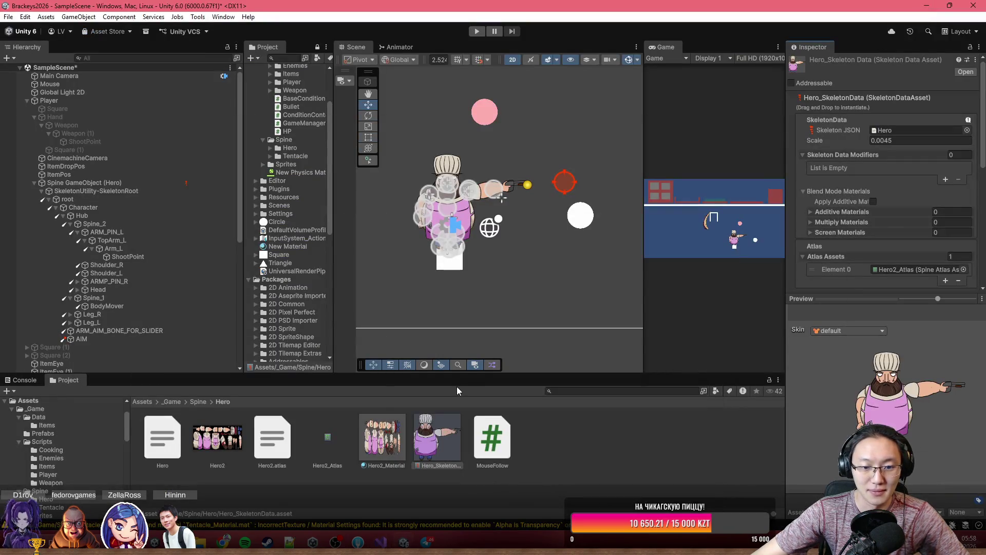
pyautogui.click(430, 453)
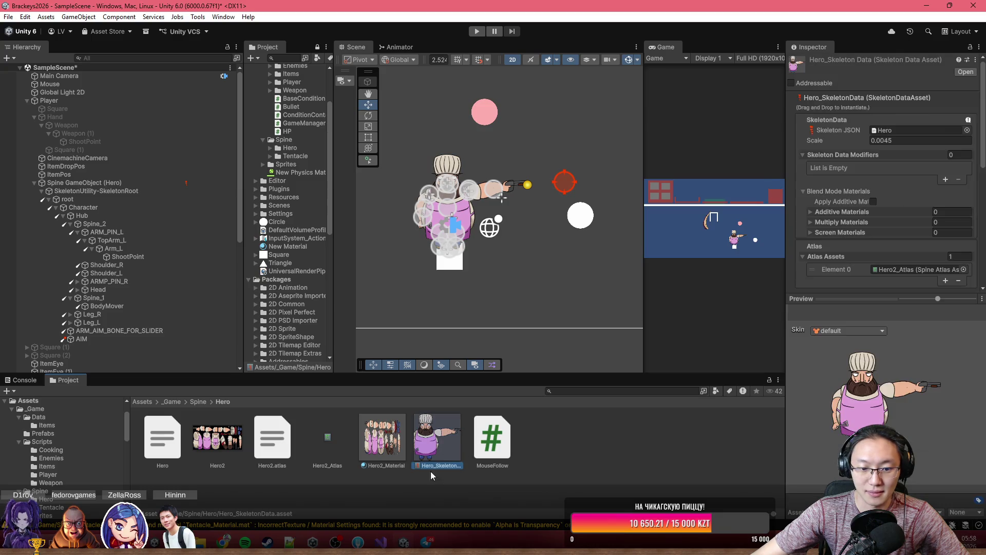
pyautogui.click(382, 542)
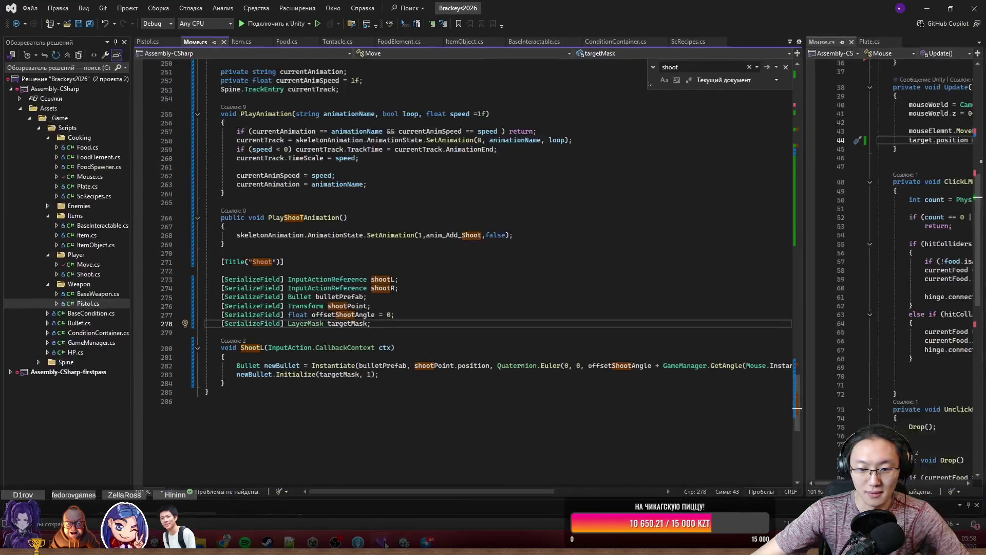
pyautogui.click(383, 543)
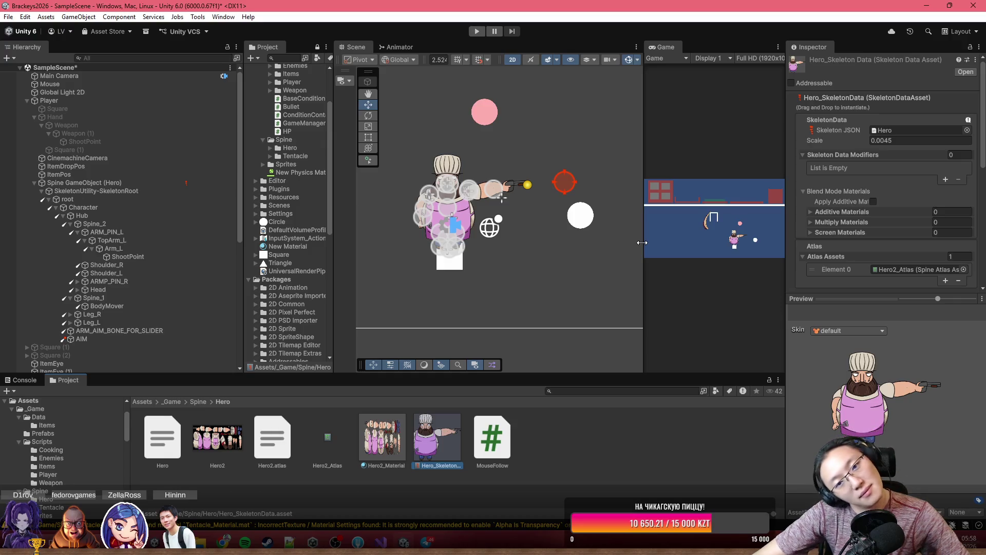
# - Center the Scene view on the chef's arm and select the Player object
pyautogui.scroll(5, 492, 215)
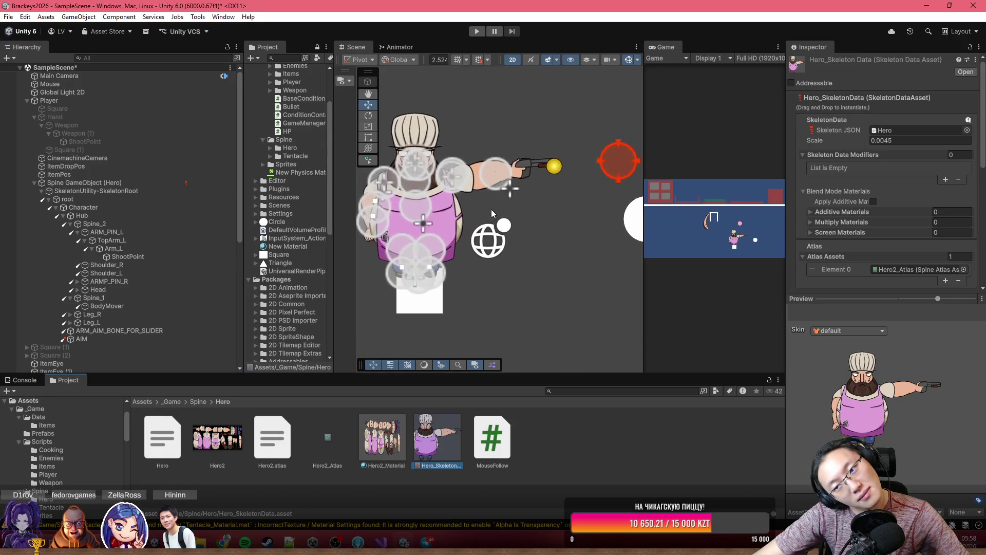
pyautogui.moveTo(492, 213); pyautogui.dragTo(539, 220)
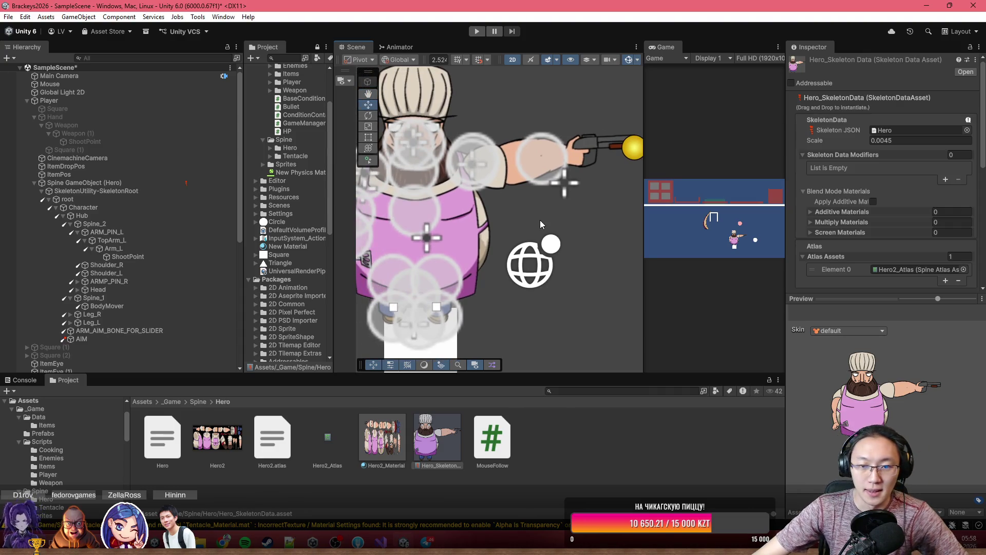
pyautogui.scroll(-3, 534, 247)
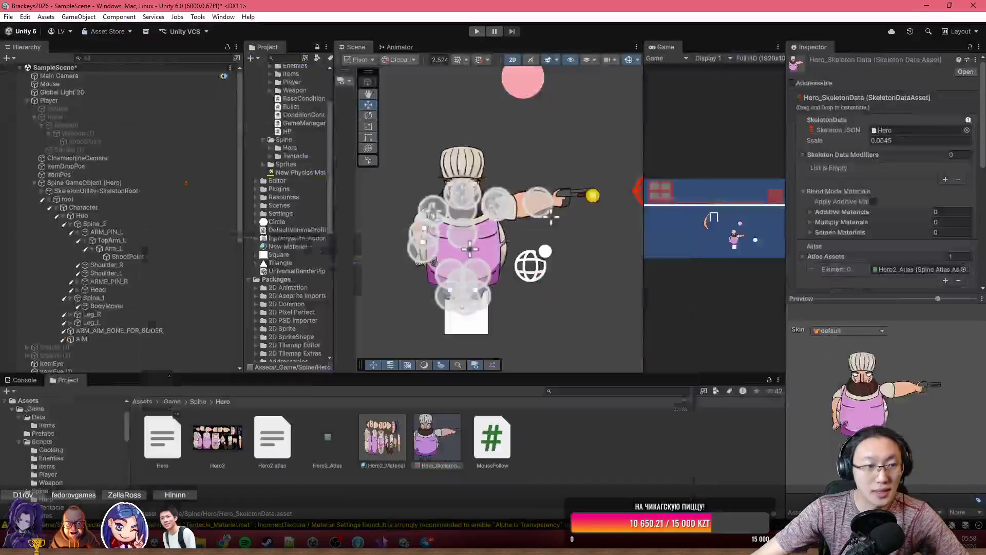
pyautogui.click(106, 100)
# - Set the Move component's Shoot L action to Player/Attack
pyautogui.scroll(-10, 872, 255)
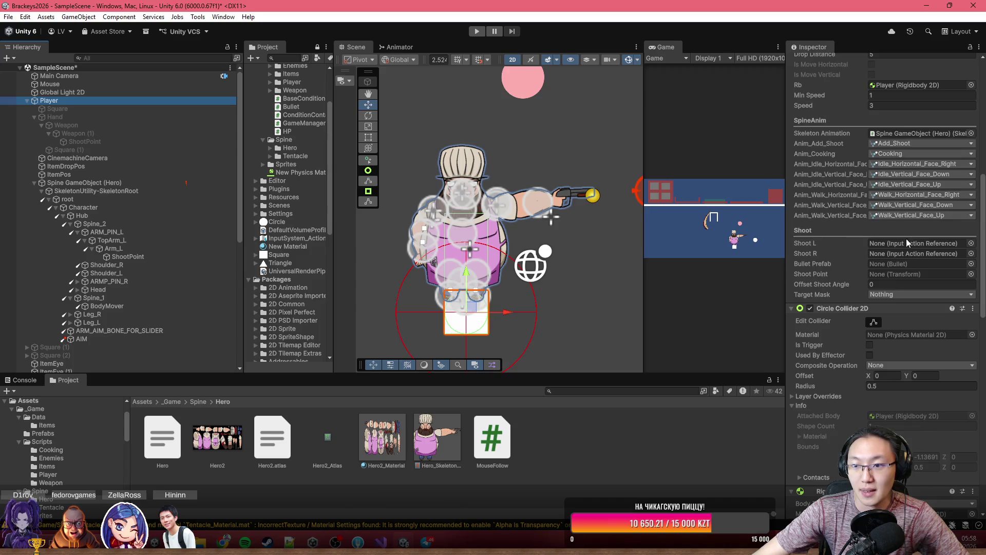
pyautogui.scroll(10, 906, 239)
pyautogui.scroll(-5, 892, 334)
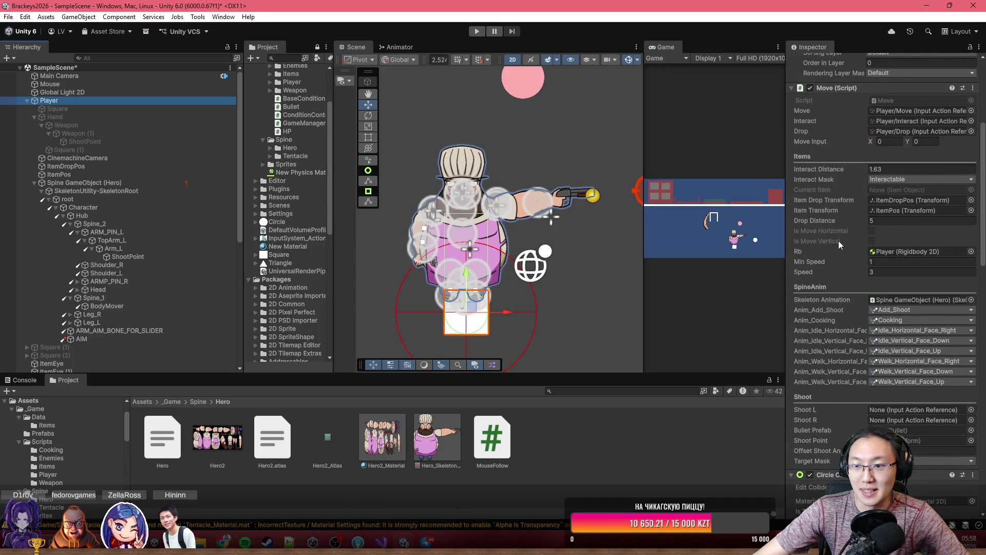
pyautogui.scroll(-3, 839, 240)
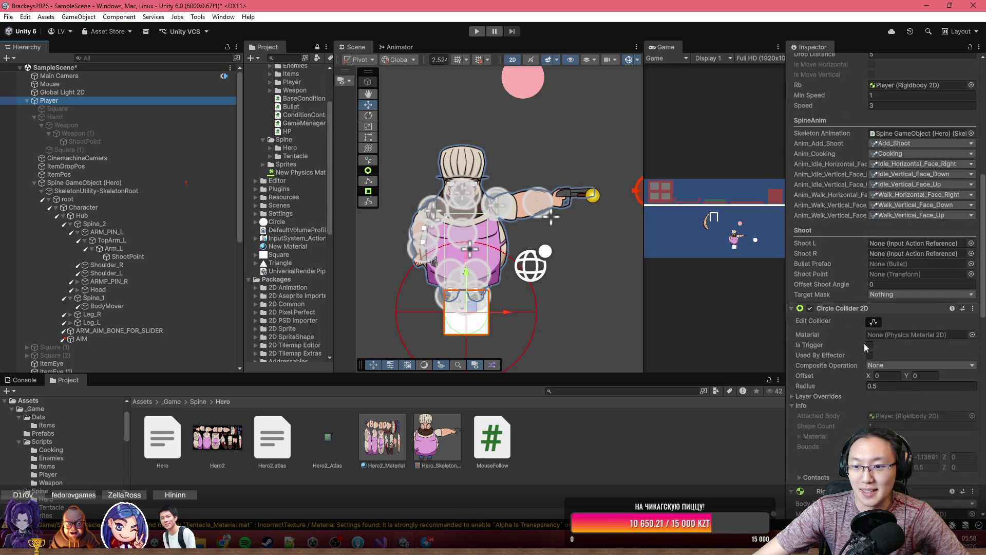
pyautogui.click(971, 243)
pyautogui.doubleClick(480, 150)
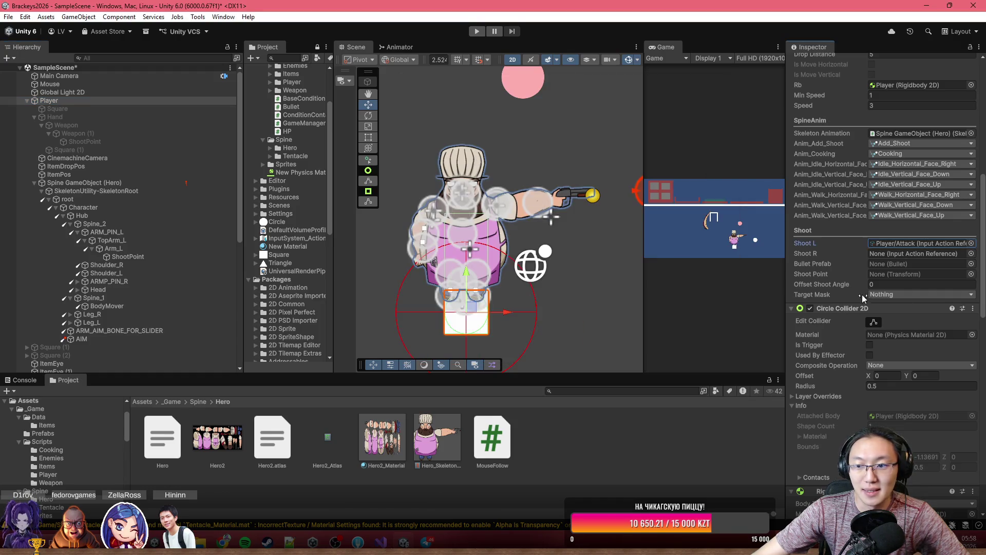
pyautogui.click(972, 253)
pyautogui.click(734, 85)
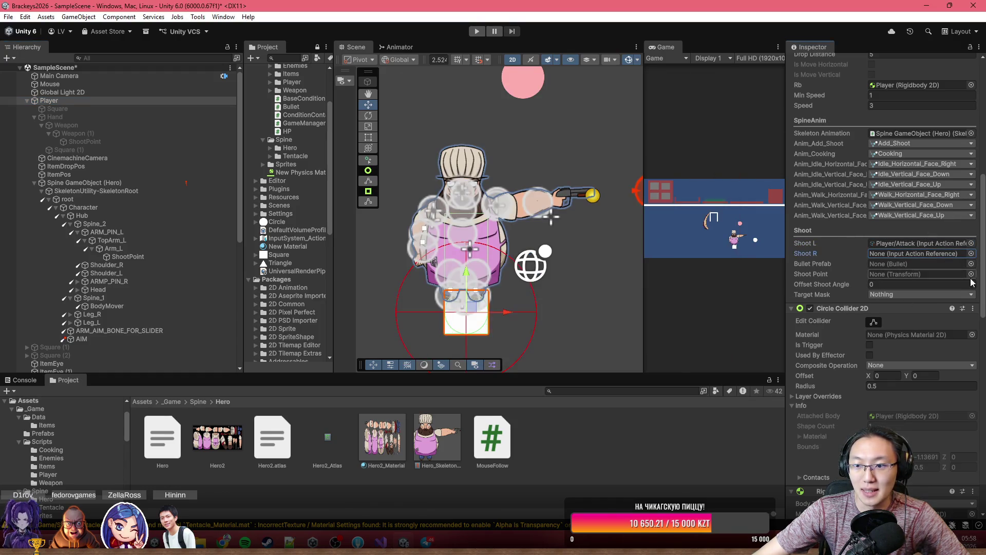
# - Assign the Bullet prefab and the arm's ShootPoint to the Move component
pyautogui.click(972, 264)
pyautogui.click(604, 333)
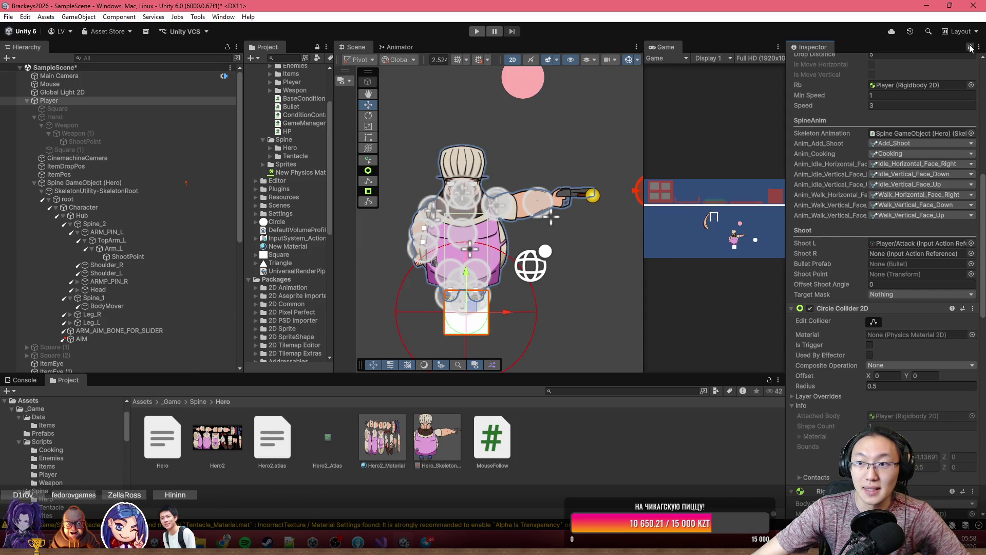
pyautogui.scroll(5, 290, 213)
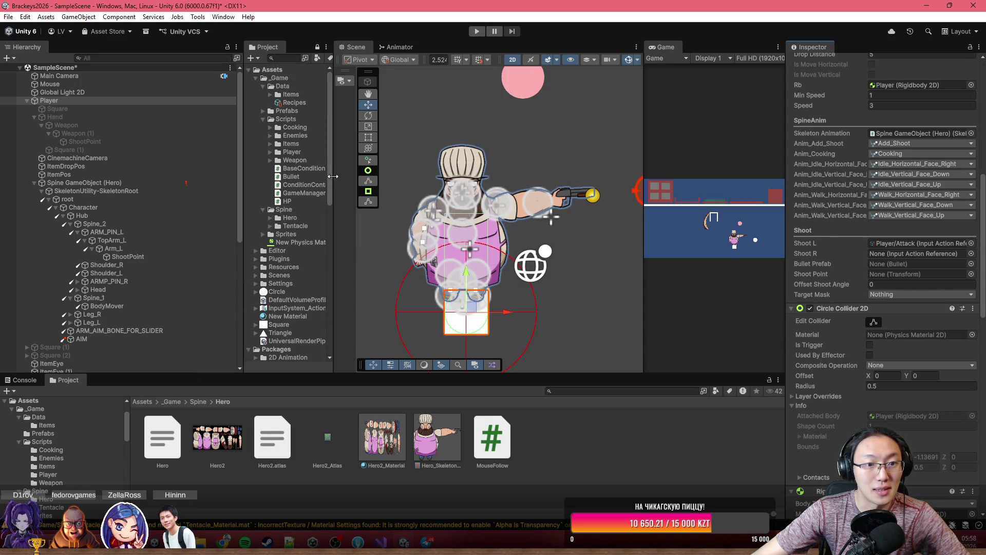
pyautogui.moveTo(333, 176); pyautogui.dragTo(352, 177)
pyautogui.click(264, 111)
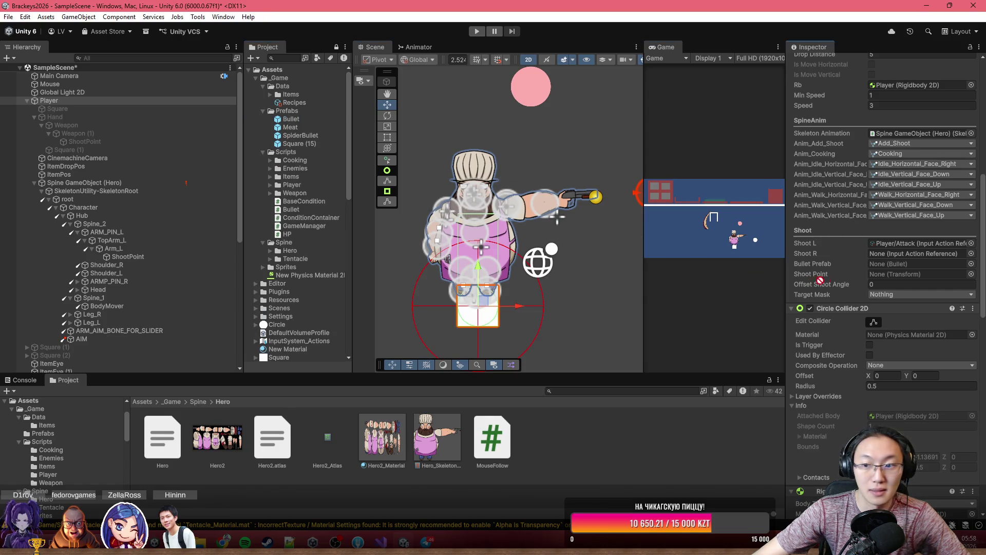
pyautogui.click(903, 264)
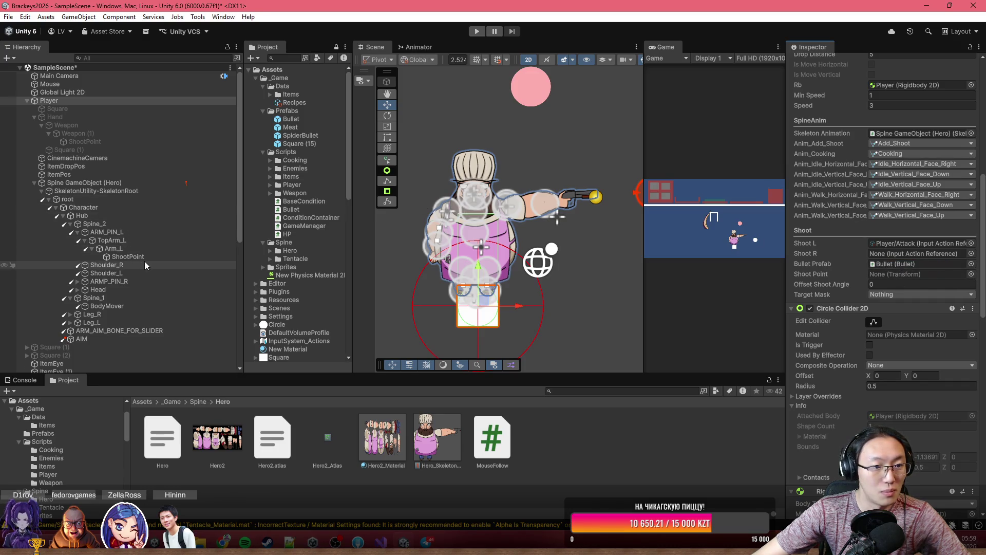
pyautogui.moveTo(127, 257); pyautogui.dragTo(885, 253)
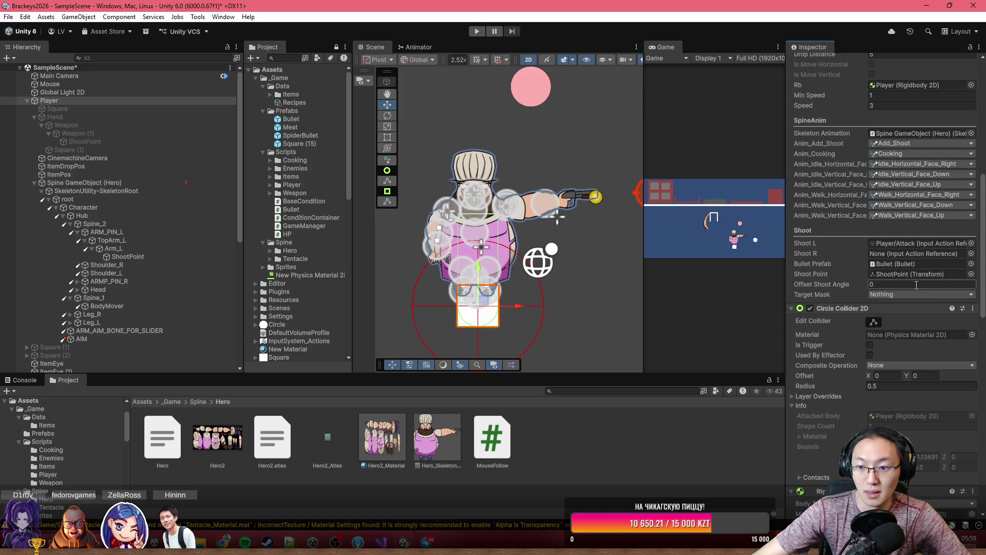
# - Set Target Mask to Enemy and enter Play mode
pyautogui.click(896, 294)
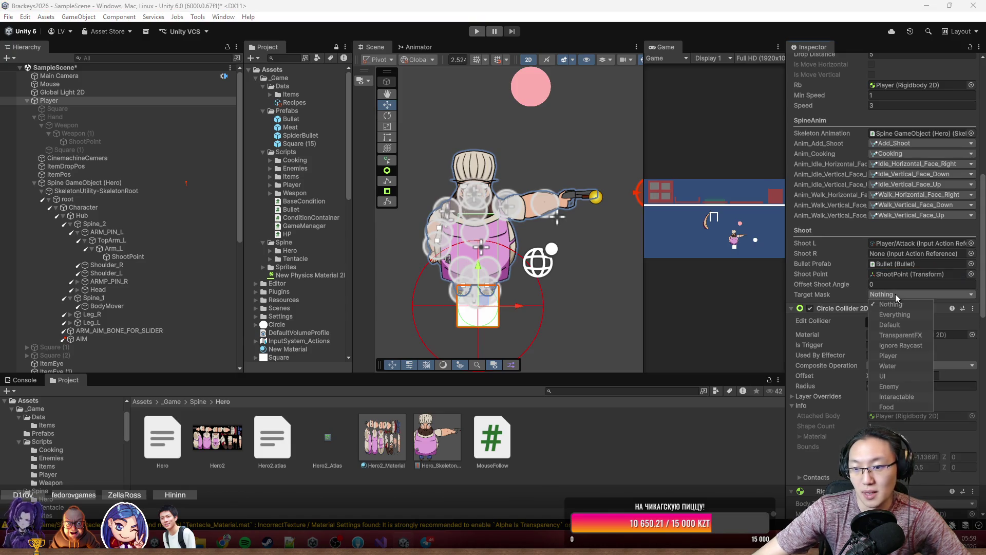
pyautogui.click(896, 386)
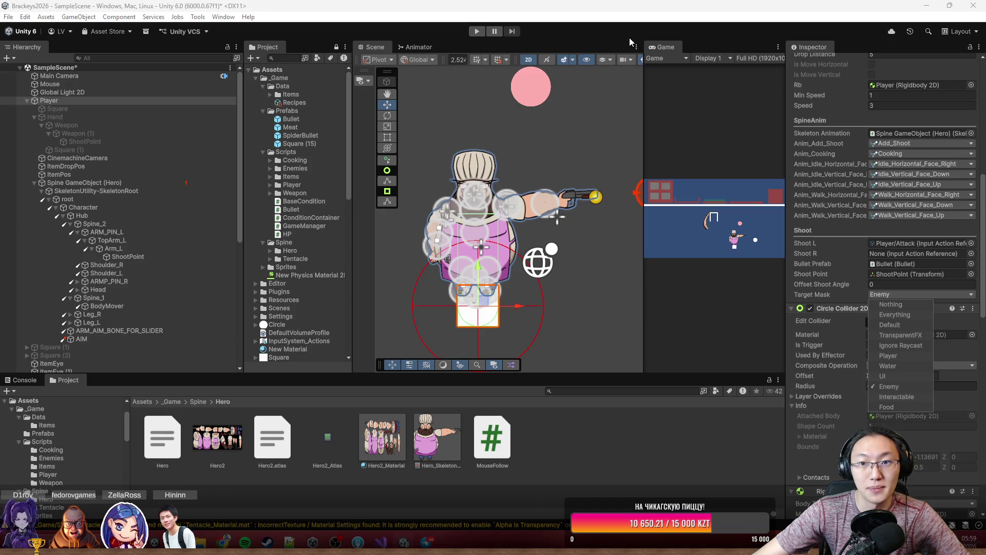
pyautogui.hotkey('ctrl', 'p')
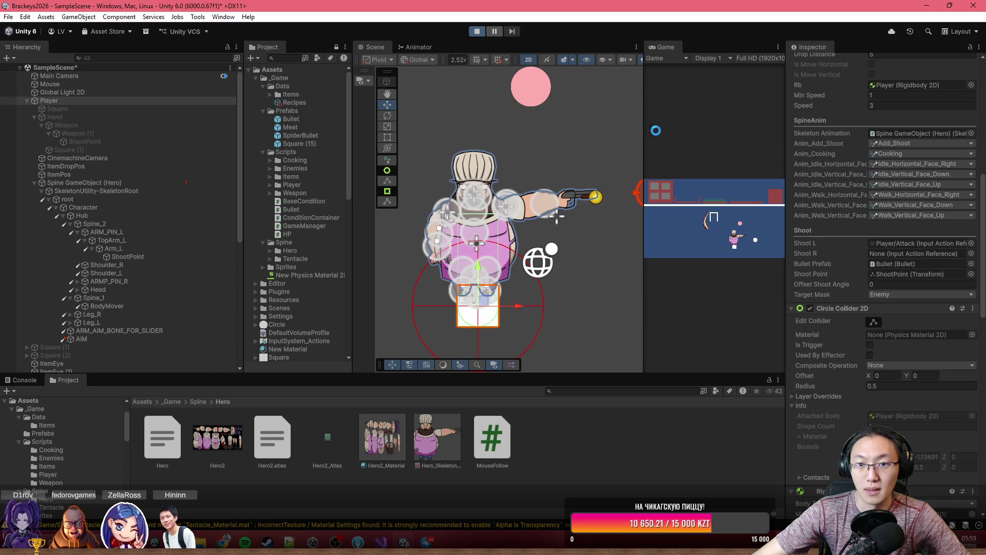
# - Stop Play mode and delete the Square and Hand objects under Player
pyautogui.doubleClick(660, 45)
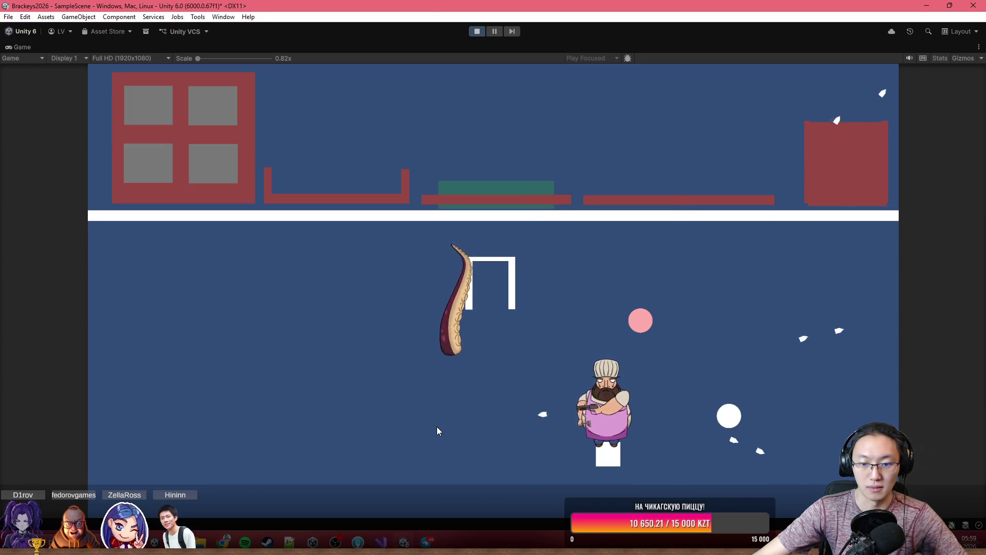
pyautogui.click(477, 32)
pyautogui.click(106, 109)
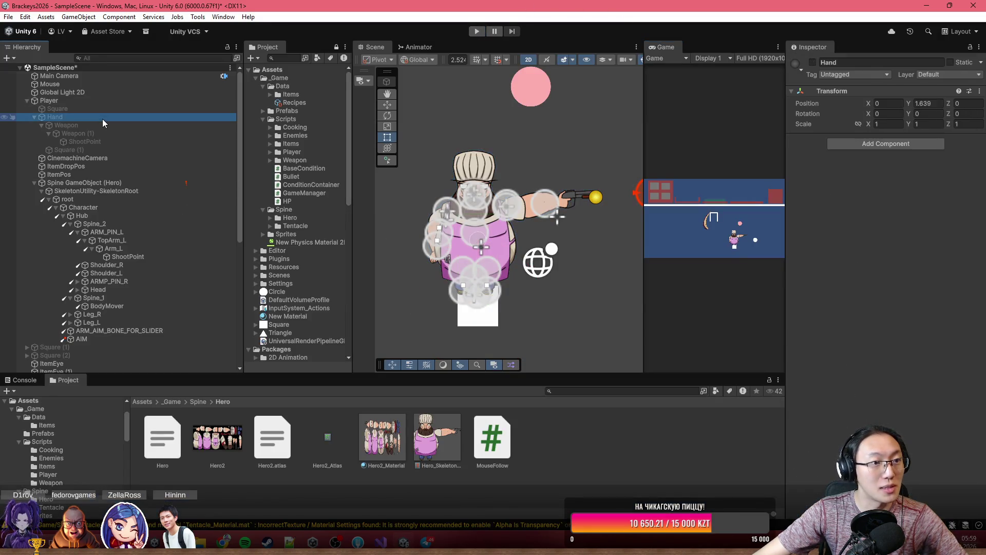
pyautogui.press('Delete')
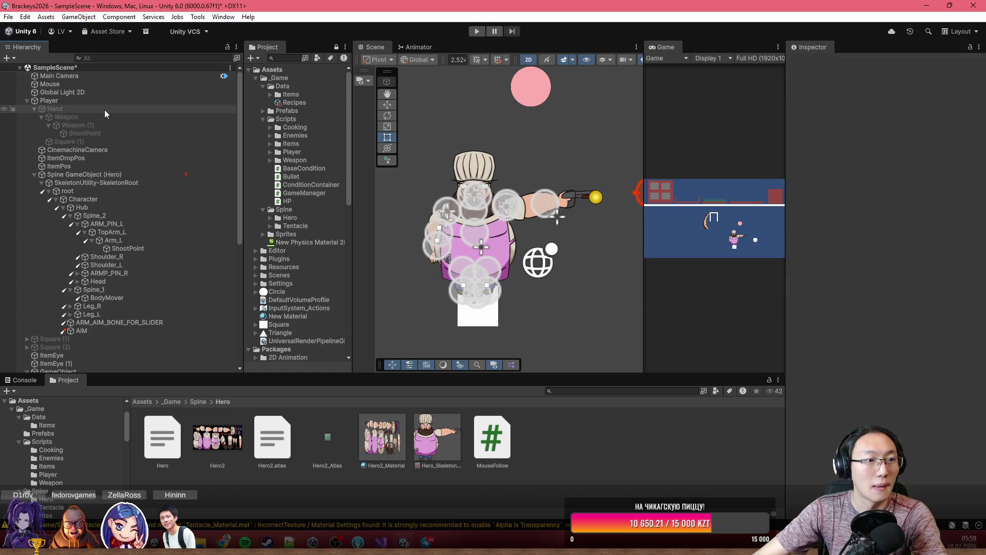
pyautogui.press('Delete')
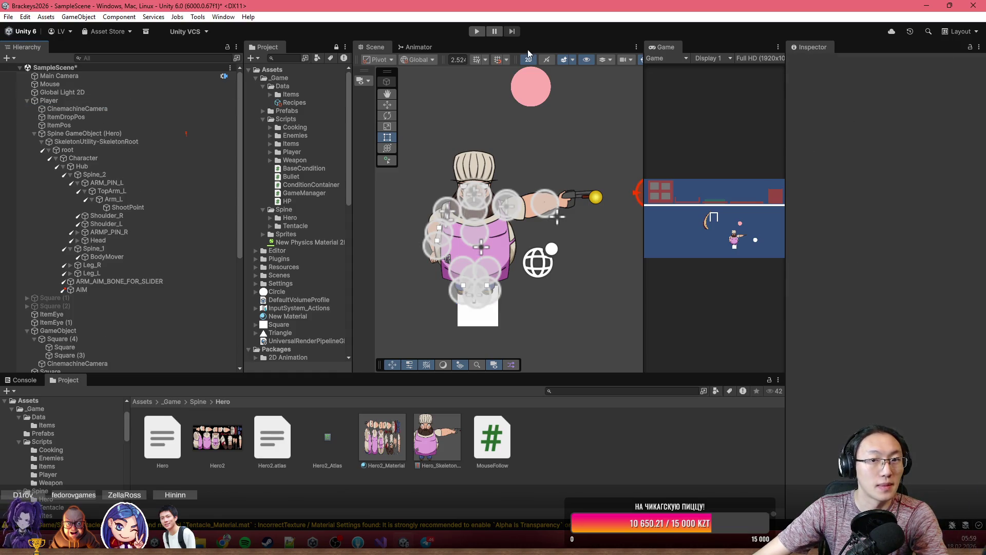
# - Parent the Hero skeleton under Player and run the game in a maximized Game view
pyautogui.click(72, 133)
pyautogui.moveTo(51, 112); pyautogui.dragTo(52, 108)
pyautogui.click(476, 32)
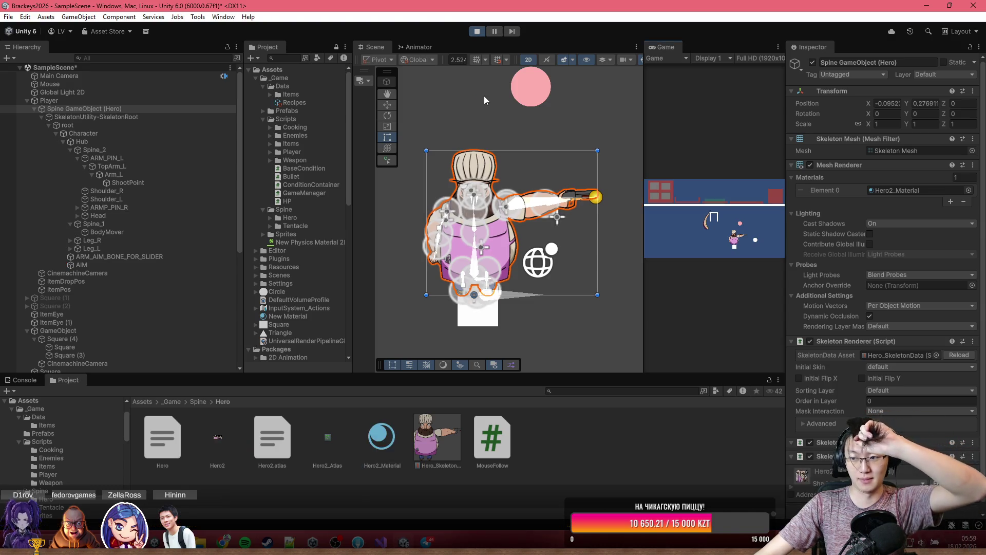
pyautogui.doubleClick(660, 45)
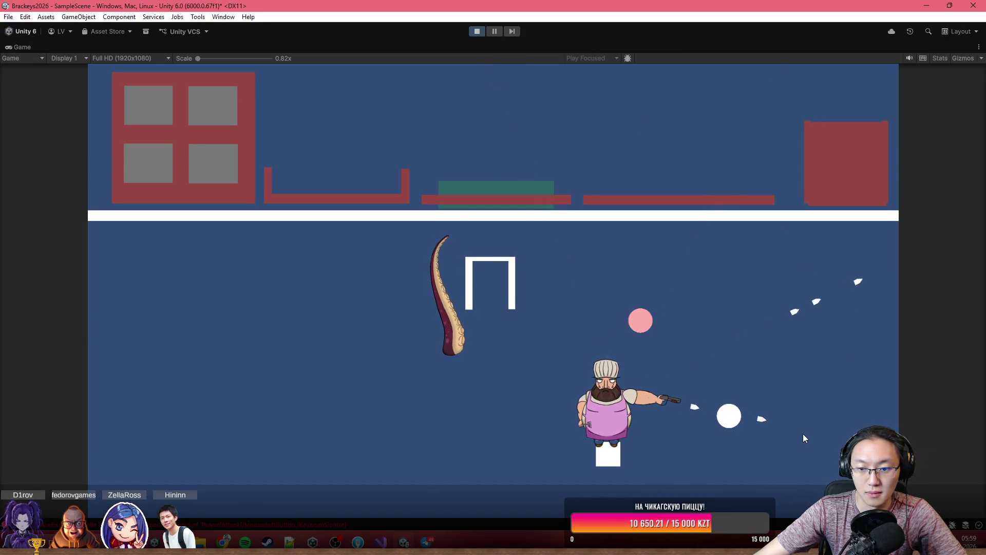
# - Walk the chef left and right while firing bullets toward various mouse positions
pyautogui.press('a')
pyautogui.click(330, 396)
pyautogui.press('a')
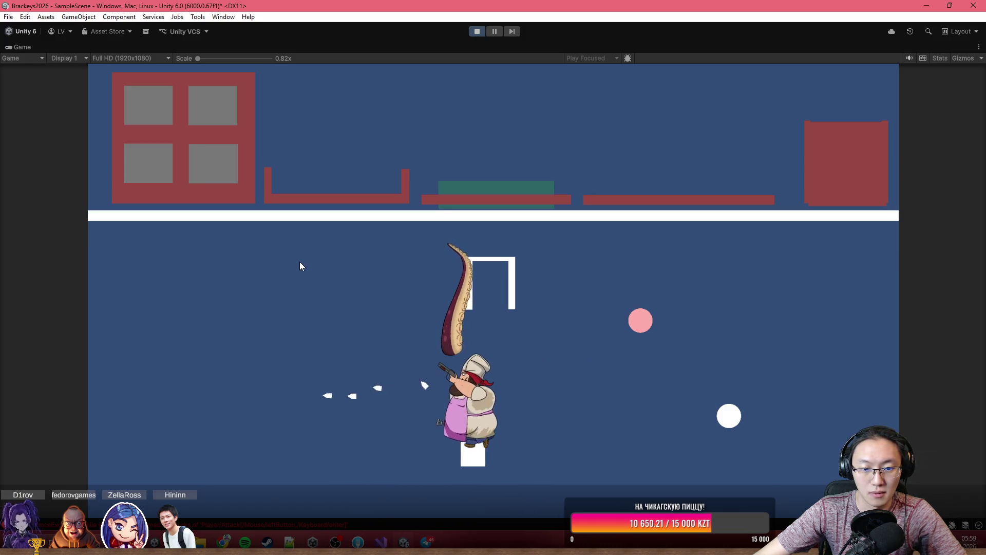
pyautogui.click(300, 267)
pyautogui.click(300, 267)
pyautogui.click(300, 267)
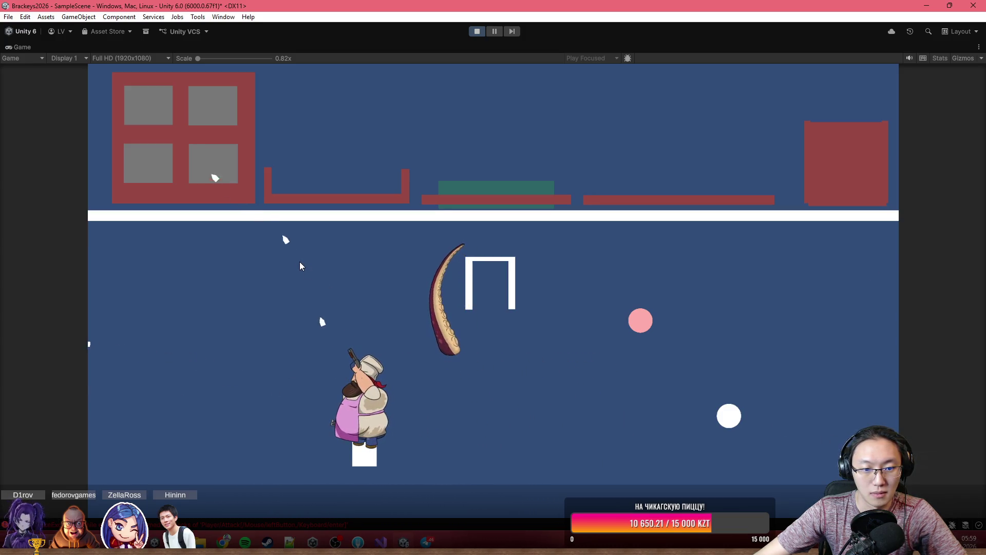
pyautogui.click(301, 266)
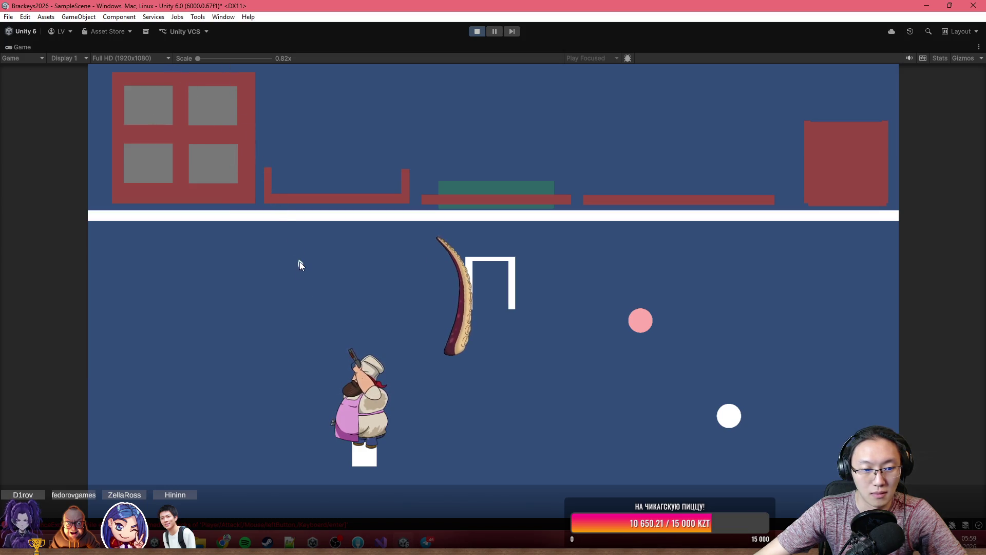
pyautogui.click(300, 264)
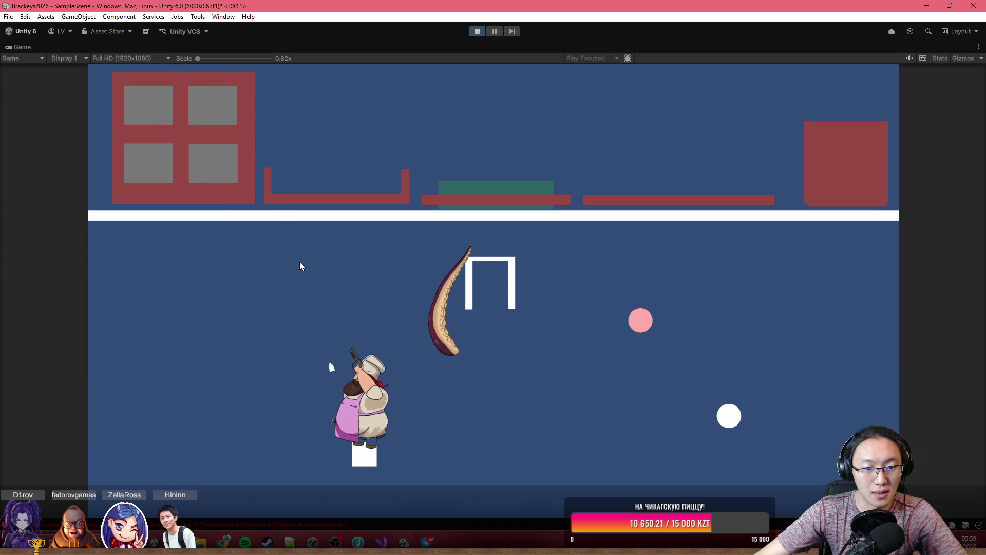
pyautogui.click(527, 292)
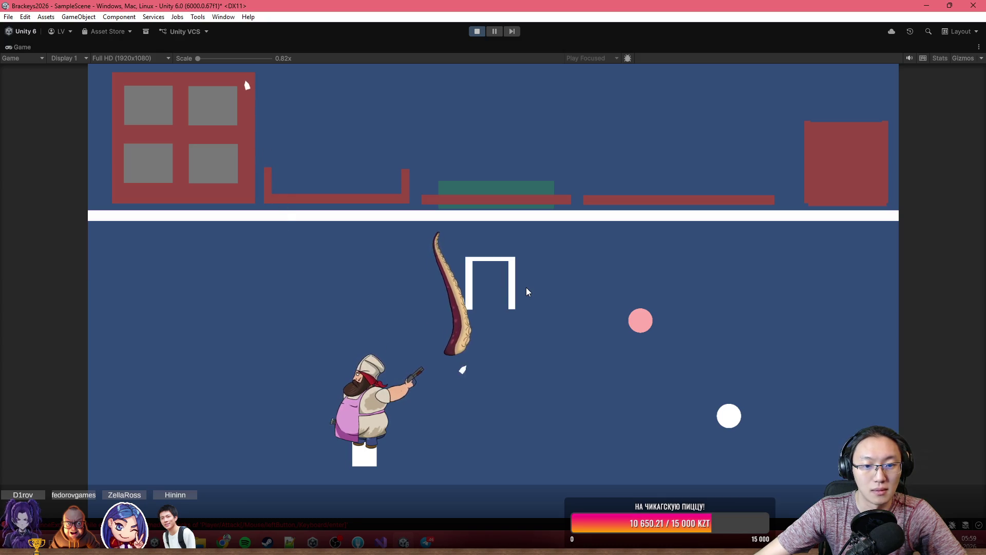
pyautogui.click(532, 298)
pyautogui.click(607, 434)
pyautogui.press('d')
pyautogui.click(602, 422)
pyautogui.click(608, 350)
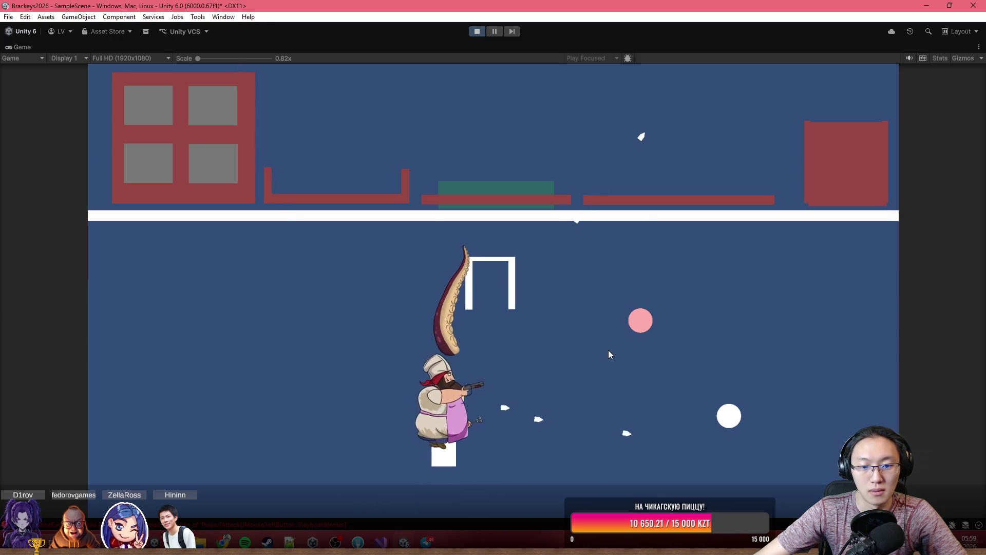
pyautogui.click(596, 267)
pyautogui.click(538, 248)
pyautogui.click(662, 366)
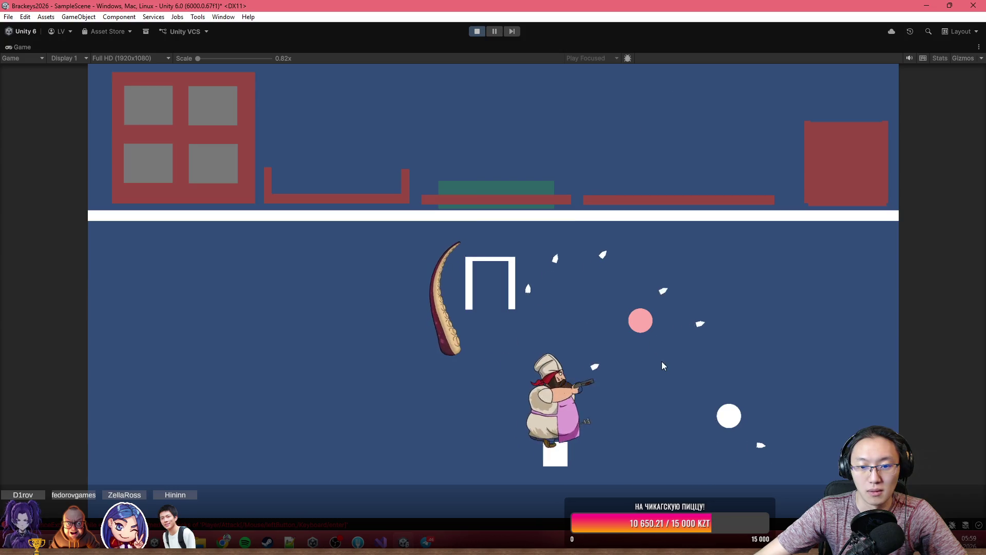
pyautogui.click(697, 371)
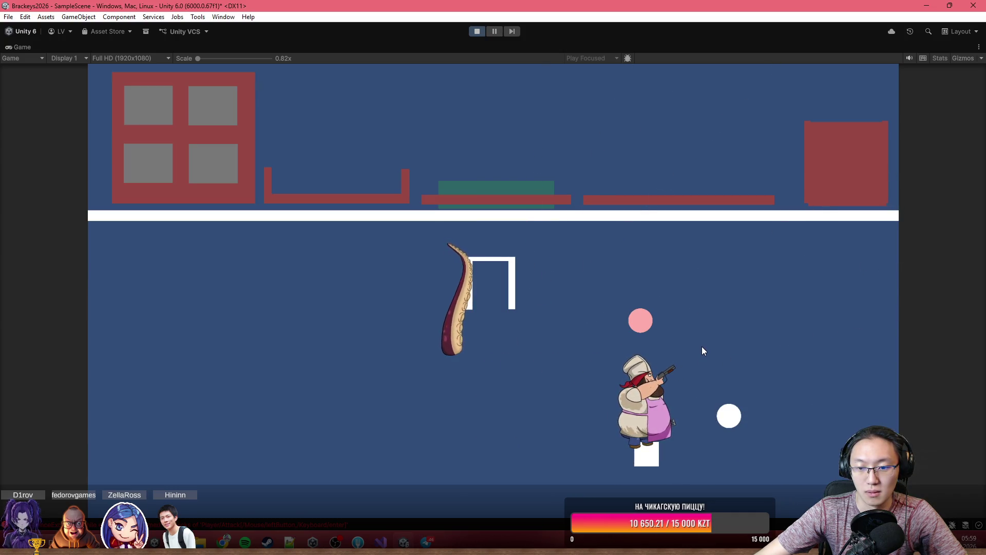
pyautogui.click(703, 351)
pyautogui.press('a')
pyautogui.click(521, 354)
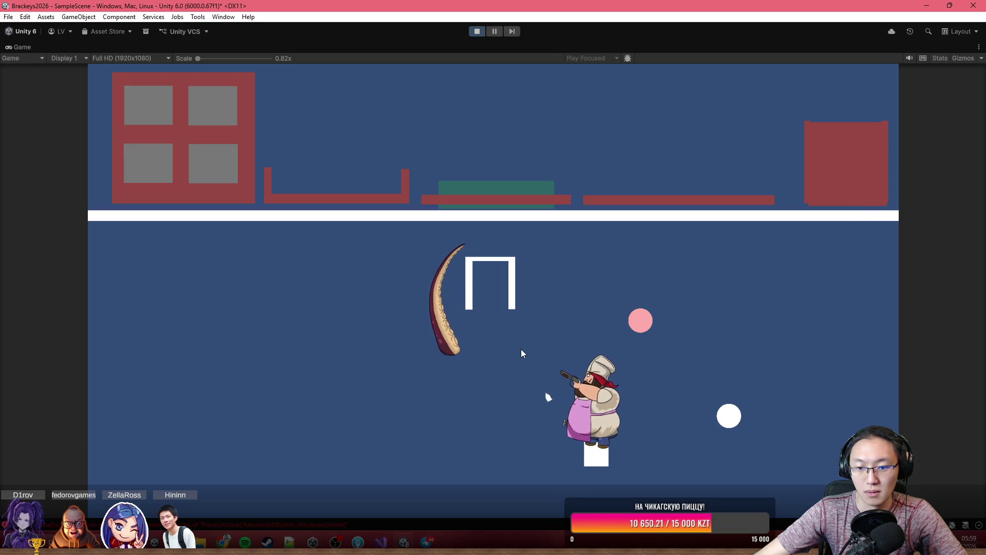
pyautogui.click(510, 334)
pyautogui.click(441, 436)
# - Check the Console errors, then keep moving the chef diagonally and firing left and right
pyautogui.hotkey('ctrl', 'shift', 'c')
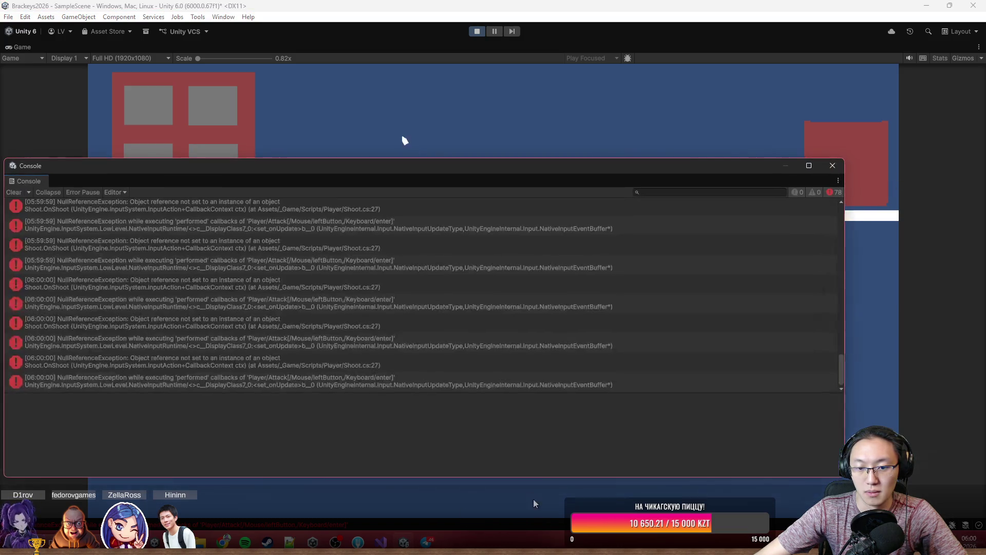
pyautogui.click(833, 165)
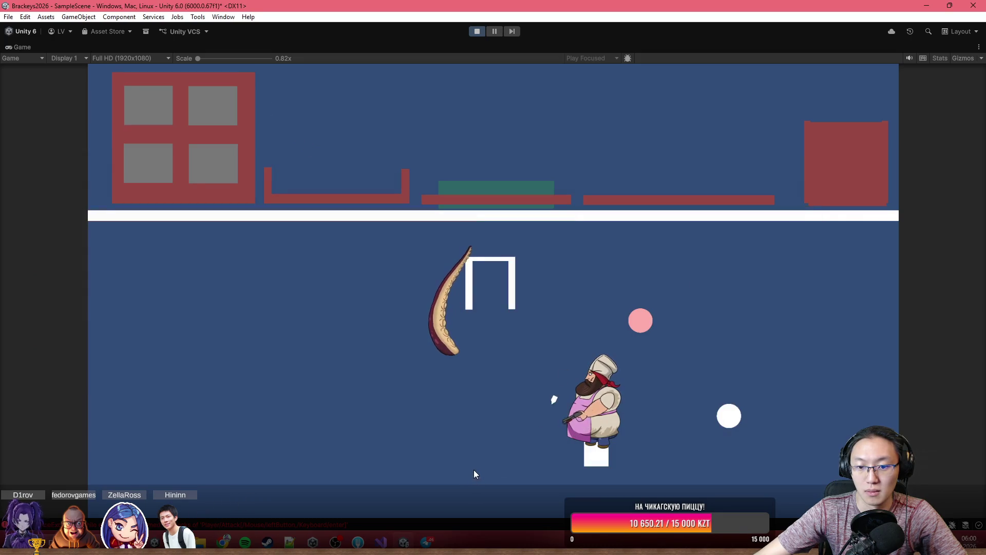
pyautogui.click(482, 272)
pyautogui.click(457, 308)
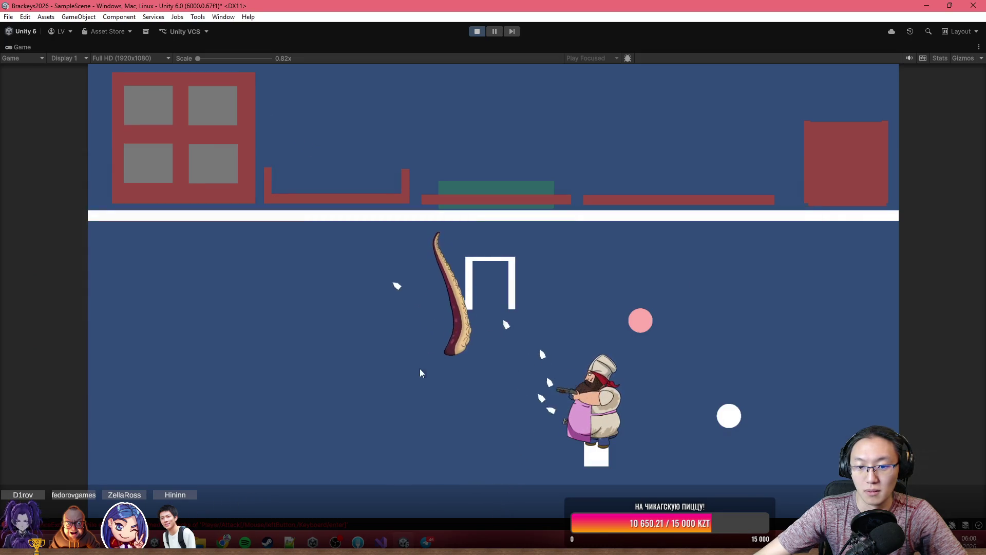
pyautogui.click(413, 406)
pyautogui.click(409, 410)
pyautogui.click(414, 382)
pyautogui.click(423, 329)
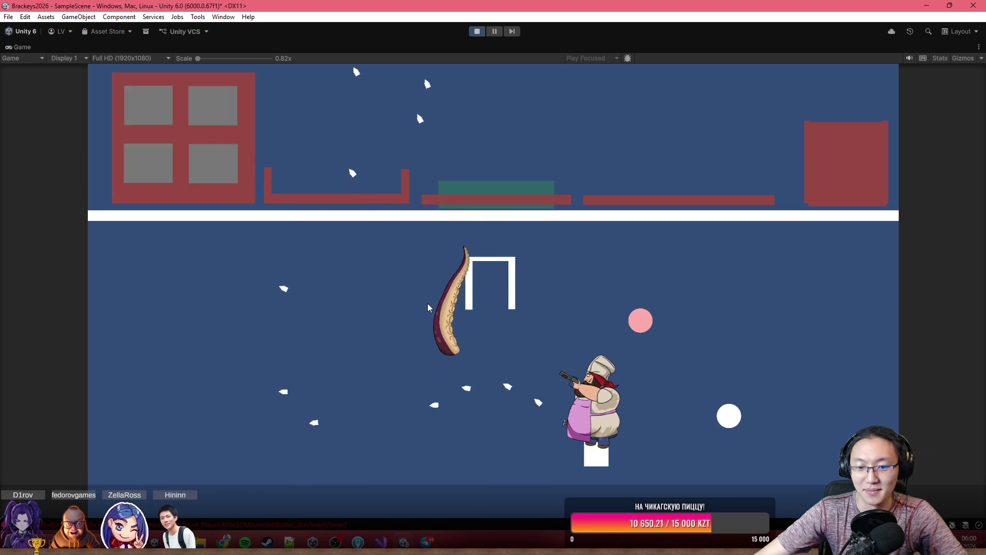
pyautogui.click(428, 299)
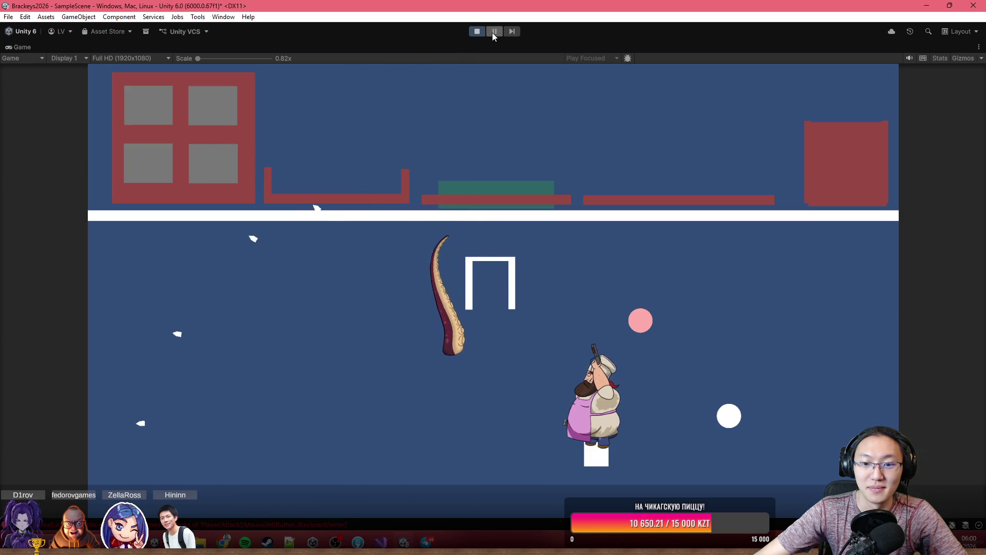
pyautogui.press('w')
pyautogui.press('d')
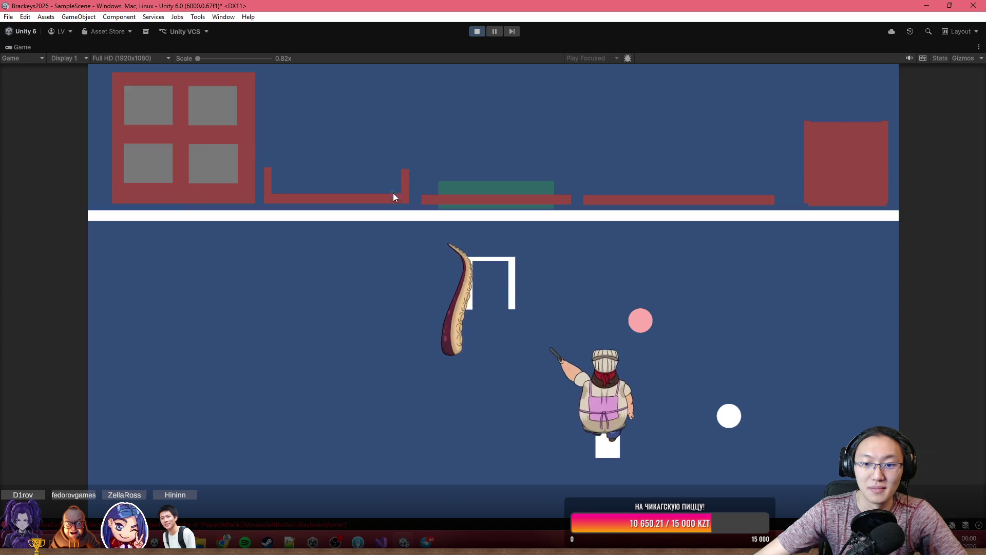
pyautogui.press('w')
pyautogui.press('d')
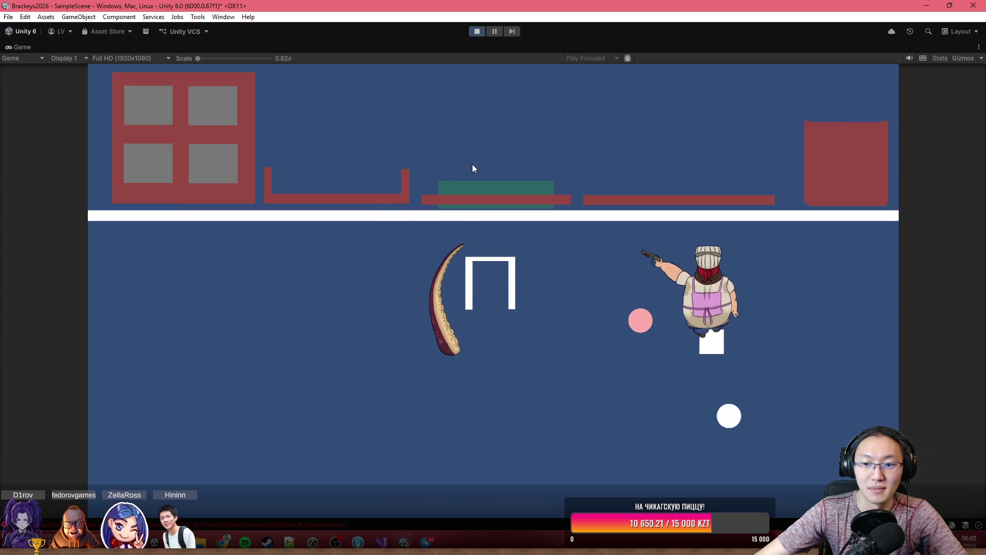
pyautogui.click(465, 206)
pyautogui.press('w')
pyautogui.press('d')
pyautogui.click(948, 197)
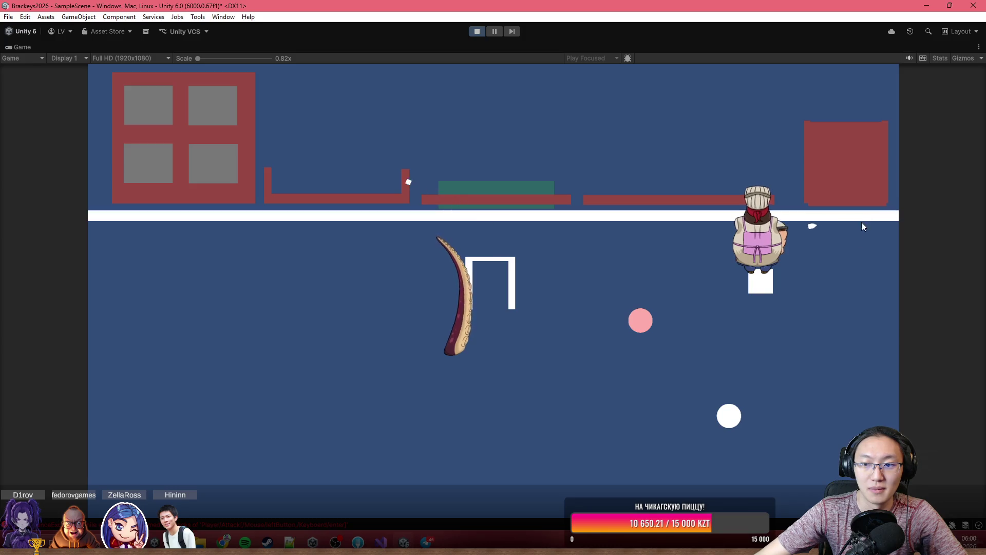
pyautogui.click(862, 222)
pyautogui.press('w')
pyautogui.press('a')
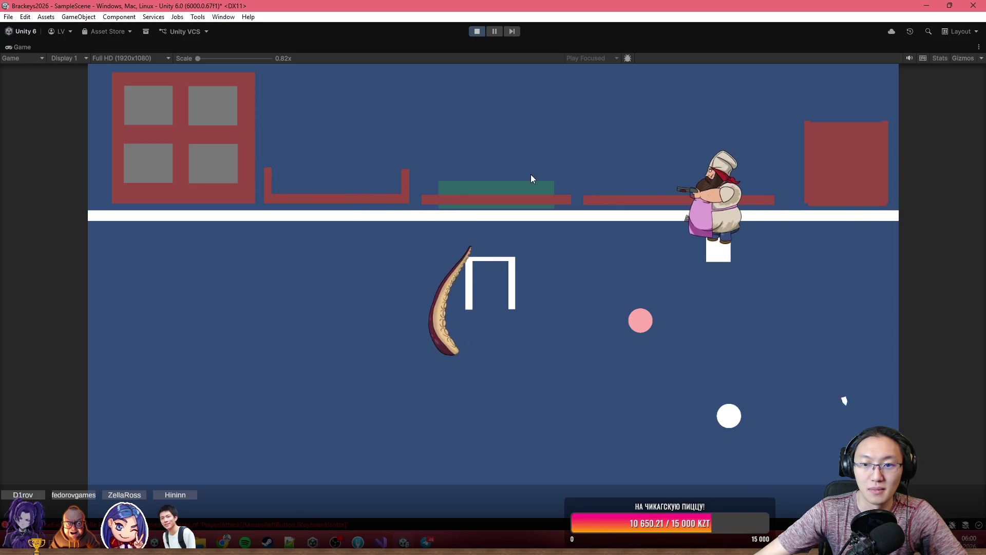
pyautogui.click(530, 170)
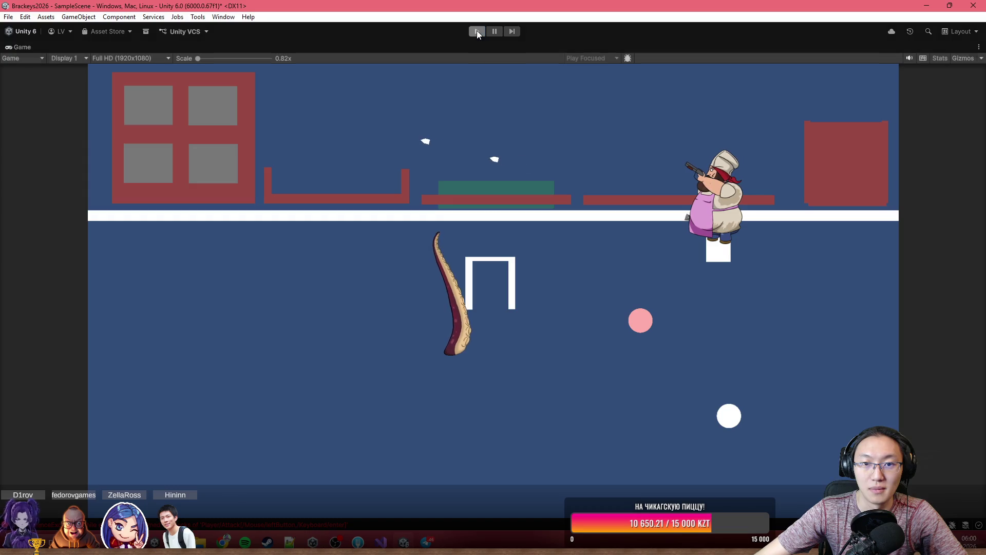
# - Restart Play mode, walk up and fire leftward, then pause the game
pyautogui.click(477, 30)
pyautogui.click(477, 32)
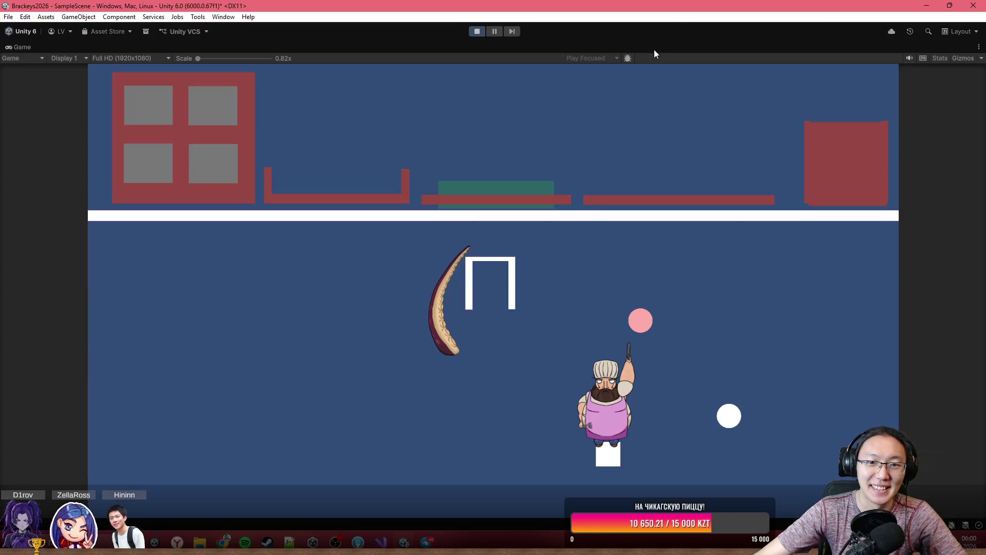
pyautogui.press('w')
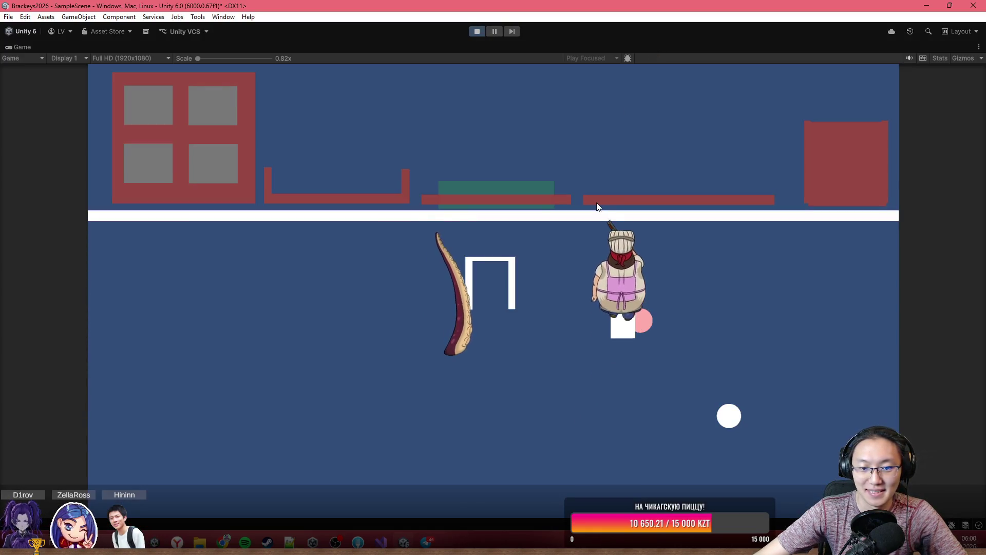
pyautogui.press('w')
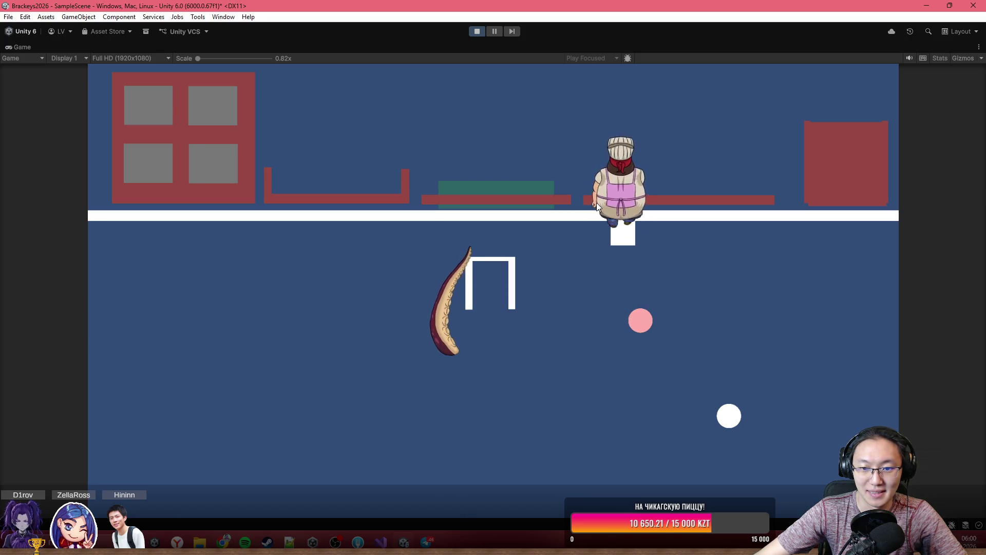
pyautogui.click(414, 164)
pyautogui.click(415, 159)
pyautogui.click(418, 149)
pyautogui.click(422, 138)
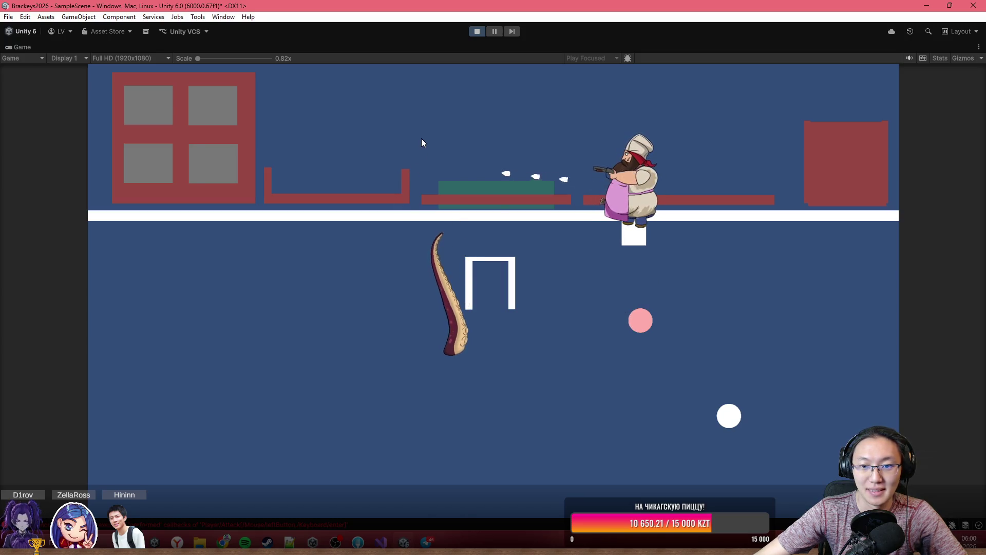
pyautogui.click(452, 82)
pyautogui.click(493, 29)
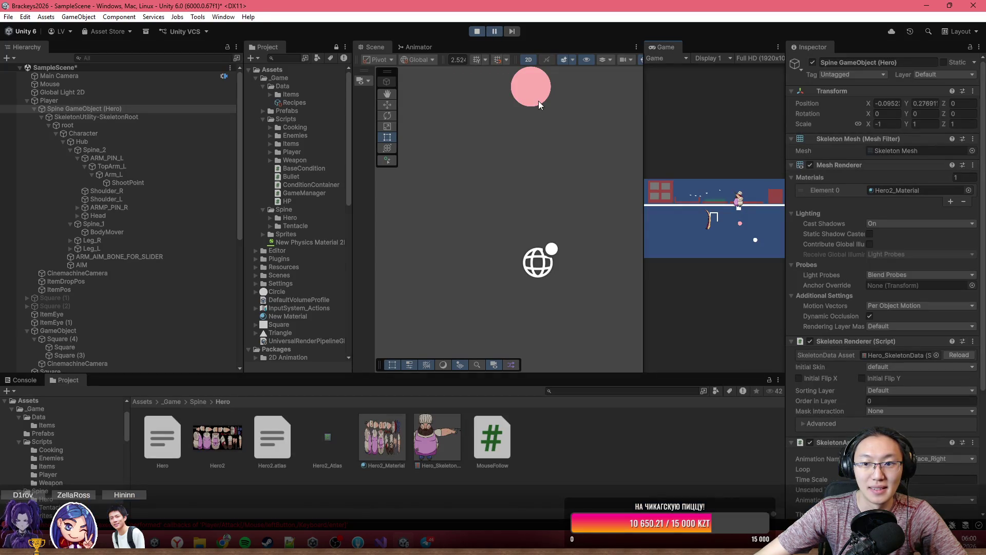
pyautogui.doubleClick(149, 183)
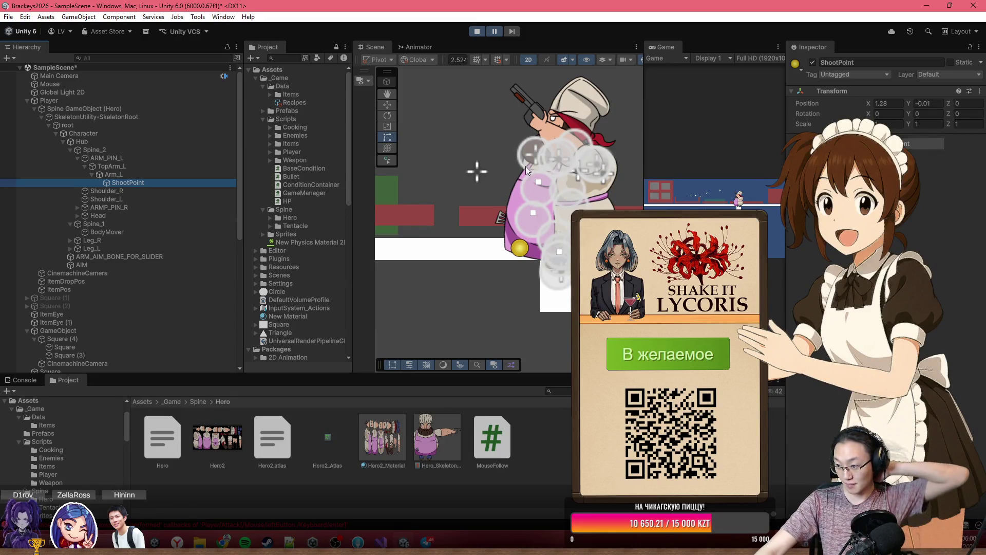
pyautogui.click(525, 106)
pyautogui.scroll(6, 537, 112)
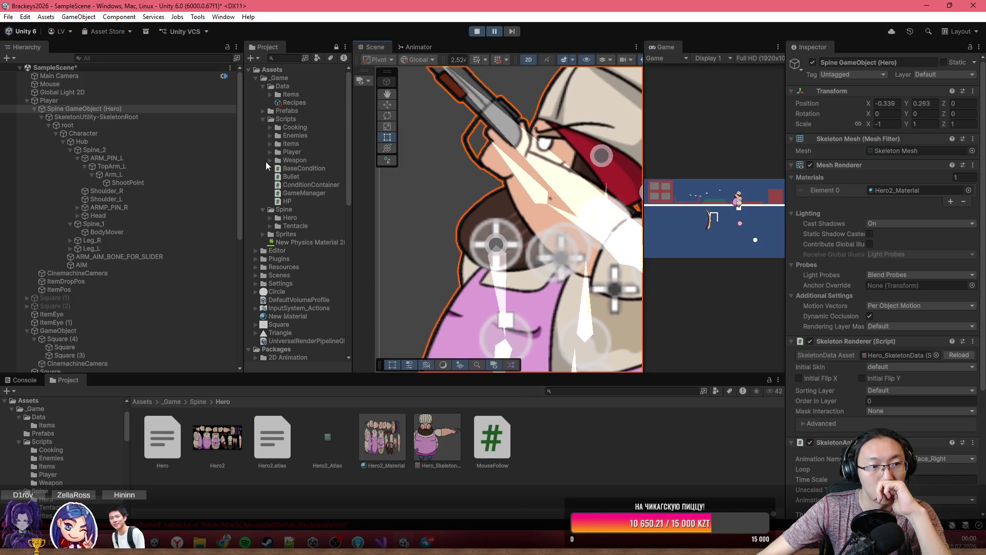
pyautogui.click(78, 207)
pyautogui.click(85, 215)
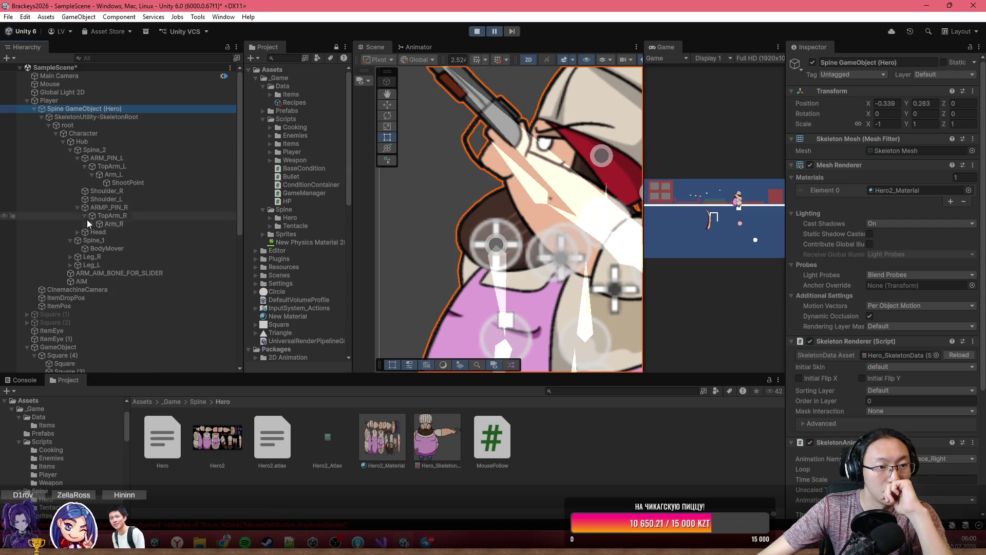
pyautogui.click(92, 224)
pyautogui.click(128, 232)
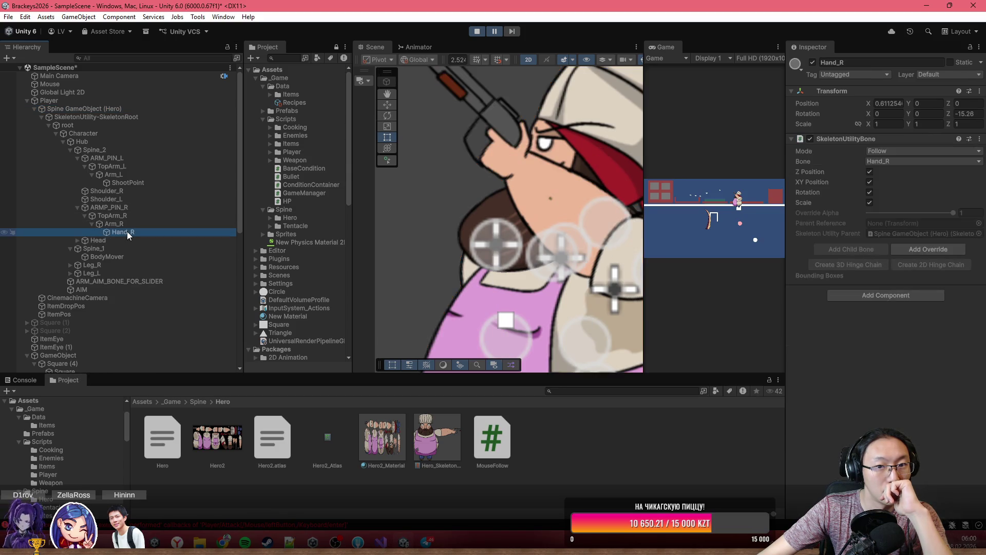
pyautogui.press('f')
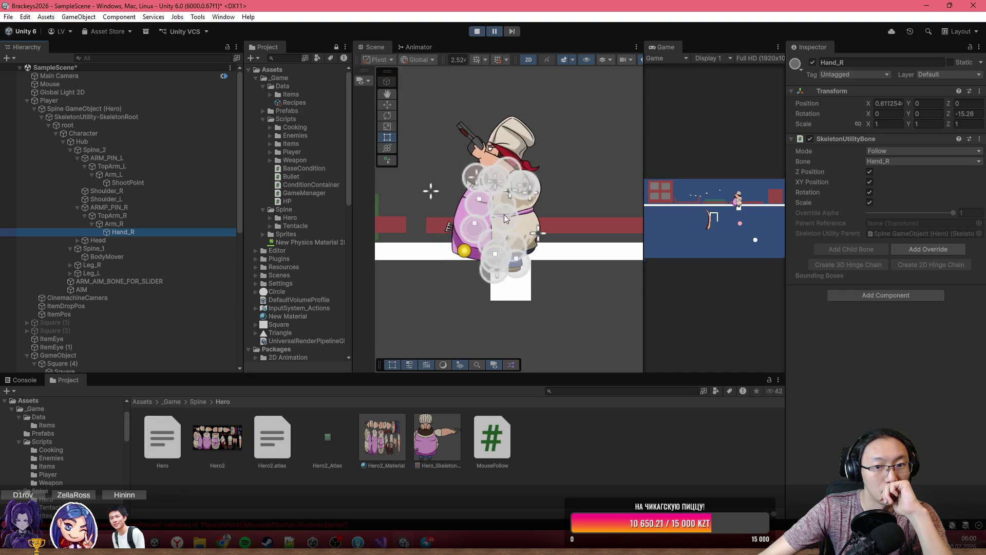
pyautogui.scroll(2, 513, 246)
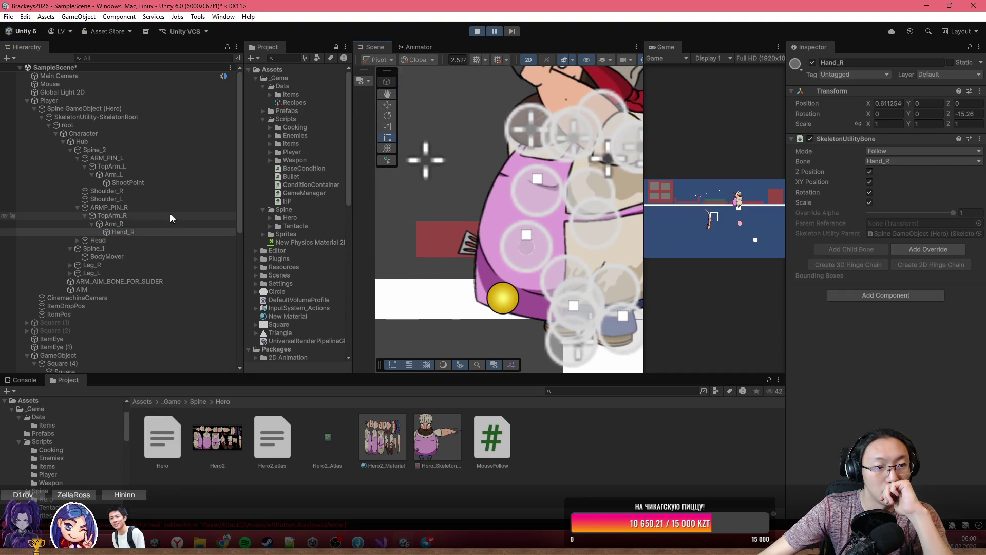
pyautogui.click(157, 175)
pyautogui.press('f')
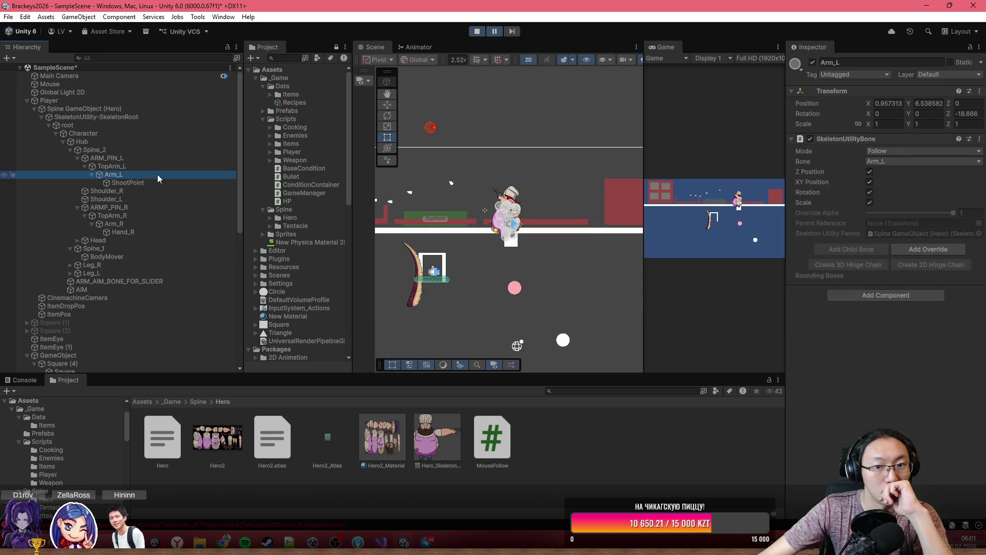
pyautogui.scroll(6, 488, 220)
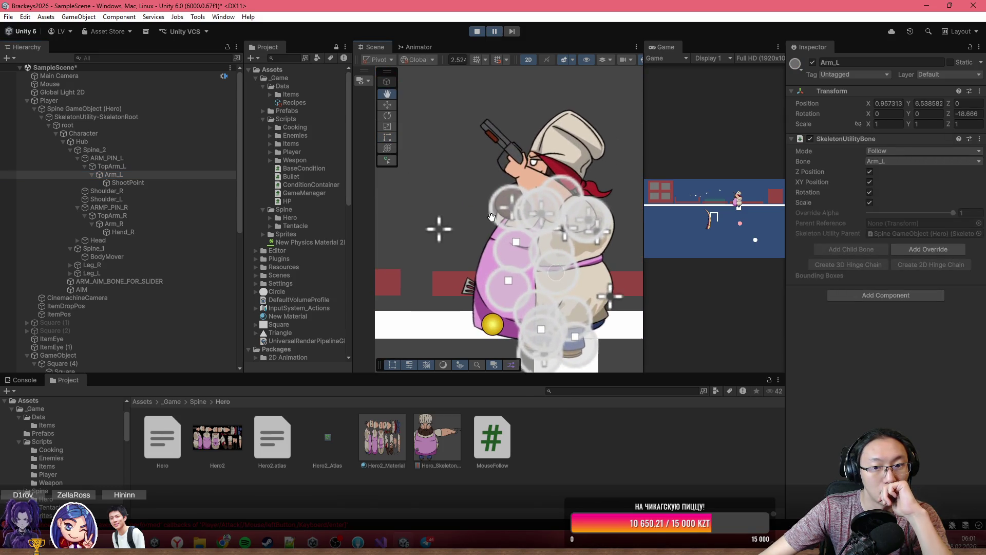
pyautogui.click(120, 191)
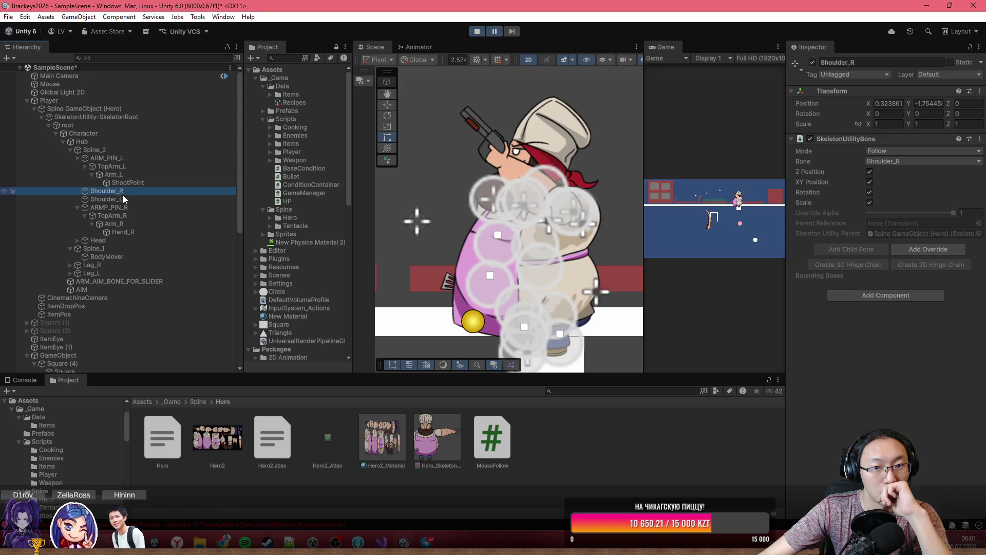
pyautogui.click(122, 198)
pyautogui.click(128, 158)
pyautogui.click(123, 174)
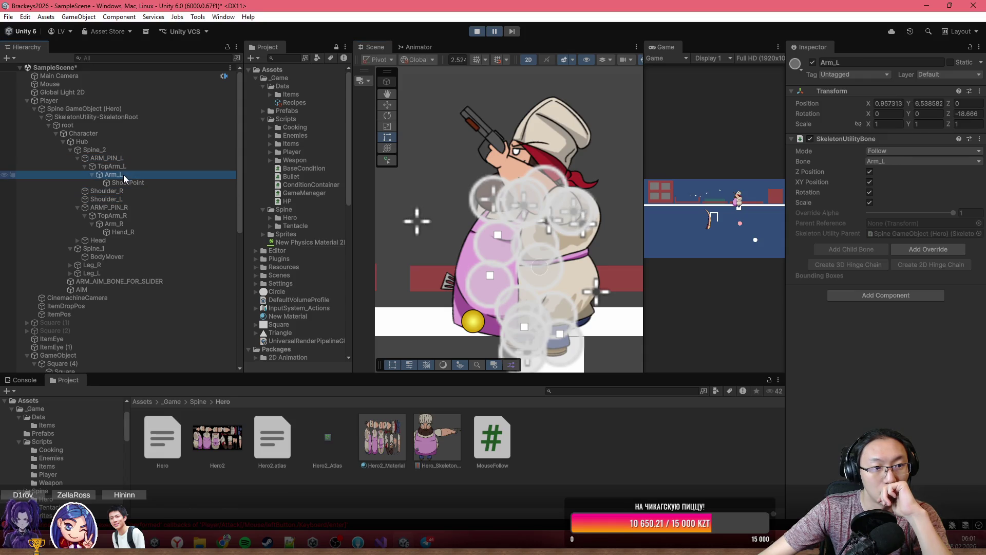
pyautogui.click(130, 160)
pyautogui.click(125, 142)
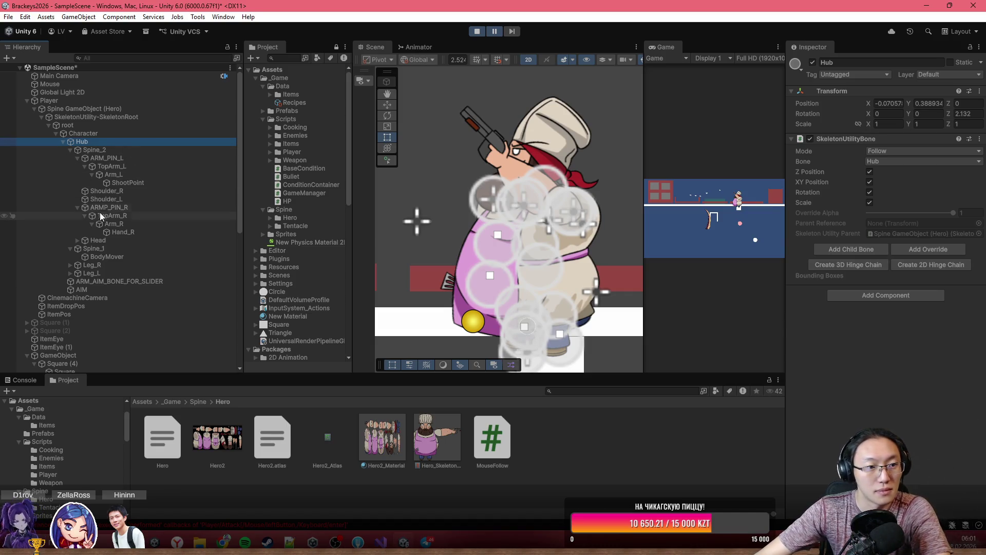
pyautogui.click(92, 241)
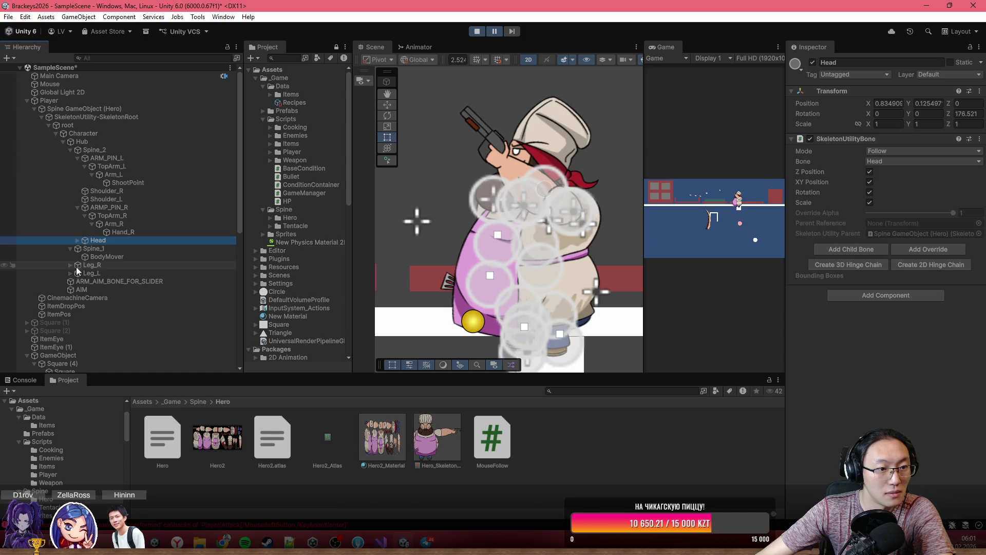
pyautogui.click(127, 232)
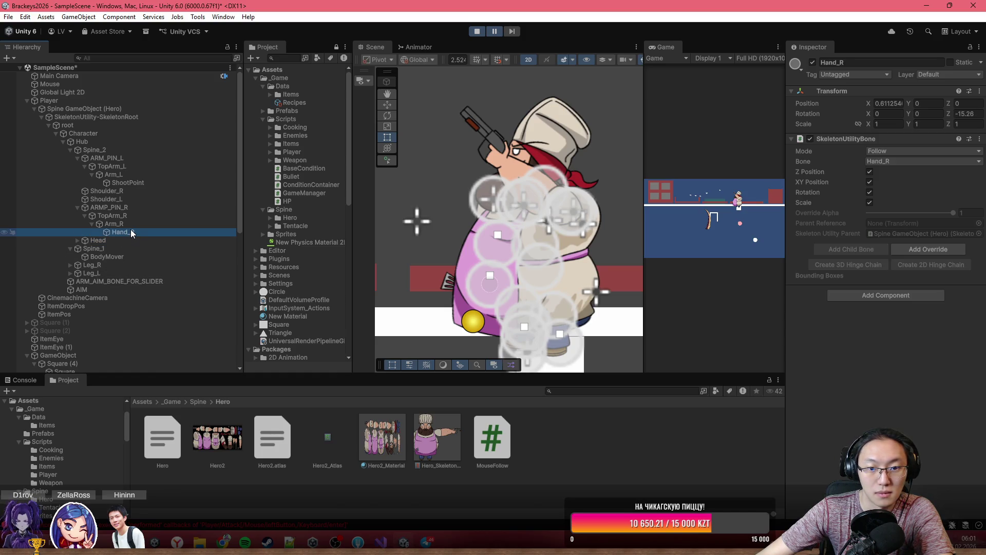
pyautogui.click(131, 228)
pyautogui.press('Up')
pyautogui.press('Up')
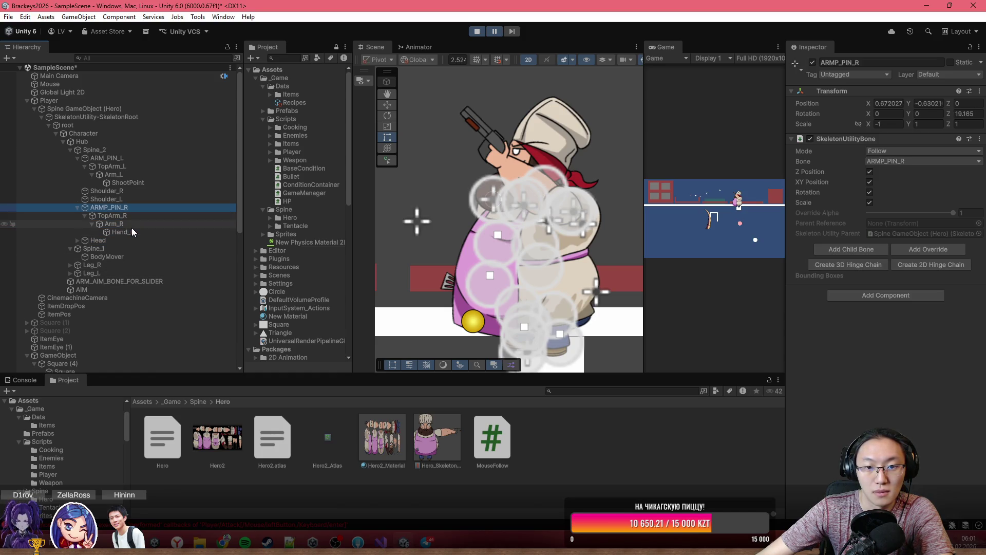
pyautogui.press('Up')
pyautogui.press('Up')
pyautogui.press('Up')
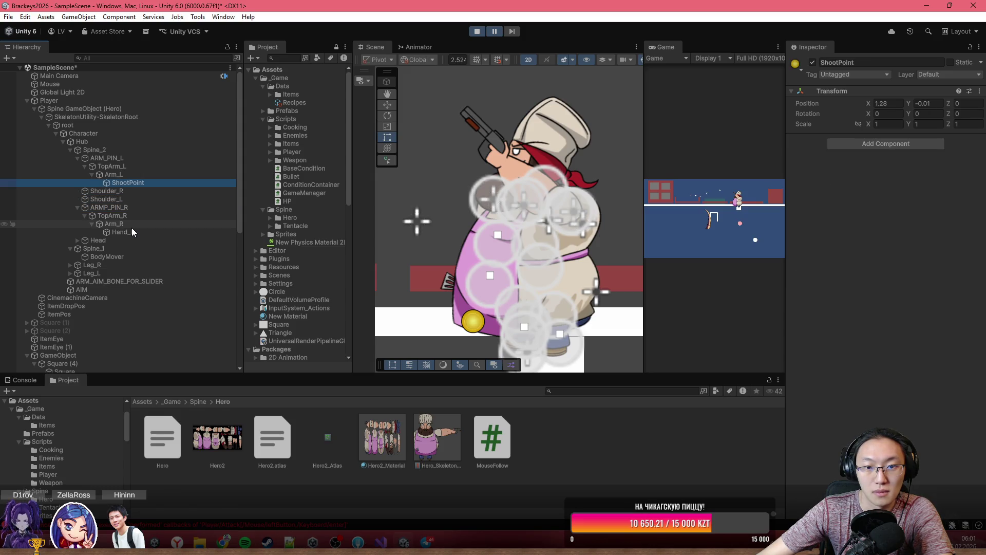
pyautogui.press('Up')
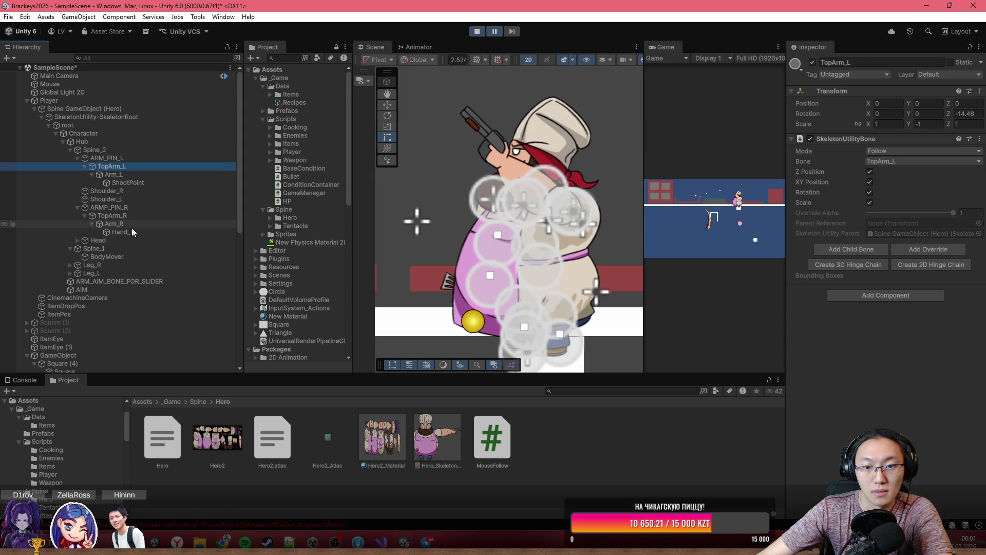
pyautogui.press('Up')
pyautogui.press('Up')
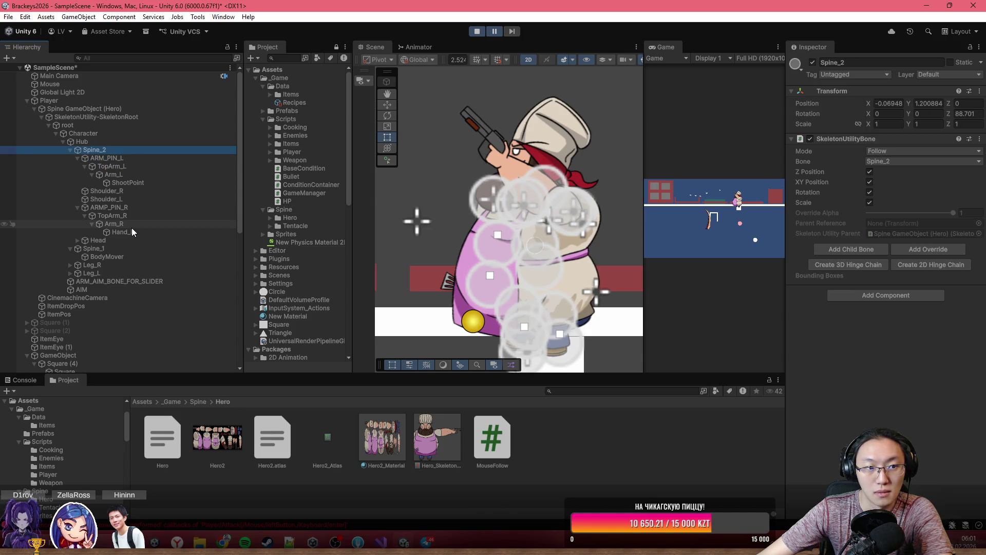
pyautogui.press('Up')
pyautogui.press('Down')
# - Select the chef character and inspect its Spine_2 bone, then reselect the chef
pyautogui.click(513, 169)
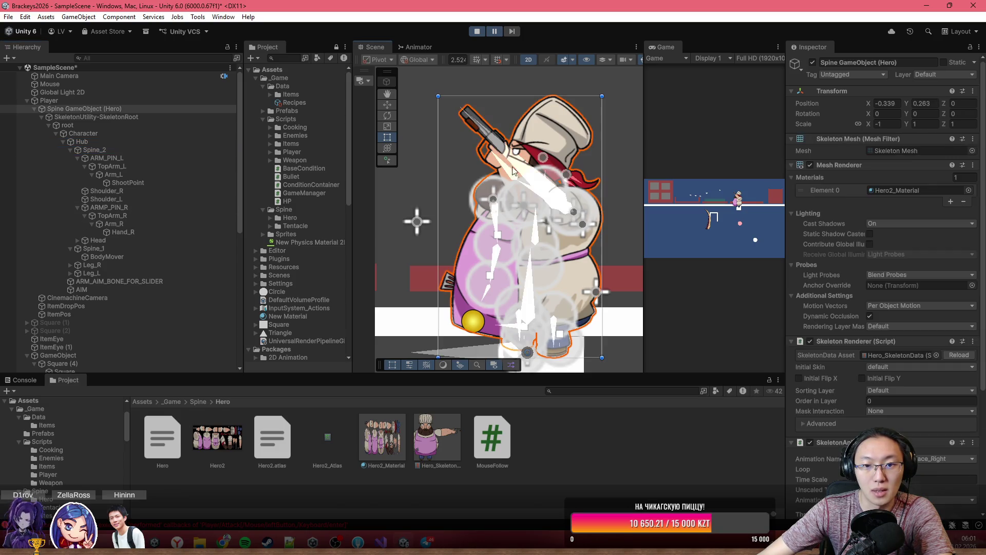
pyautogui.scroll(4, 533, 165)
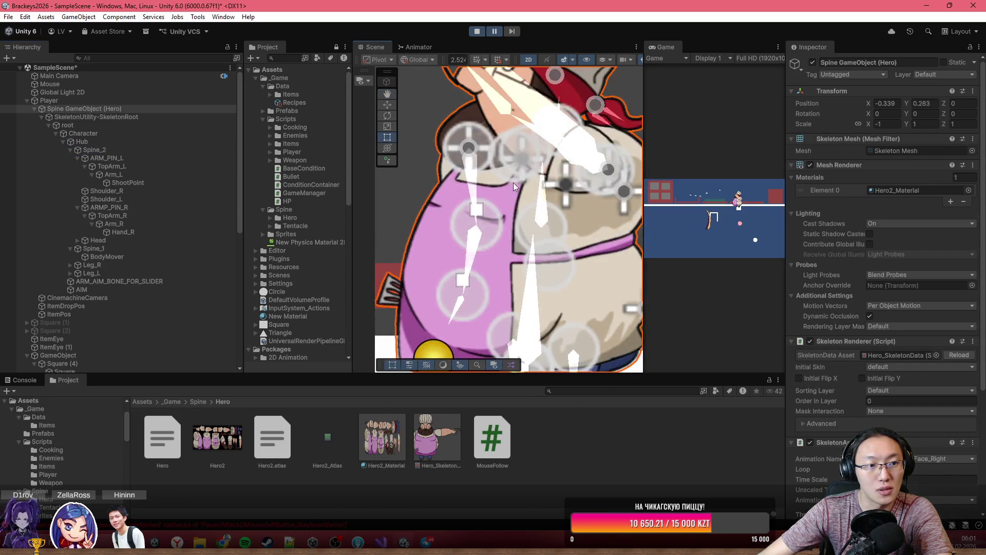
pyautogui.click(116, 149)
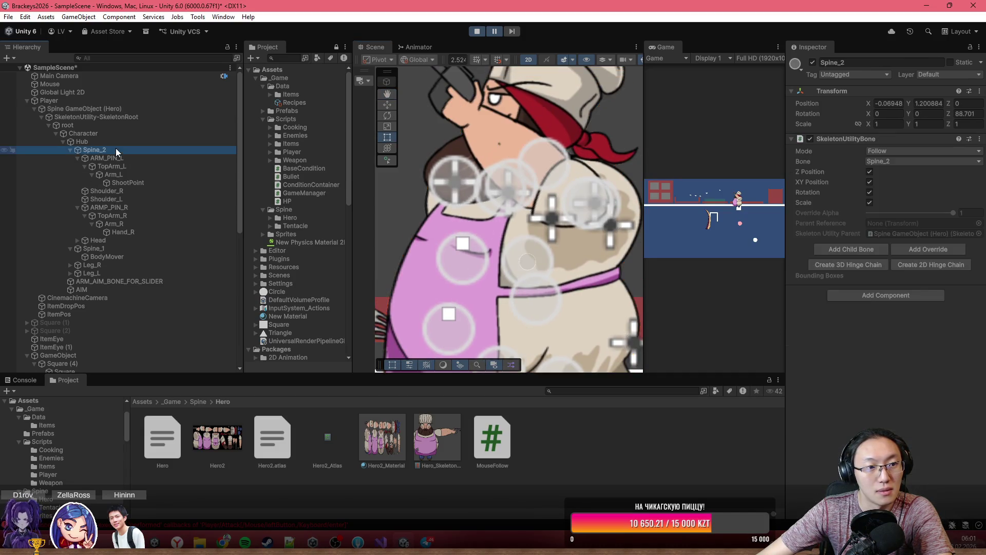
pyautogui.click(98, 108)
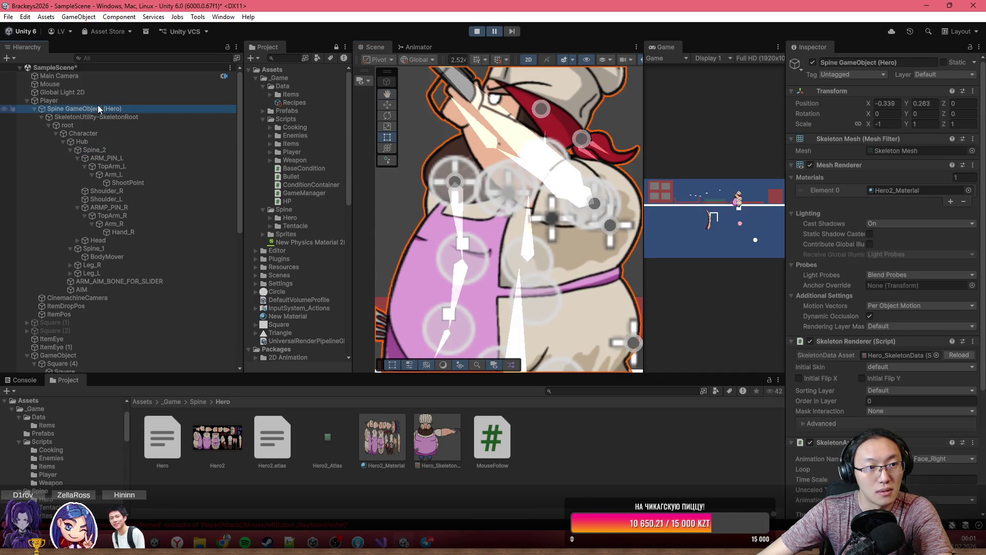
pyautogui.scroll(-4, 534, 176)
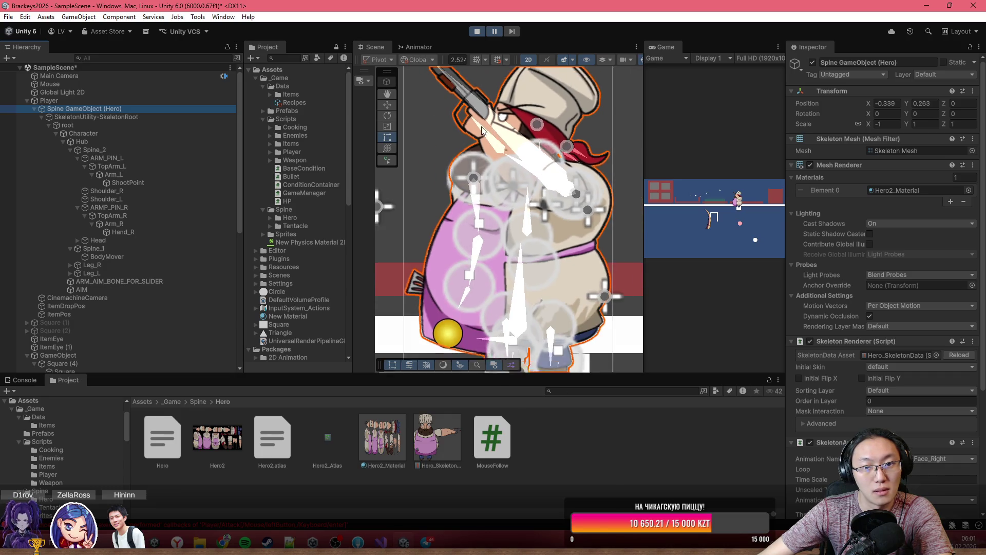
pyautogui.scroll(5, 466, 126)
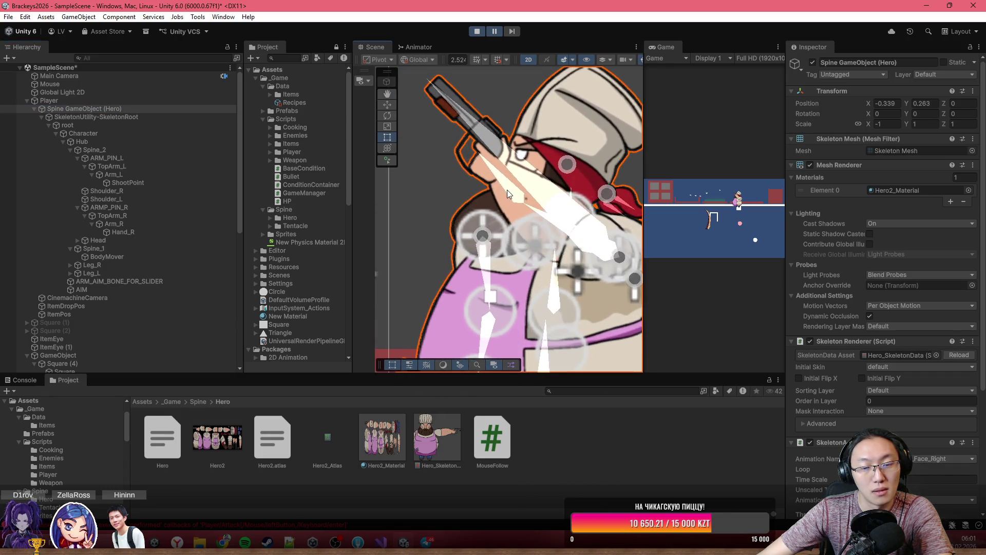
pyautogui.scroll(-1, 511, 204)
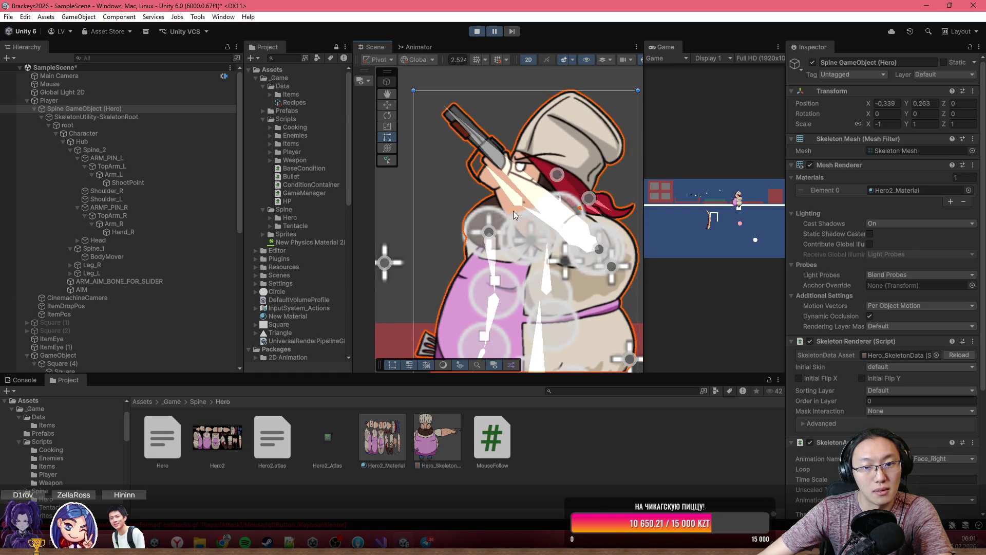
# - Inspect the Hand_R, Arm_L, TopArm_L and ARM_PIN_L bones, ending back on TopArm_L
pyautogui.click(147, 231)
pyautogui.scroll(-1, 520, 220)
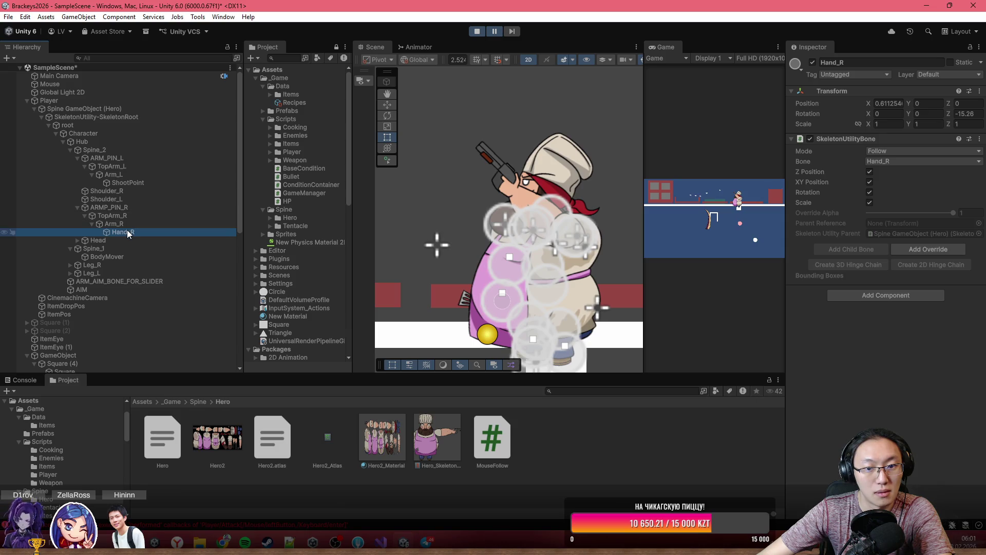
pyautogui.click(121, 174)
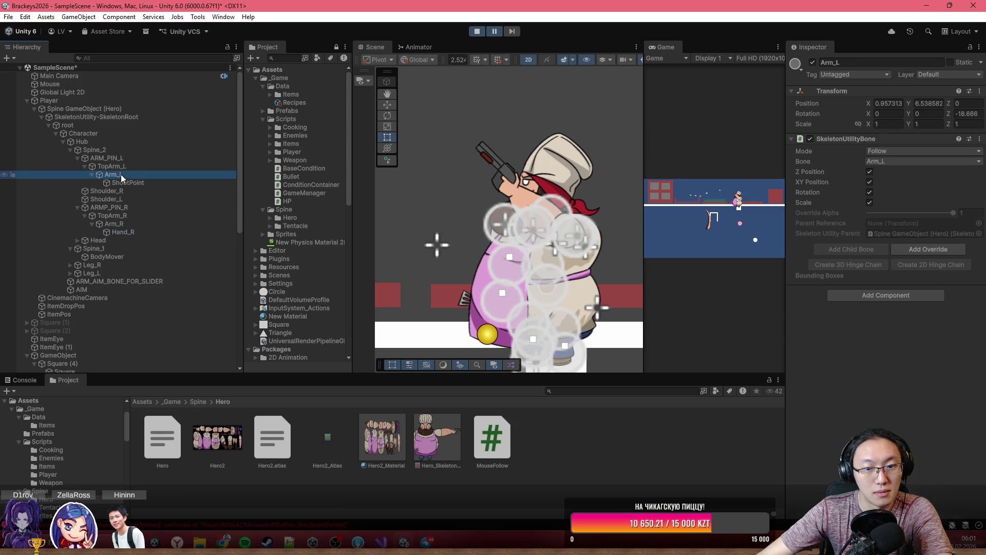
pyautogui.click(126, 166)
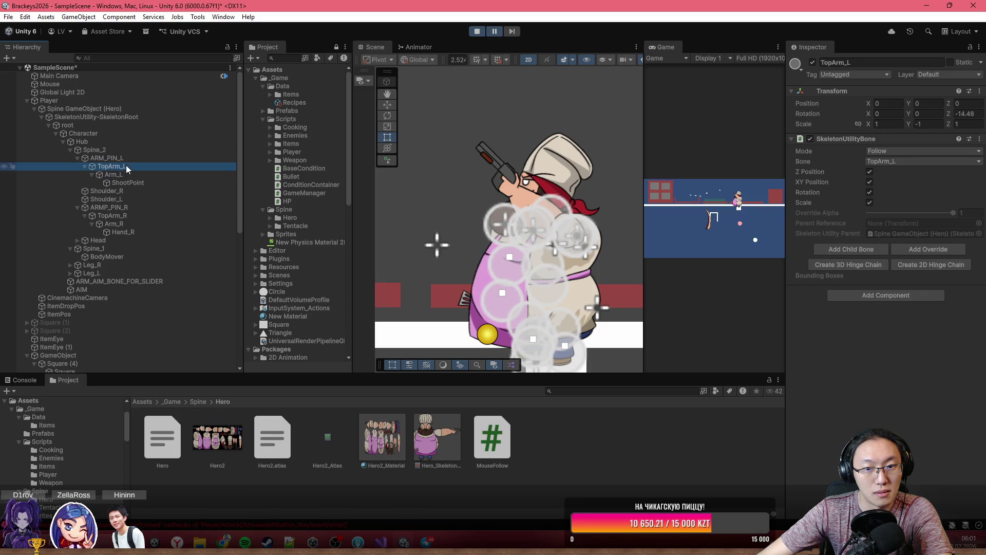
pyautogui.click(128, 155)
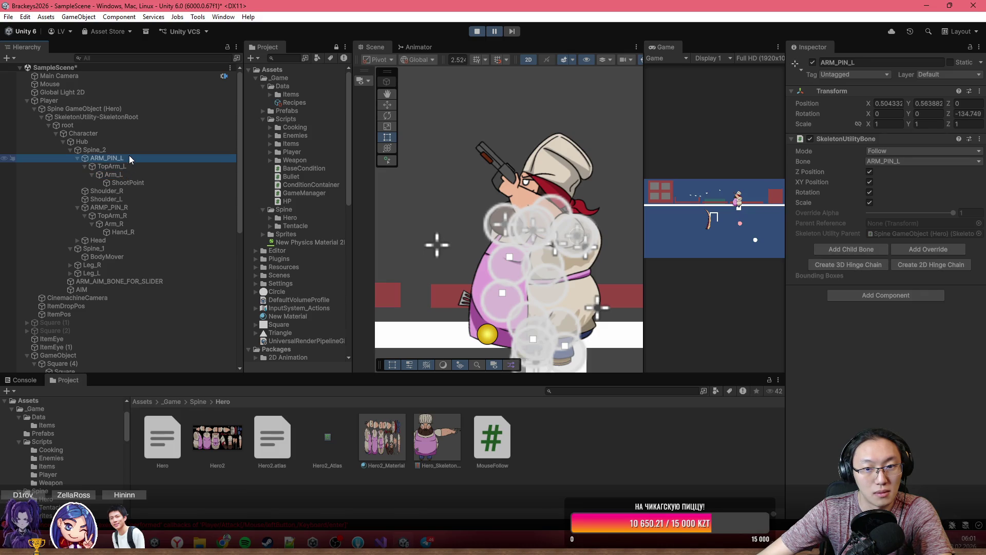
pyautogui.click(129, 166)
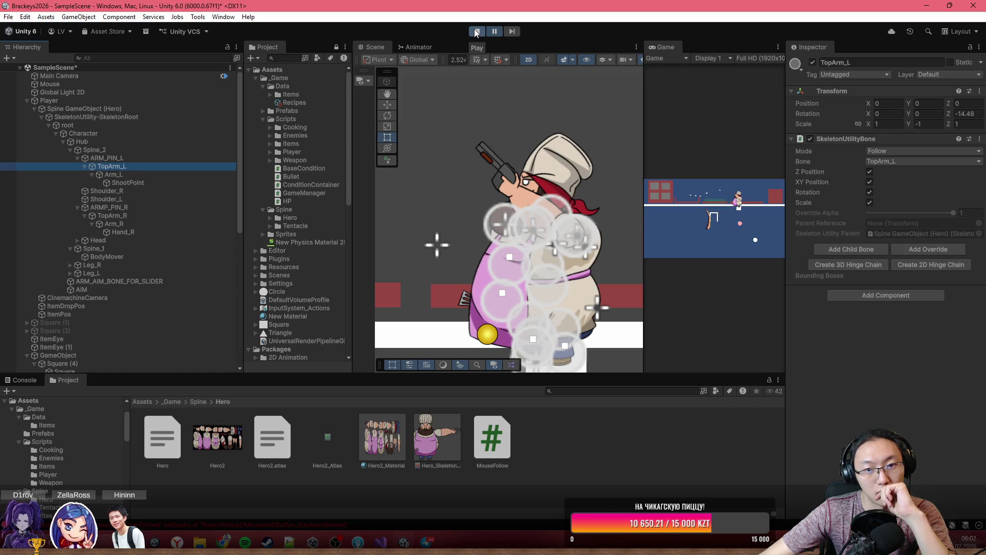
# - Stop play mode and frame the chef's upper left arm in the Scene view
pyautogui.click(476, 31)
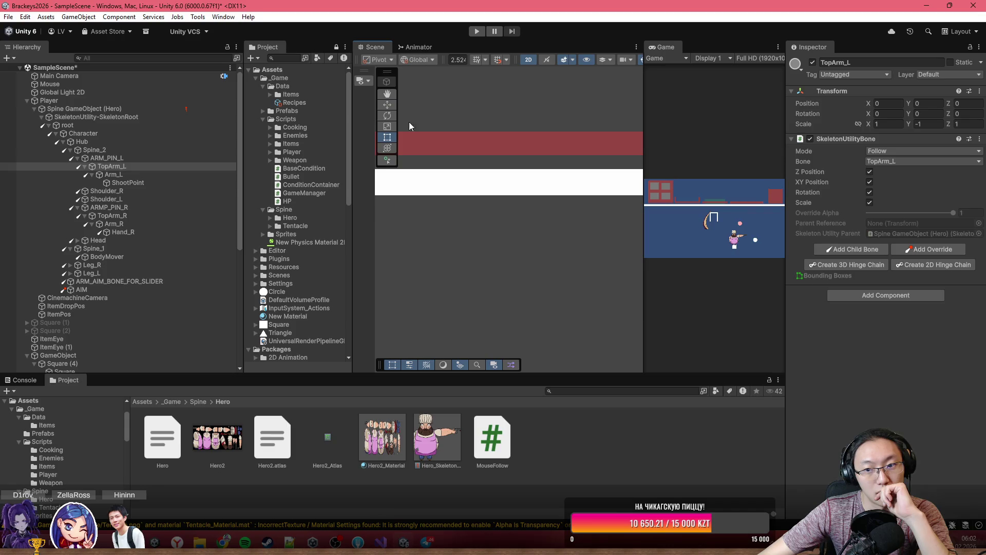
pyautogui.press('q')
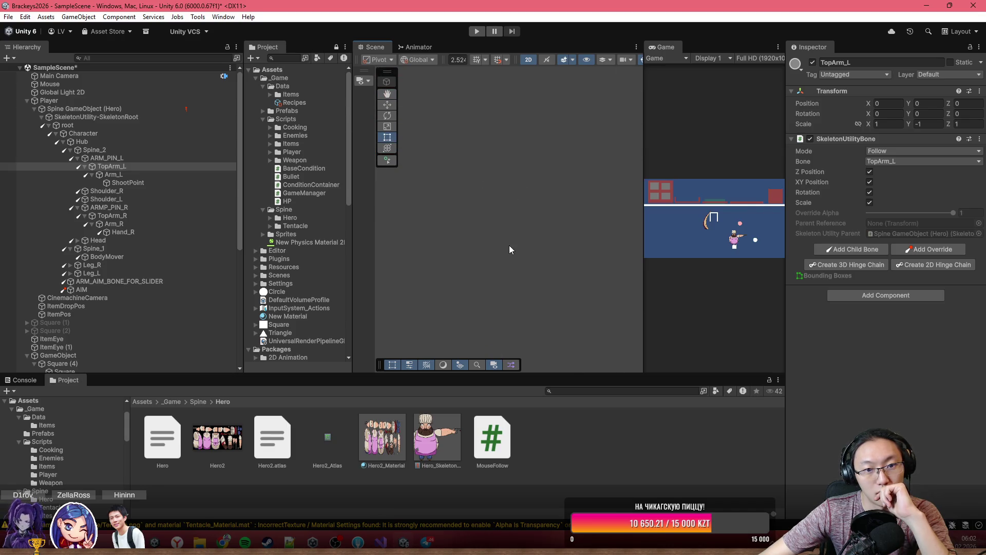
pyautogui.doubleClick(178, 166)
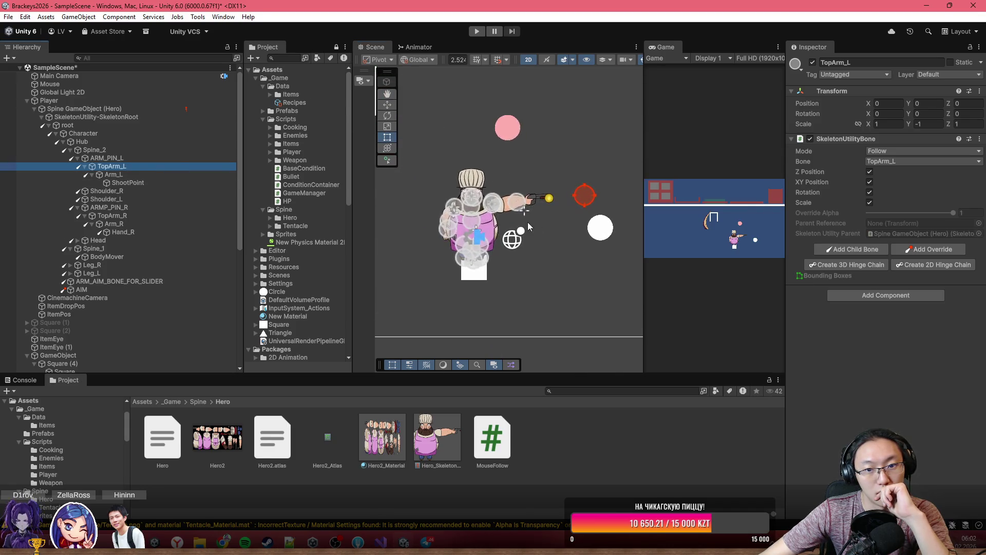
pyautogui.scroll(5, 500, 200)
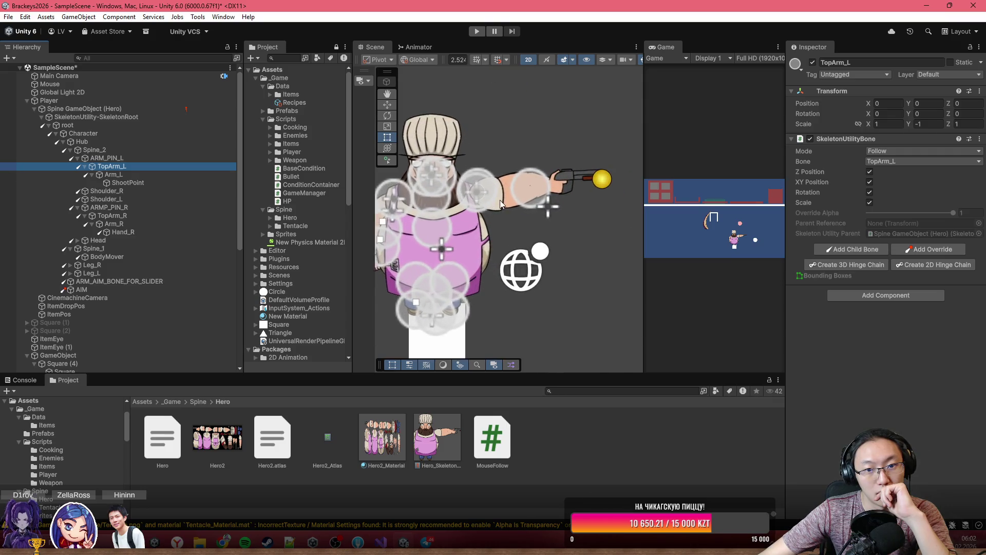
# - Parent ShootPoint directly under TopArm_L, then run the game with the Game view maximized
pyautogui.click(180, 184)
pyautogui.moveTo(147, 182); pyautogui.dragTo(137, 166)
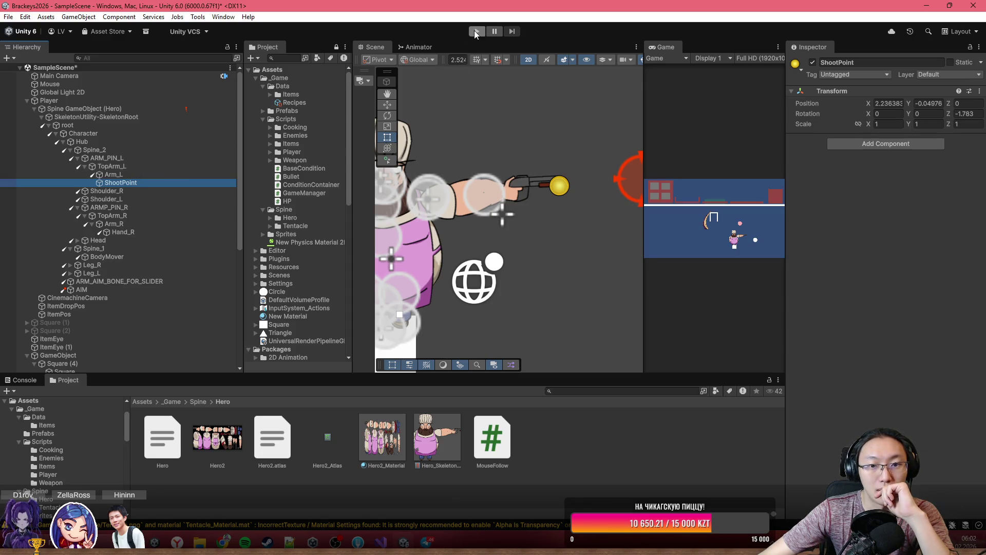
pyautogui.click(171, 174)
pyautogui.click(168, 183)
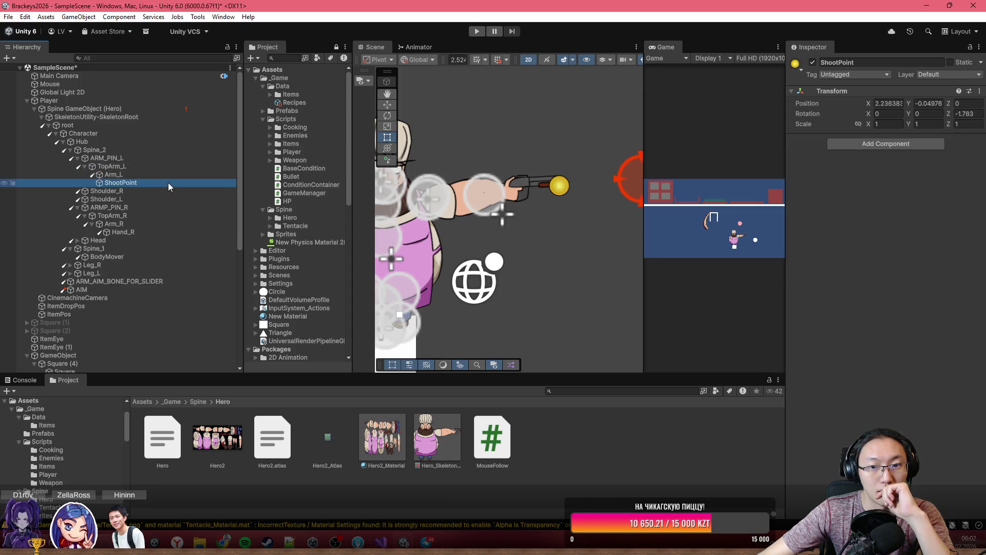
pyautogui.click(476, 32)
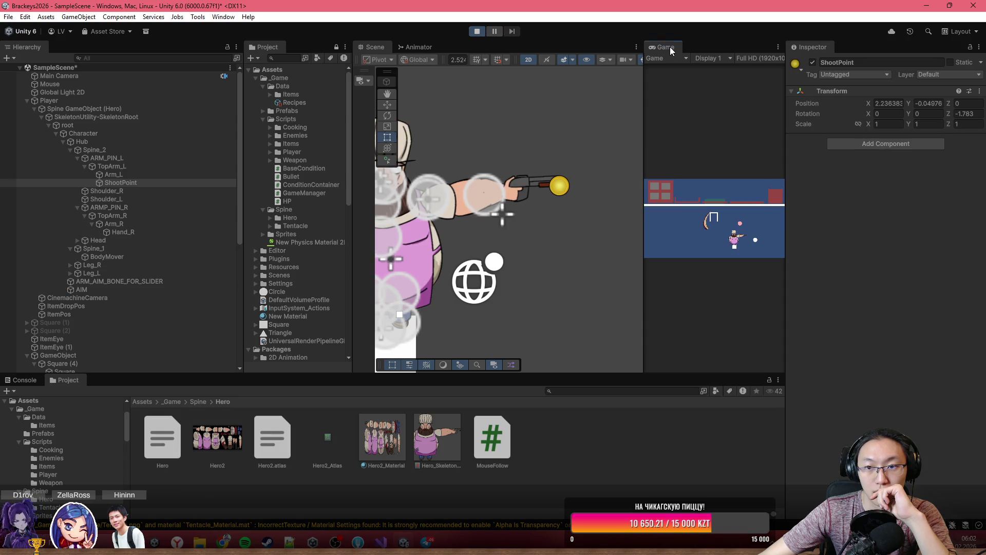
pyautogui.doubleClick(670, 48)
# - Throw knives sweeping down past the tentacle, toward the upper right, then in an arc up-left
pyautogui.click(717, 292)
pyautogui.click(480, 282)
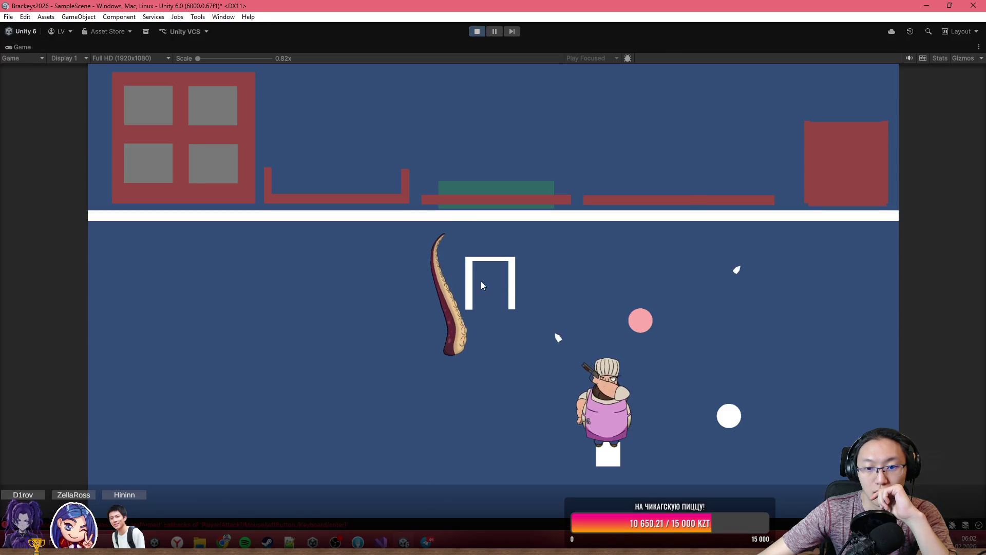
pyautogui.click(439, 311)
pyautogui.click(422, 333)
pyautogui.click(409, 363)
pyautogui.click(414, 421)
pyautogui.click(465, 462)
pyautogui.click(547, 492)
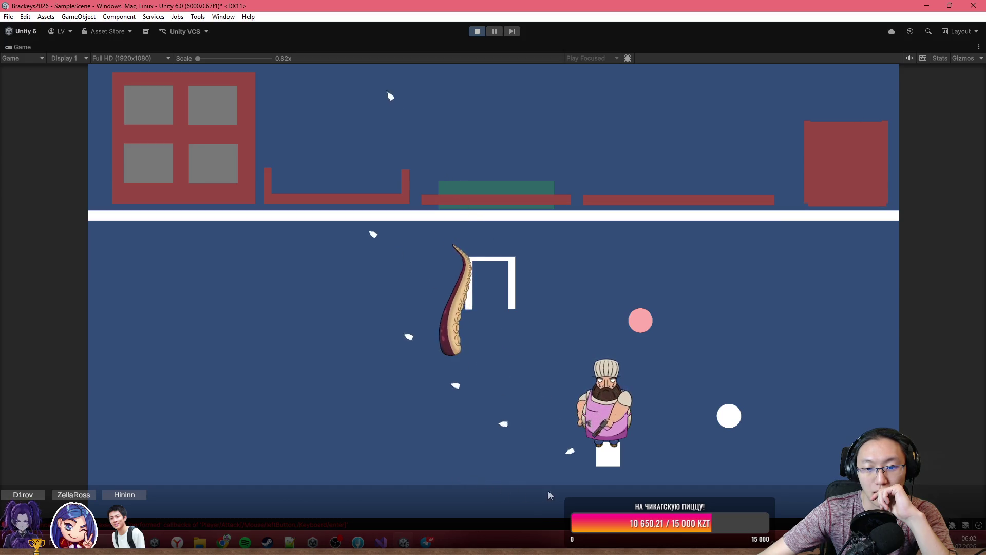
pyautogui.click(617, 496)
pyautogui.click(668, 486)
pyautogui.click(719, 452)
pyautogui.click(747, 395)
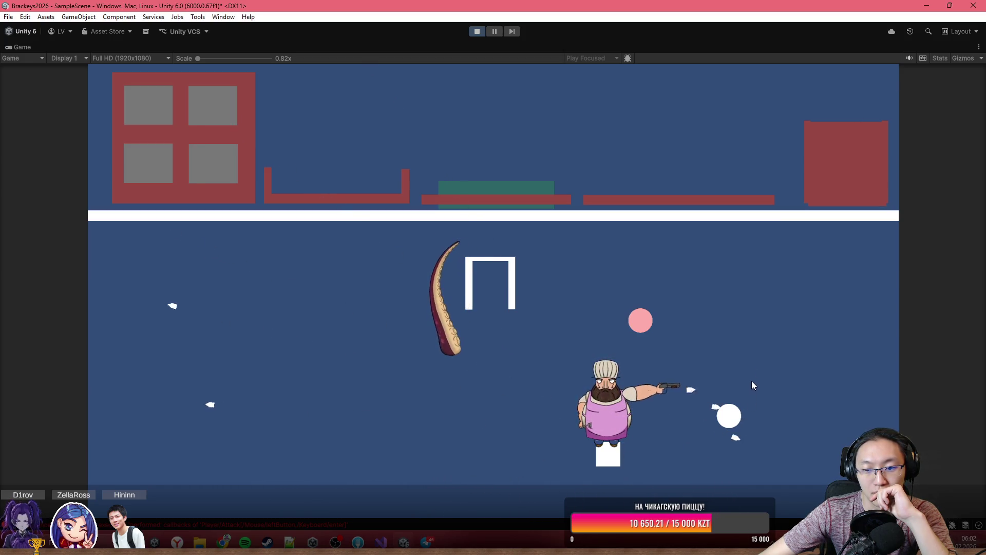
pyautogui.click(750, 376)
pyautogui.click(737, 329)
pyautogui.click(668, 267)
pyautogui.click(591, 237)
pyautogui.click(512, 249)
pyautogui.click(483, 263)
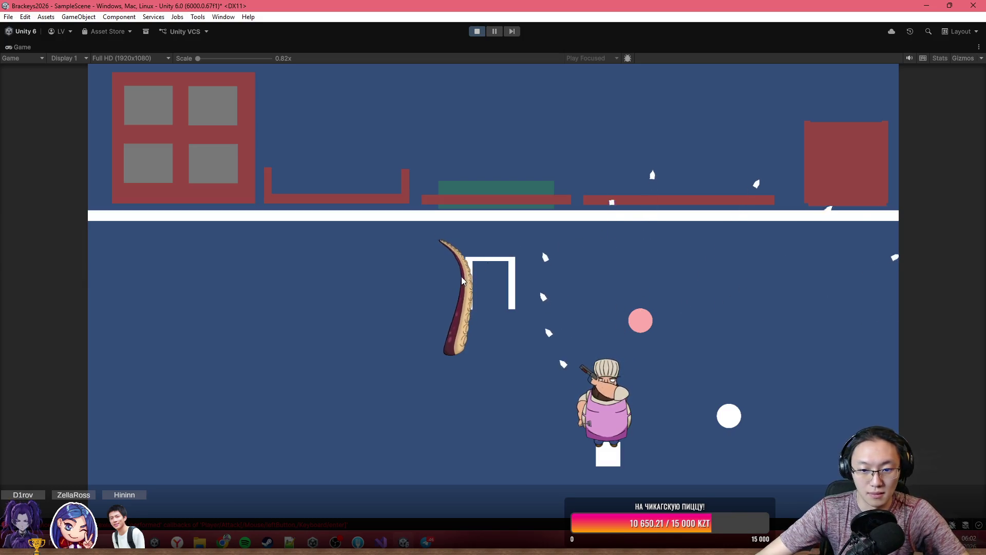
pyautogui.click(461, 277)
pyautogui.click(437, 293)
pyautogui.click(414, 328)
pyautogui.click(380, 373)
pyautogui.click(351, 408)
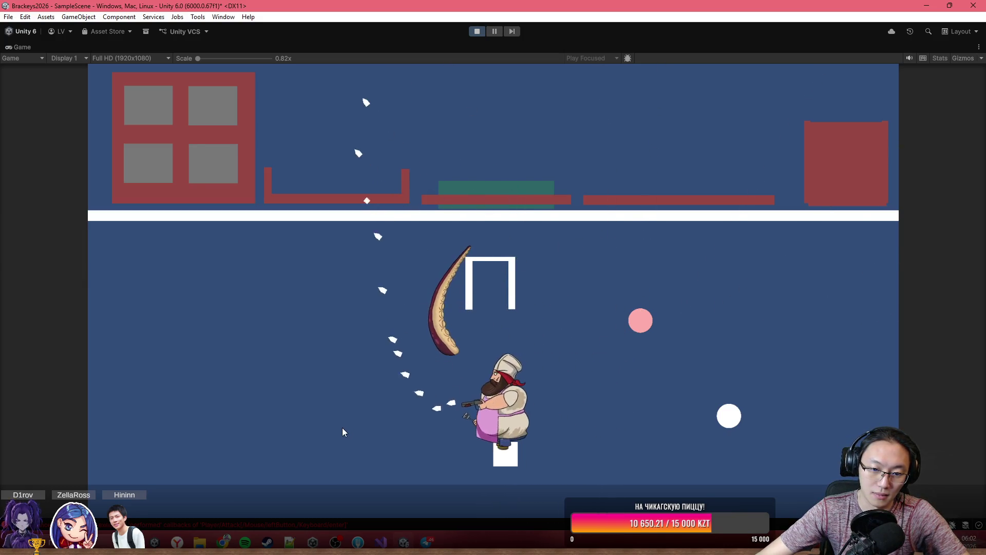
pyautogui.click(351, 450)
# - Throw more knives left, at the tentacle, lower right and up-right while walking
pyautogui.click(328, 437)
pyautogui.click(283, 403)
pyautogui.click(257, 411)
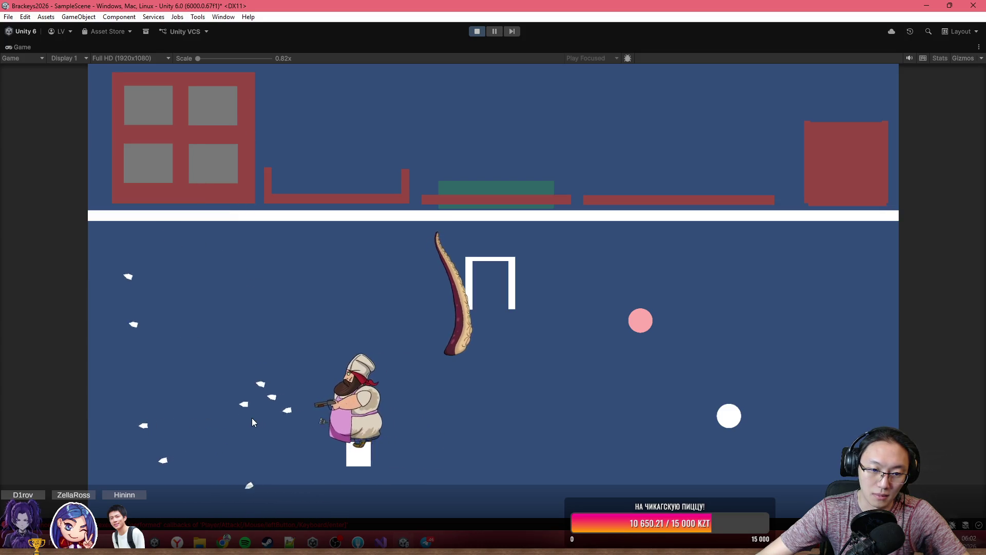
pyautogui.click(245, 411)
pyautogui.click(486, 301)
pyautogui.click(495, 300)
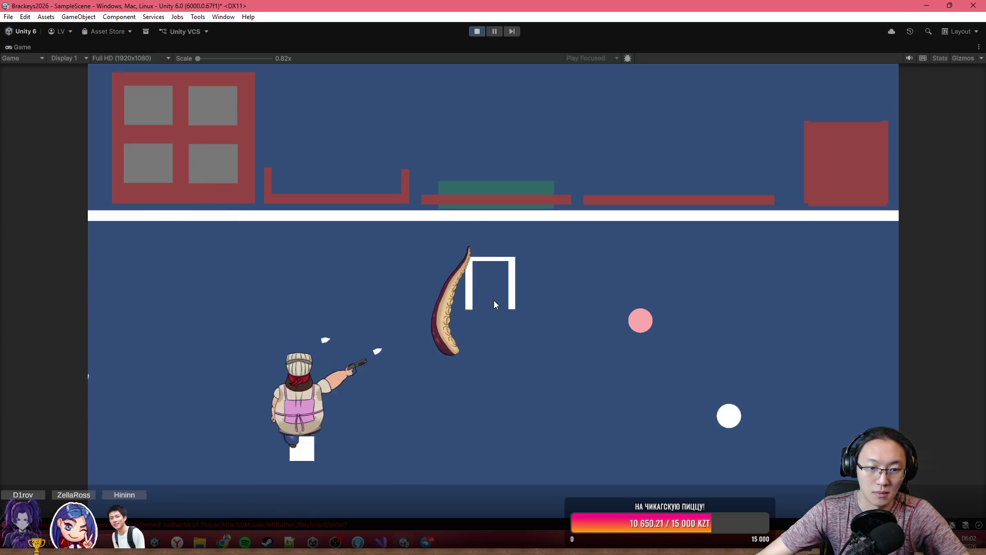
pyautogui.click(454, 175)
pyautogui.click(477, 231)
pyautogui.click(493, 309)
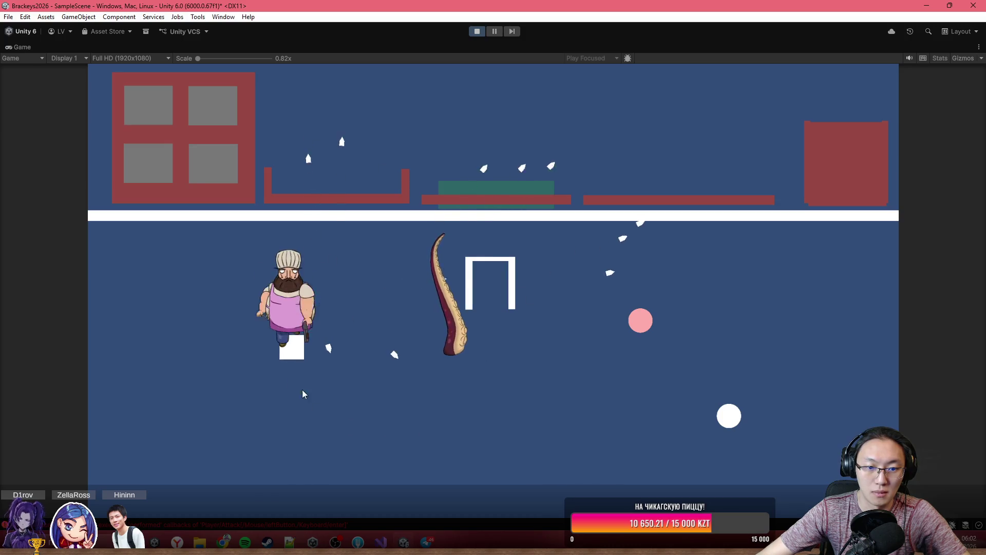
pyautogui.click(505, 379)
pyautogui.click(580, 398)
pyautogui.click(591, 390)
pyautogui.click(605, 382)
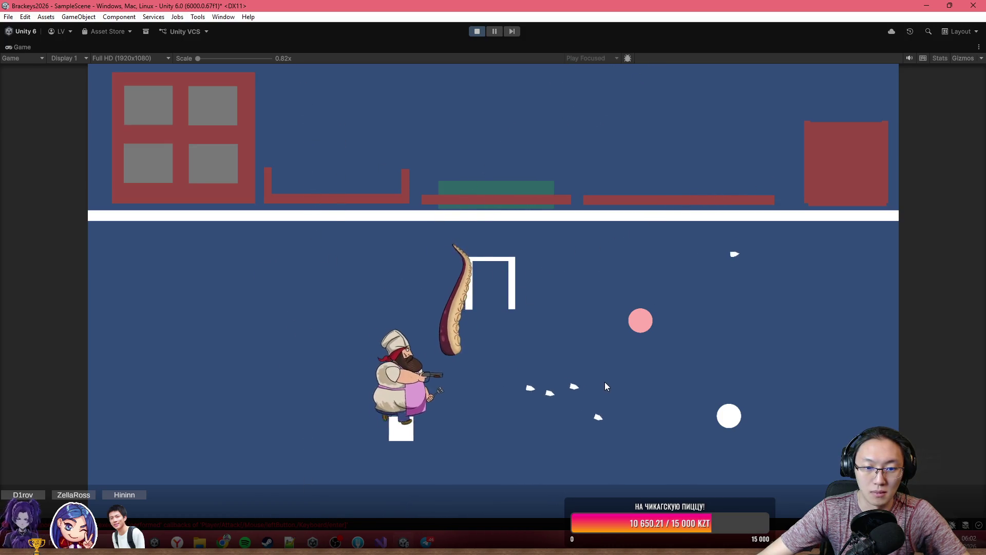
pyautogui.click(599, 445)
pyautogui.click(601, 458)
pyautogui.click(600, 468)
pyautogui.click(642, 427)
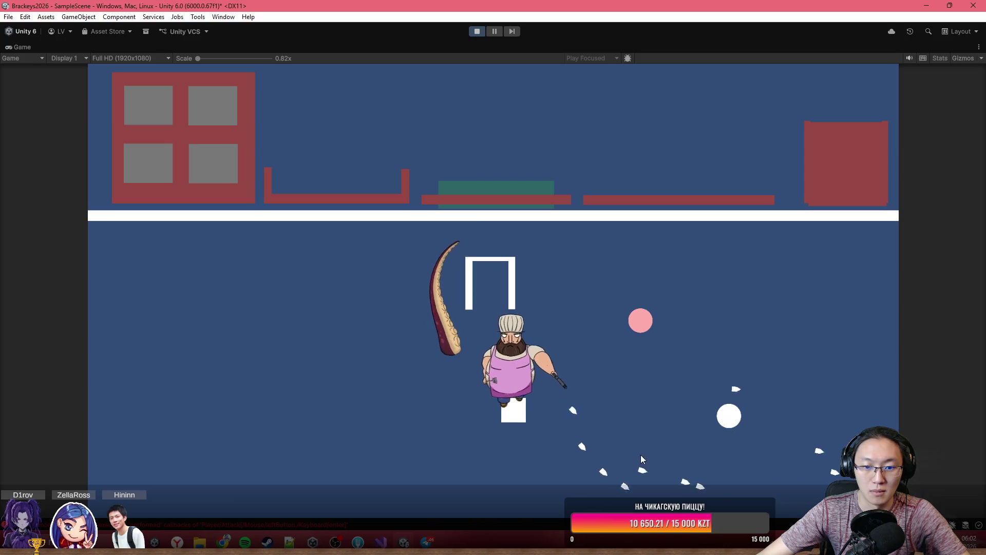
pyautogui.click(686, 395)
pyautogui.click(673, 226)
pyautogui.click(683, 177)
pyautogui.click(682, 177)
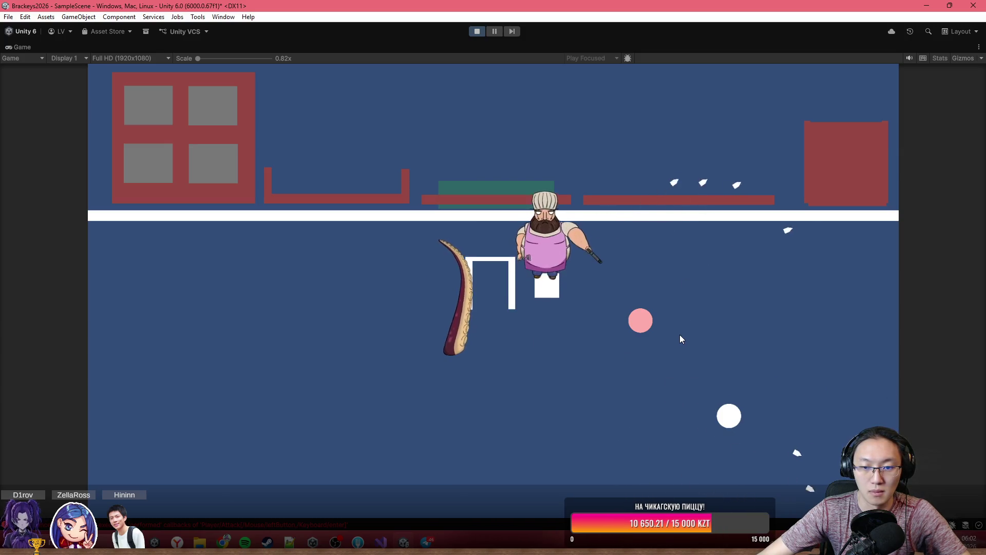
# - Walk the chef around the level with WASD, firing once at the aimed spot
pyautogui.press('a')
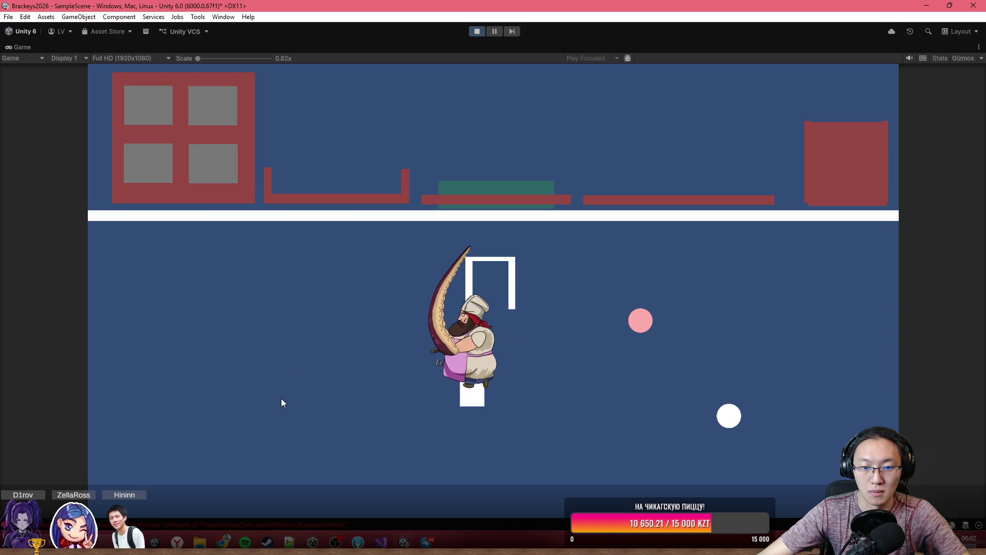
pyautogui.press('d')
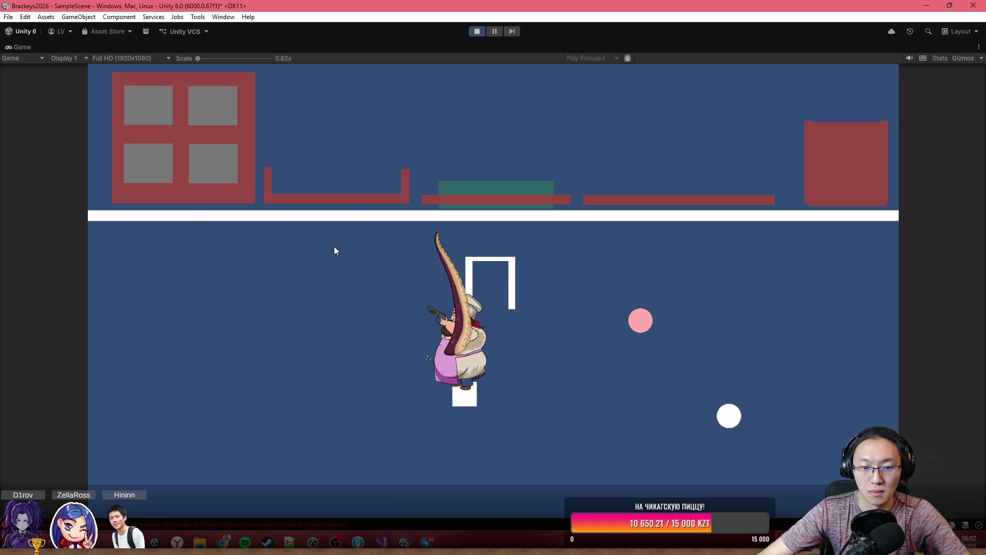
pyautogui.press('d')
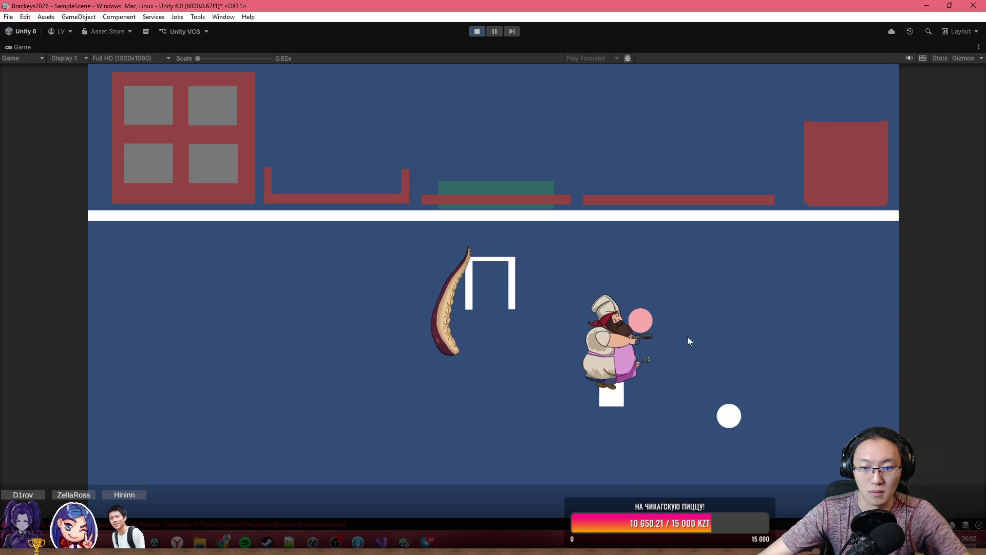
pyautogui.press('a')
pyautogui.click(690, 357)
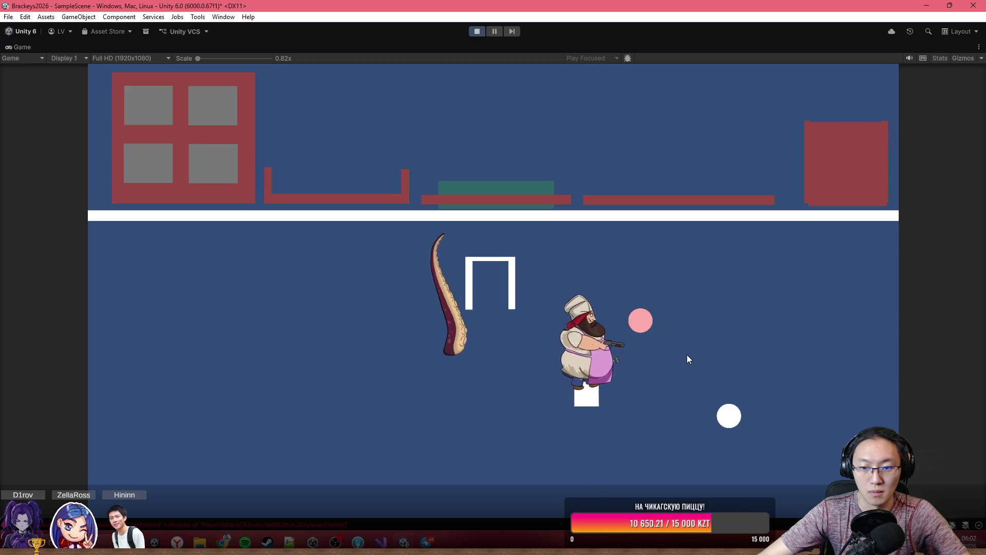
pyautogui.press('w')
pyautogui.press('s')
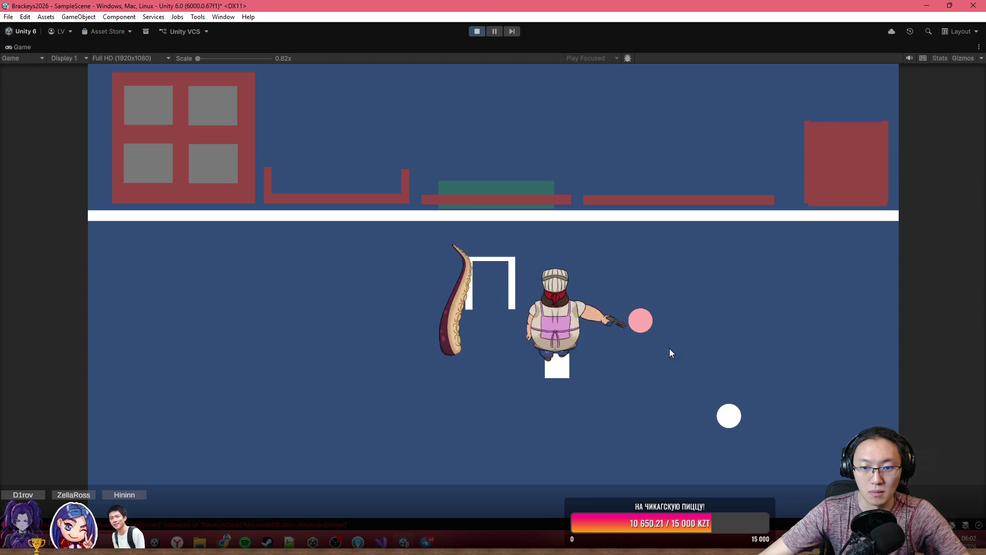
pyautogui.press('a')
pyautogui.press('s')
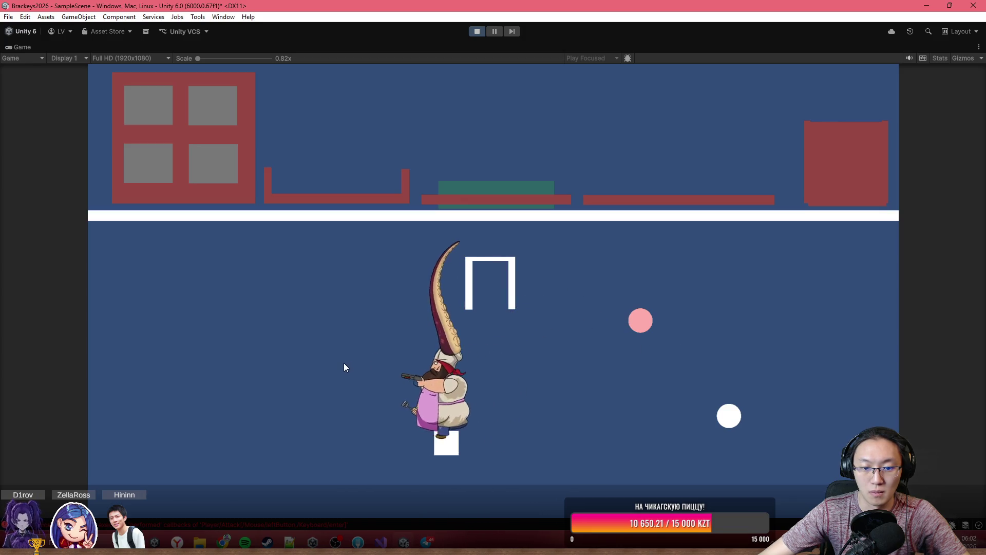
pyautogui.press('a')
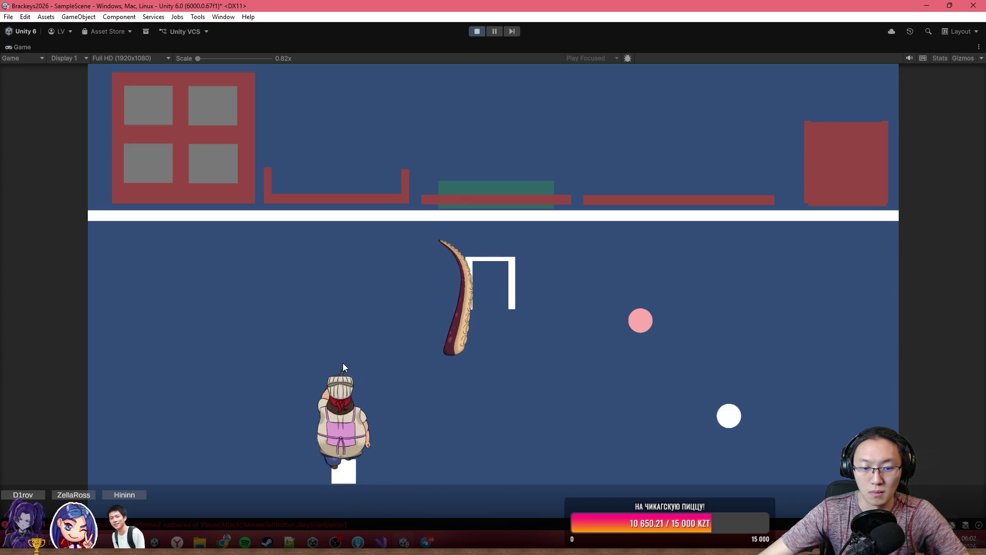
pyautogui.press('w')
pyautogui.press('w')
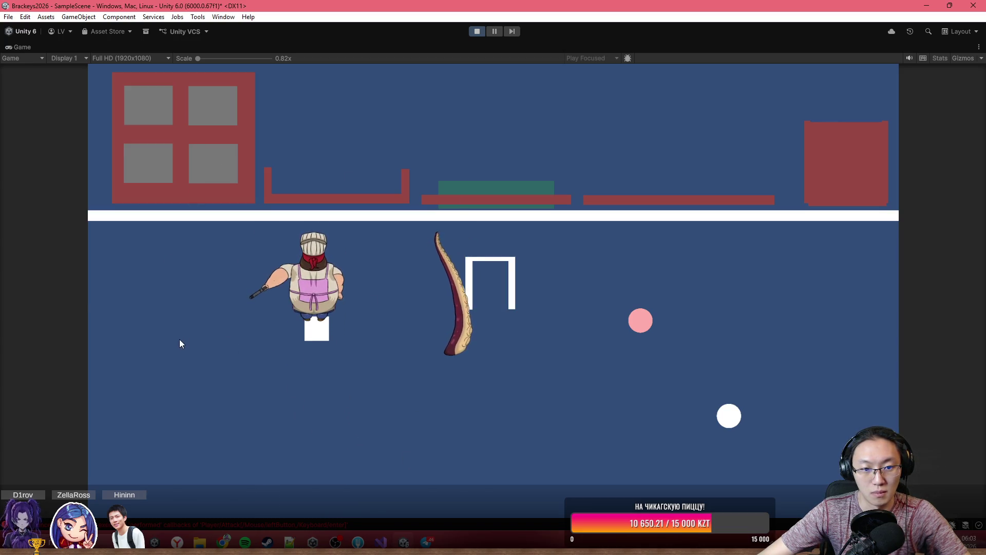
pyautogui.press('s')
pyautogui.press('s')
pyautogui.press('d')
pyautogui.press('a')
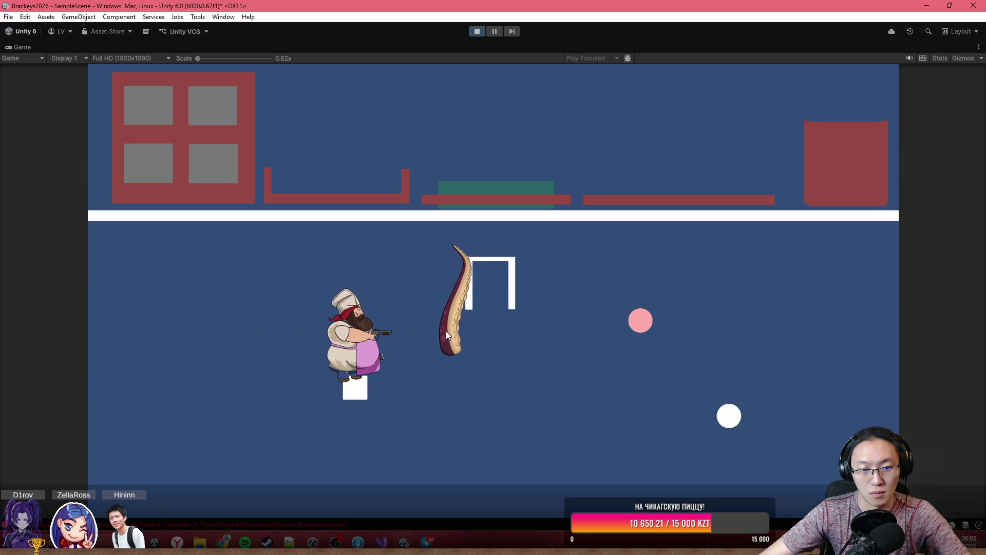
# - Fire bullet streams left, toward the tentacle, down-right, up-left and straight up
pyautogui.click(256, 332)
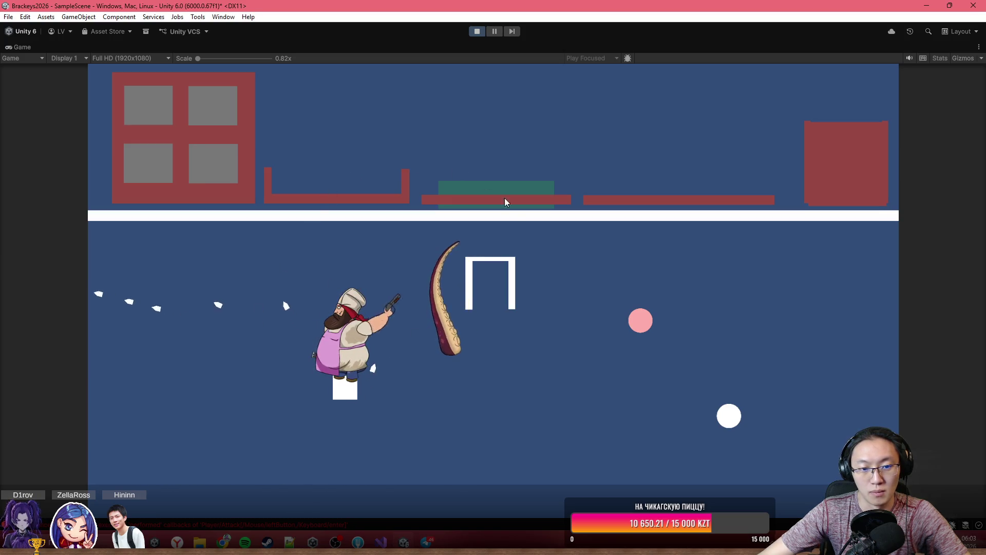
pyautogui.click(582, 362)
pyautogui.click(610, 298)
pyautogui.click(567, 451)
pyautogui.click(606, 341)
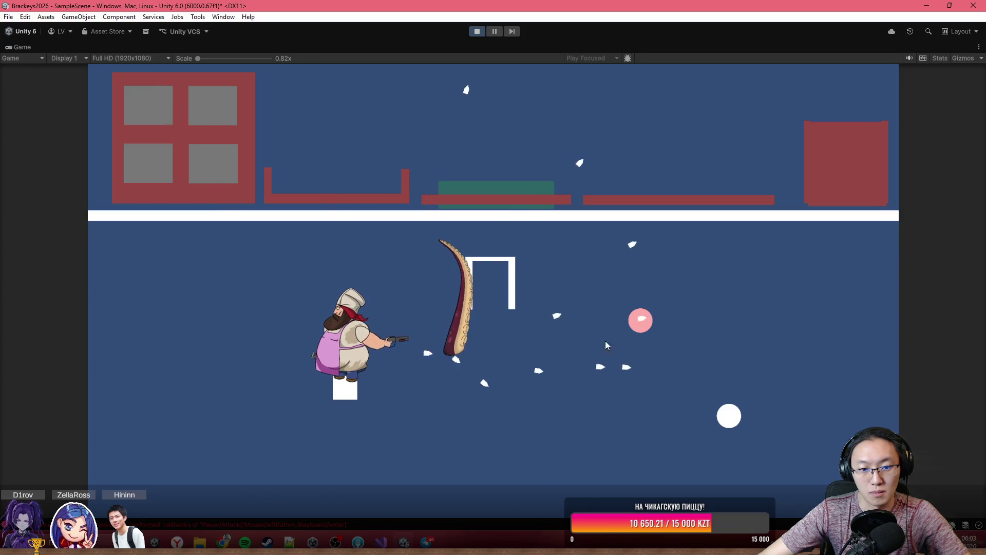
pyautogui.click(187, 164)
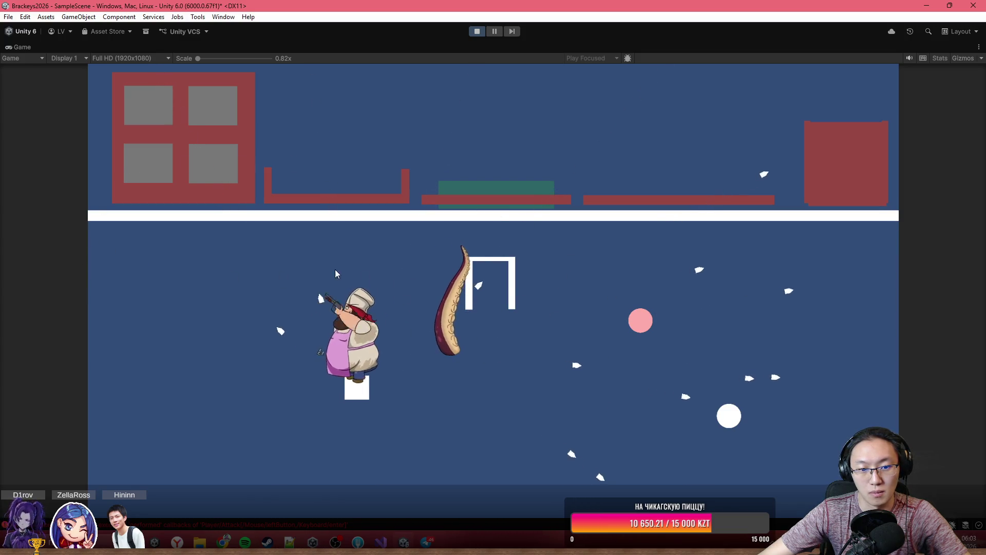
pyautogui.click(532, 371)
pyautogui.click(537, 385)
pyautogui.click(238, 214)
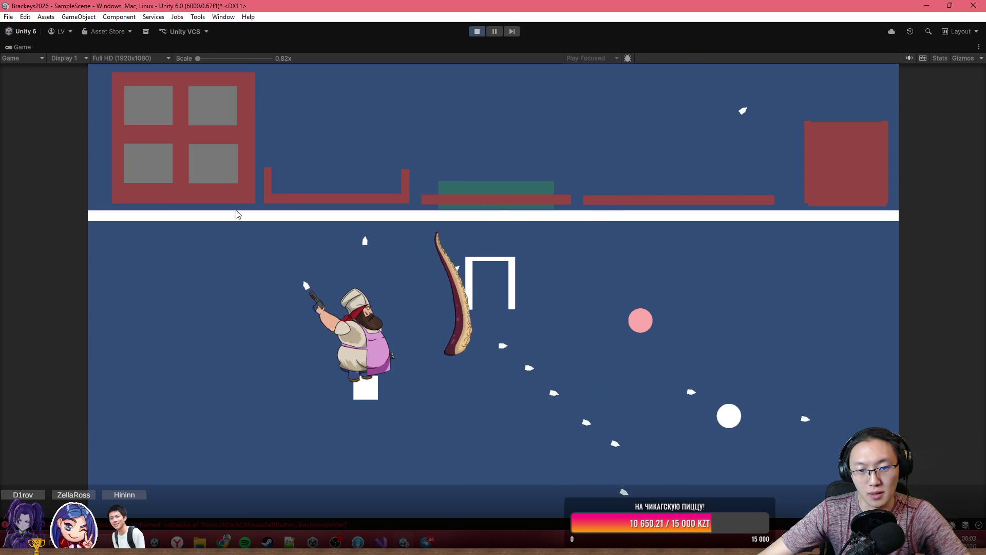
pyautogui.click(163, 380)
pyautogui.click(534, 344)
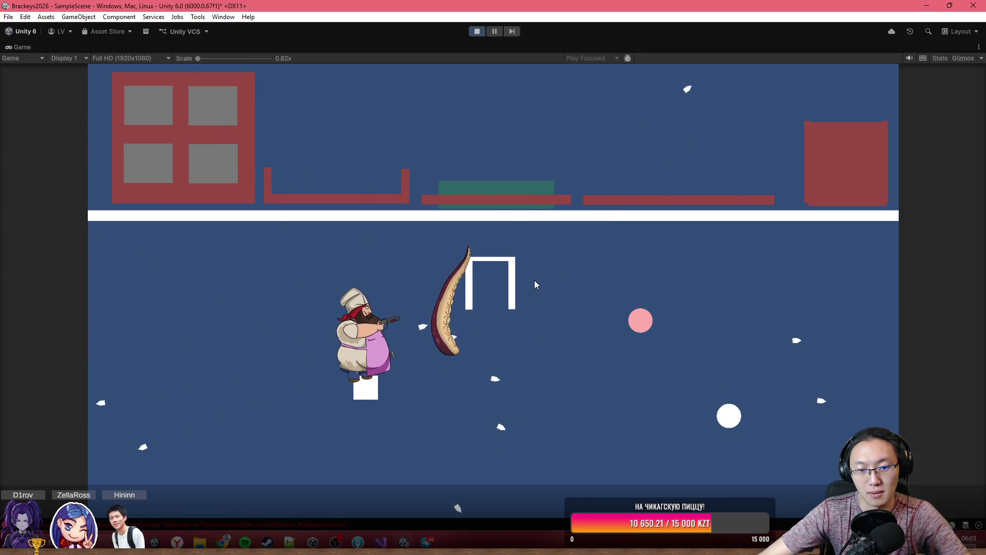
pyautogui.click(535, 279)
pyautogui.click(399, 169)
pyautogui.click(320, 161)
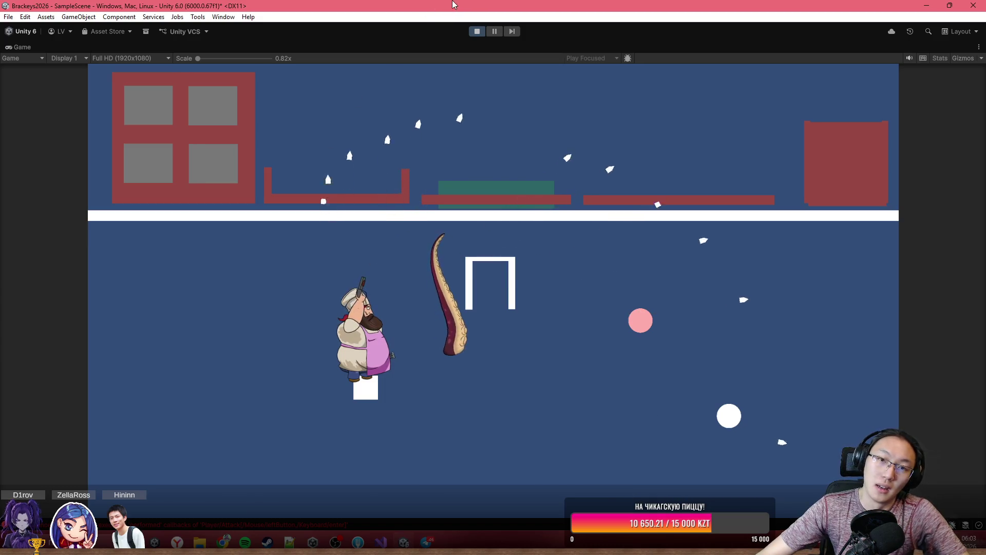
# - Stop play mode and inspect the Hand_R, Leg_R and ARM_AIM_BONE_FOR_SLIDER bones
pyautogui.click(478, 32)
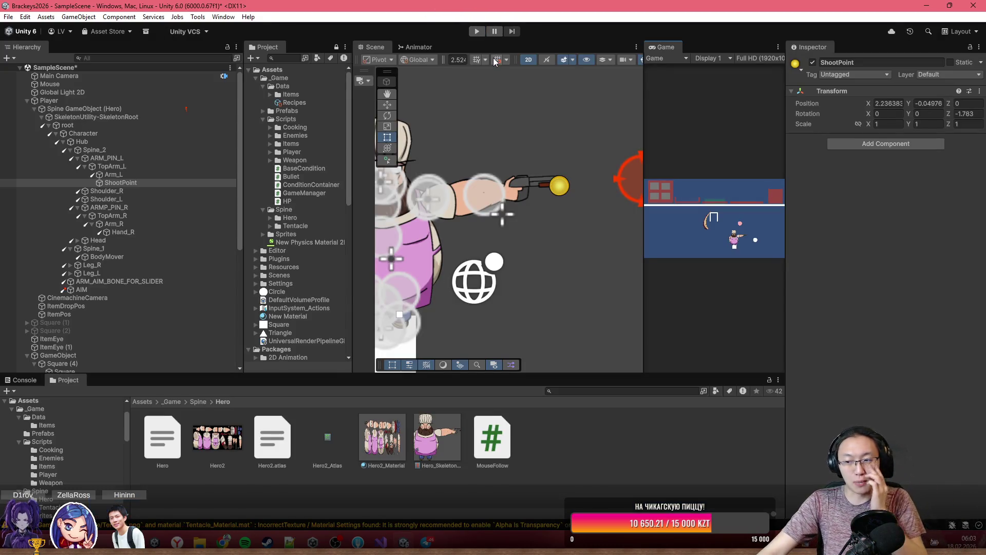
pyautogui.scroll(-4, 477, 226)
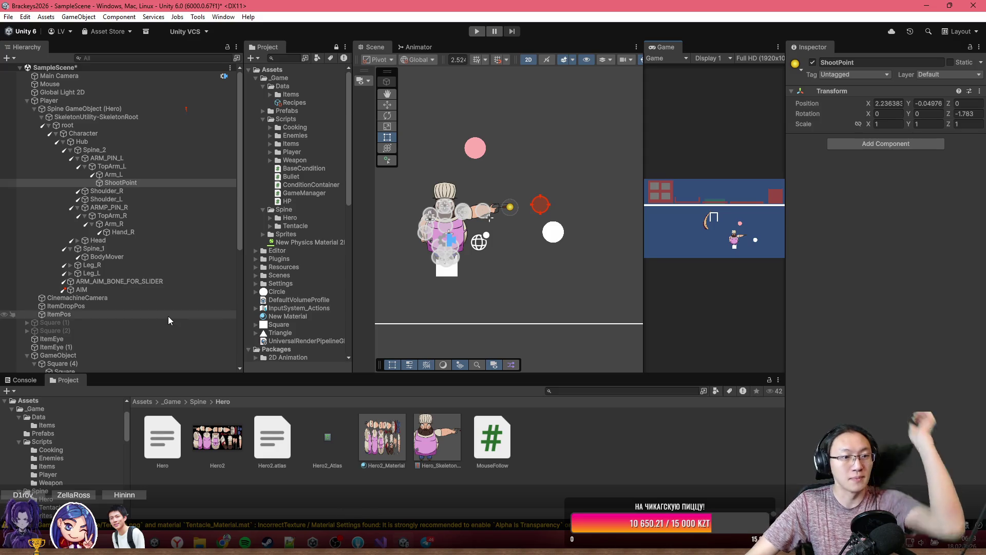
pyautogui.click(168, 233)
pyautogui.click(170, 265)
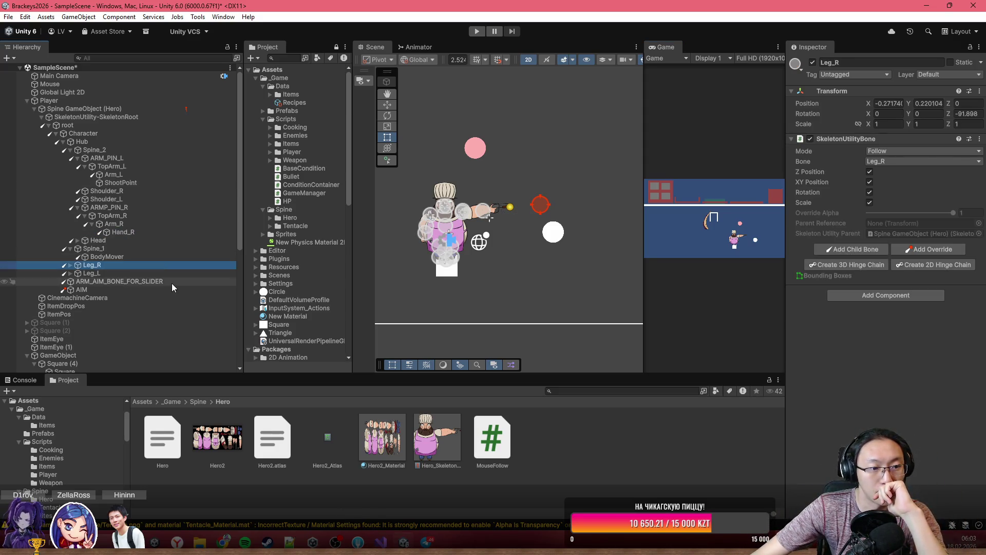
pyautogui.click(171, 282)
# - Select Hero_SkeletonData and preview its Cooking animation in the Inspector
pyautogui.click(437, 437)
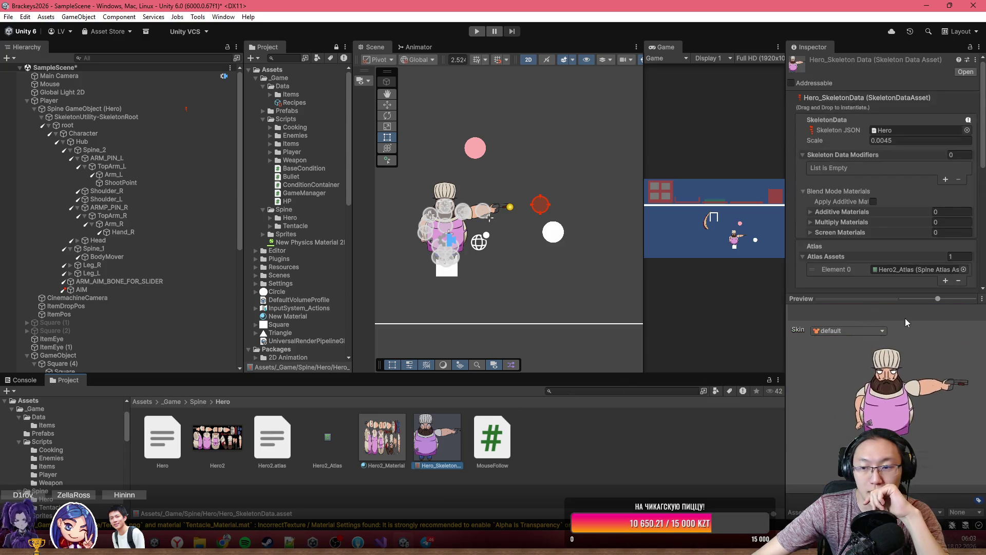
pyautogui.scroll(-5, 857, 252)
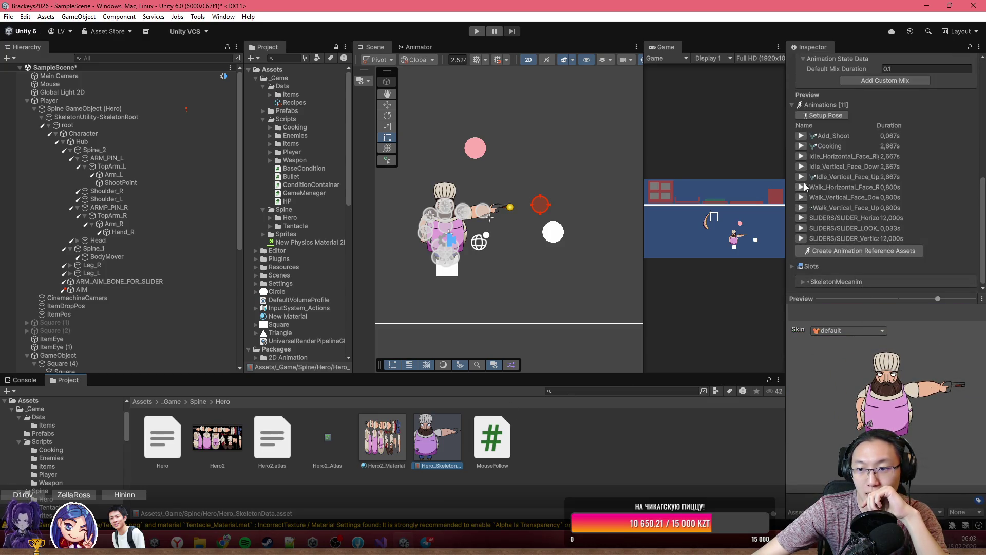
pyautogui.click(806, 148)
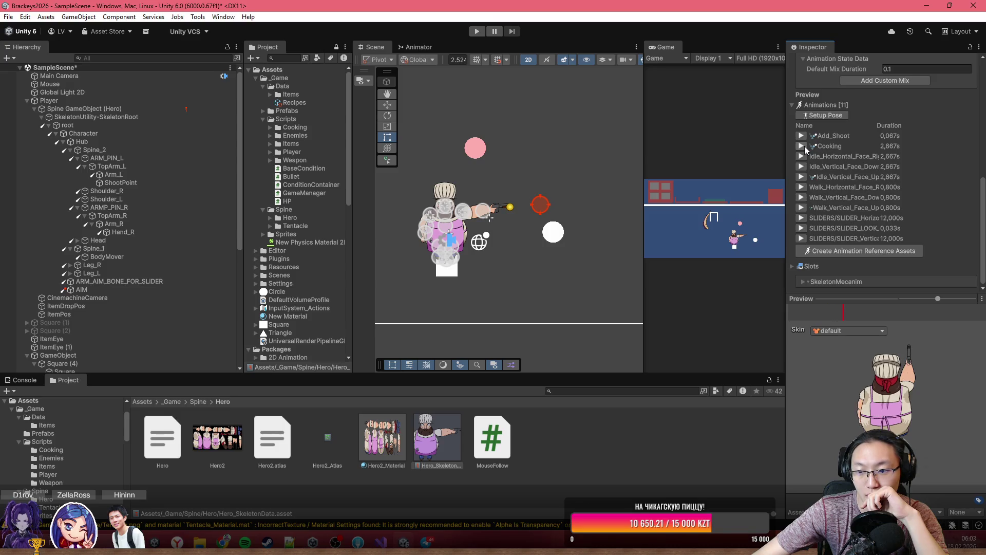
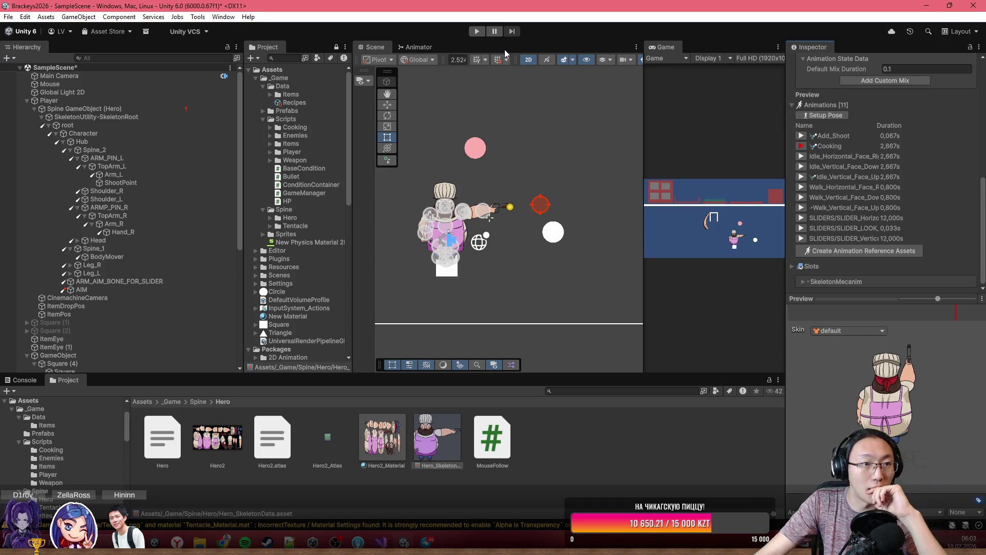
# - Save the scene with Ctrl+S and maximize the Game view to fill the editor
pyautogui.scroll(-4, 488, 203)
pyautogui.hotkey('ctrl', 's')
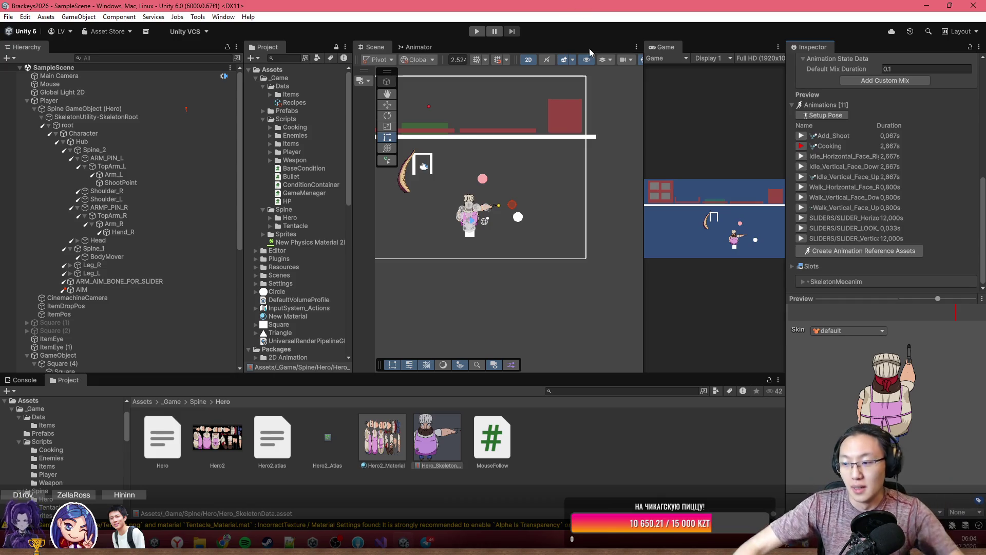
pyautogui.scroll(6, 618, 150)
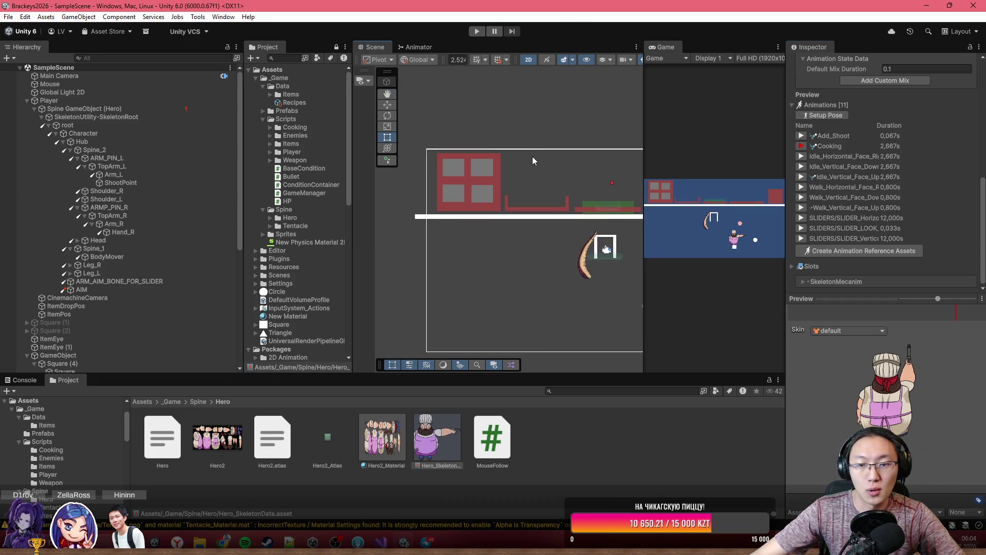
pyautogui.scroll(4, 508, 194)
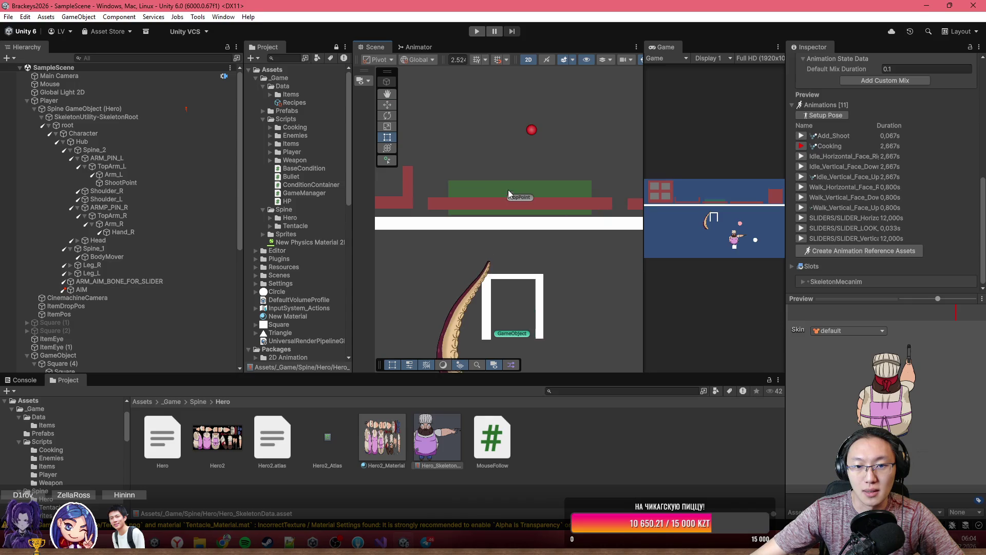
pyautogui.doubleClick(658, 52)
# - Enter Play mode and stack meat pieces and cream bars onto the green plate
pyautogui.click(476, 31)
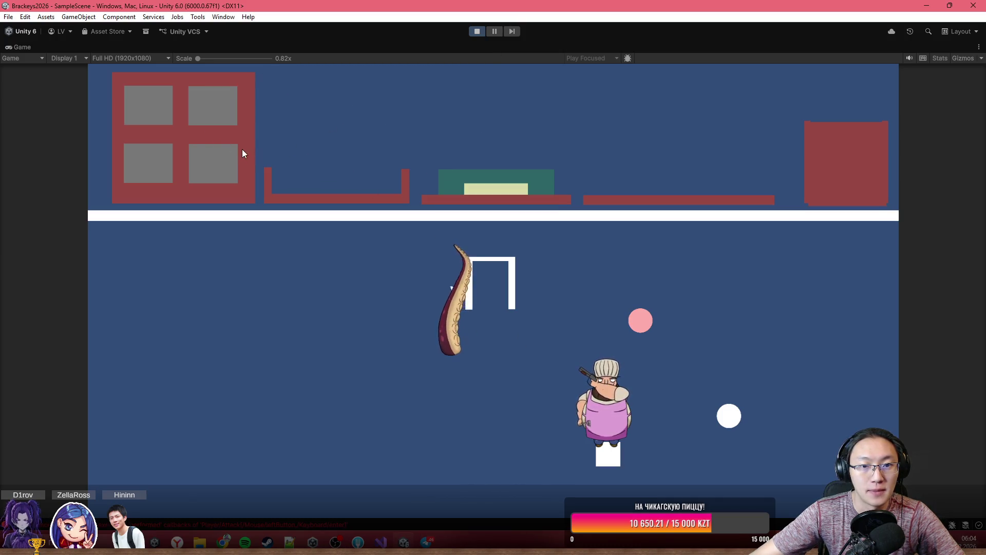
pyautogui.click(146, 114)
pyautogui.moveTo(327, 99)
pyautogui.mouseDown()
pyautogui.moveTo(280, 154)
pyautogui.moveTo(347, 183)
pyautogui.moveTo(366, 78)
pyautogui.moveTo(420, 83)
pyautogui.mouseUp()
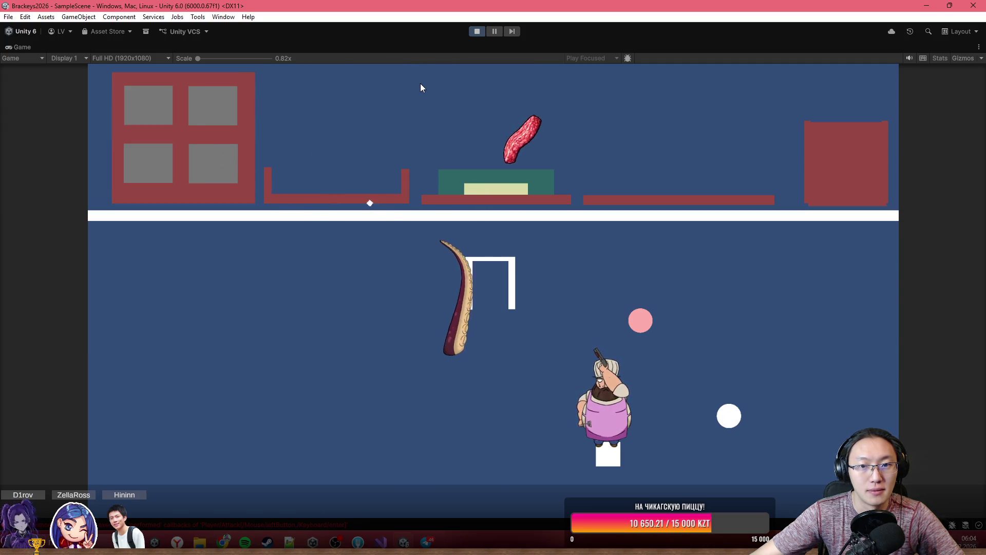
pyautogui.moveTo(133, 119); pyautogui.dragTo(295, 131)
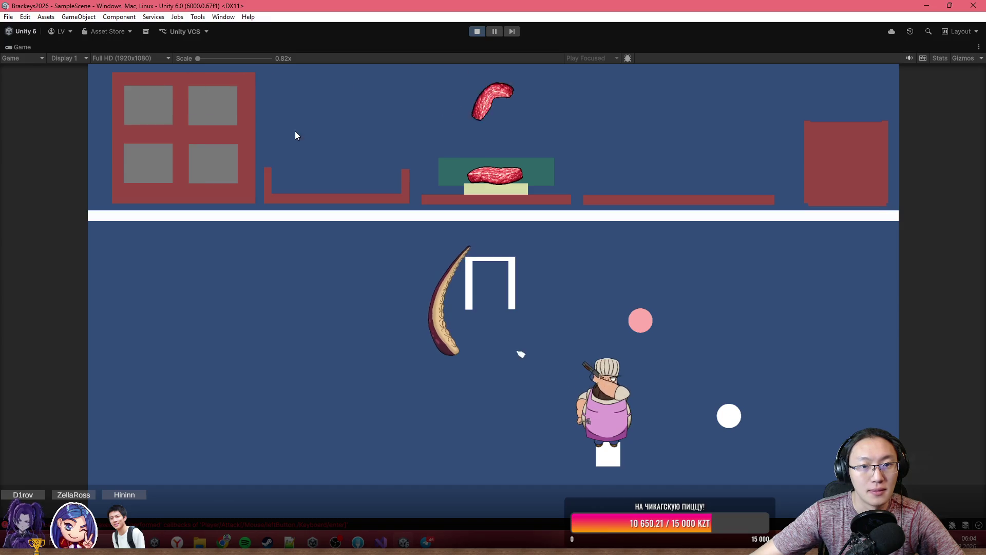
pyautogui.click(231, 99)
pyautogui.moveTo(231, 98); pyautogui.dragTo(267, 106)
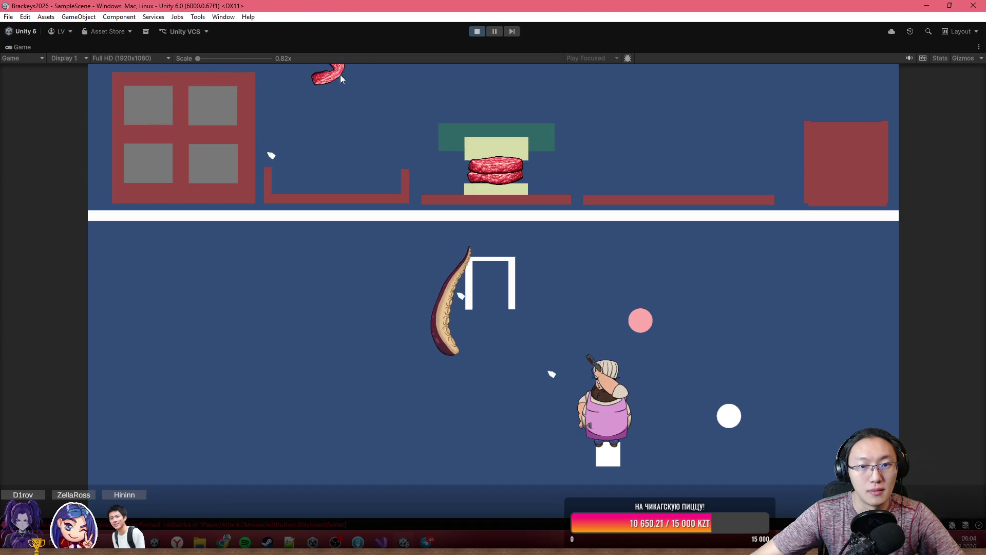
pyautogui.moveTo(183, 128); pyautogui.dragTo(286, 107)
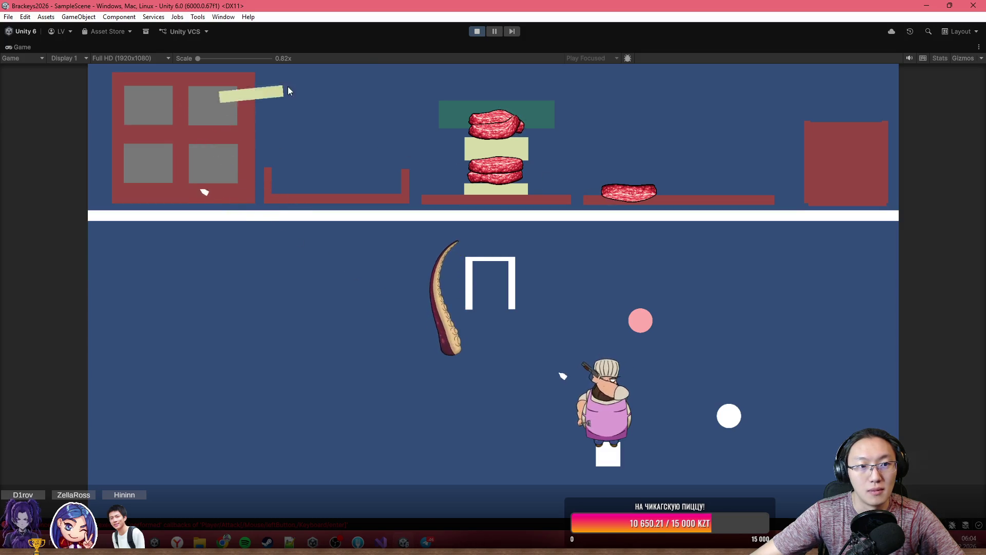
pyautogui.moveTo(287, 91); pyautogui.dragTo(338, 152)
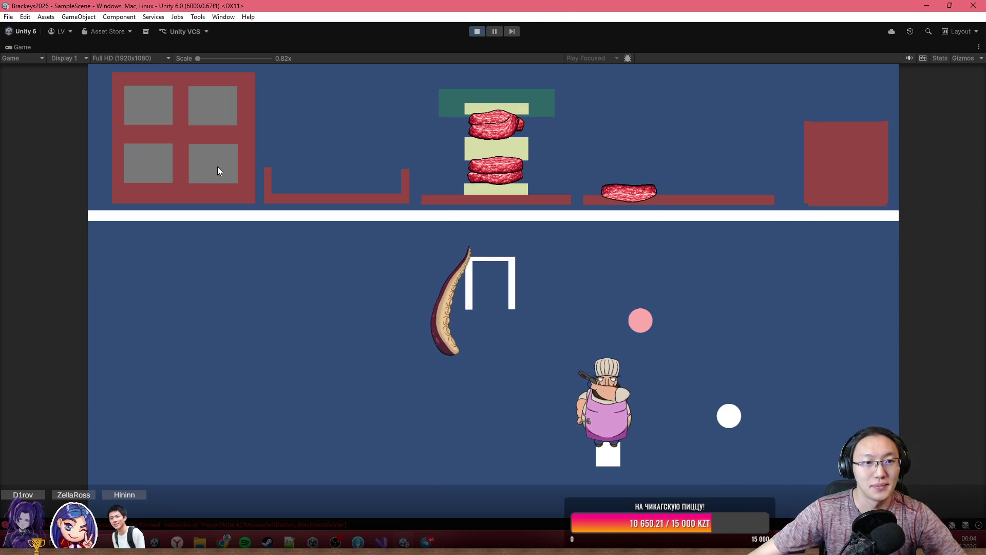
# - Toss the plank into the right bin, lift a sausage, and fling the yellow bar at the burger stack
pyautogui.moveTo(283, 97)
pyautogui.mouseDown()
pyautogui.moveTo(380, 130)
pyautogui.moveTo(369, 184)
pyautogui.moveTo(337, 97)
pyautogui.moveTo(452, 103)
pyautogui.mouseUp()
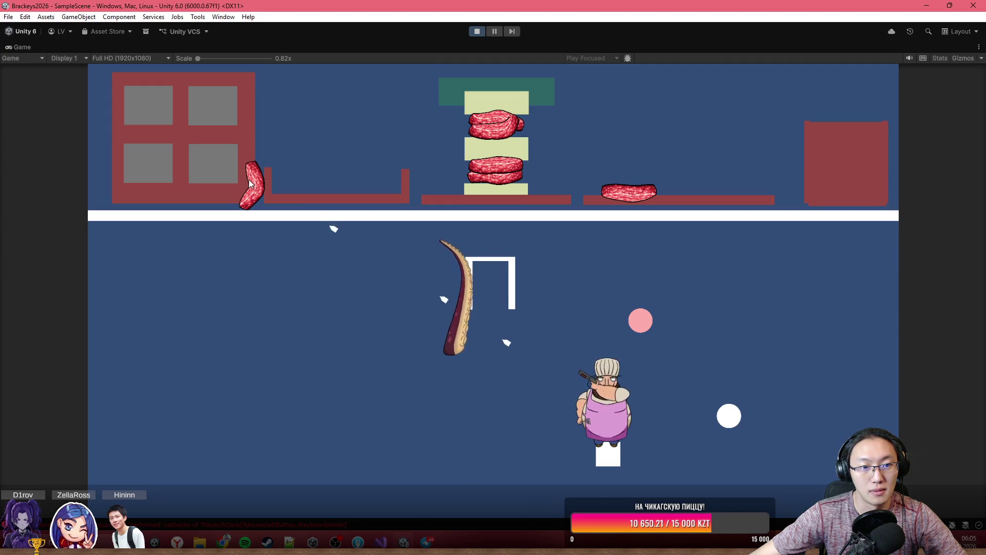
pyautogui.moveTo(255, 184)
pyautogui.mouseDown()
pyautogui.moveTo(245, 143)
pyautogui.moveTo(227, 142)
pyautogui.moveTo(273, 118)
pyautogui.moveTo(307, 119)
pyautogui.moveTo(268, 137)
pyautogui.mouseUp()
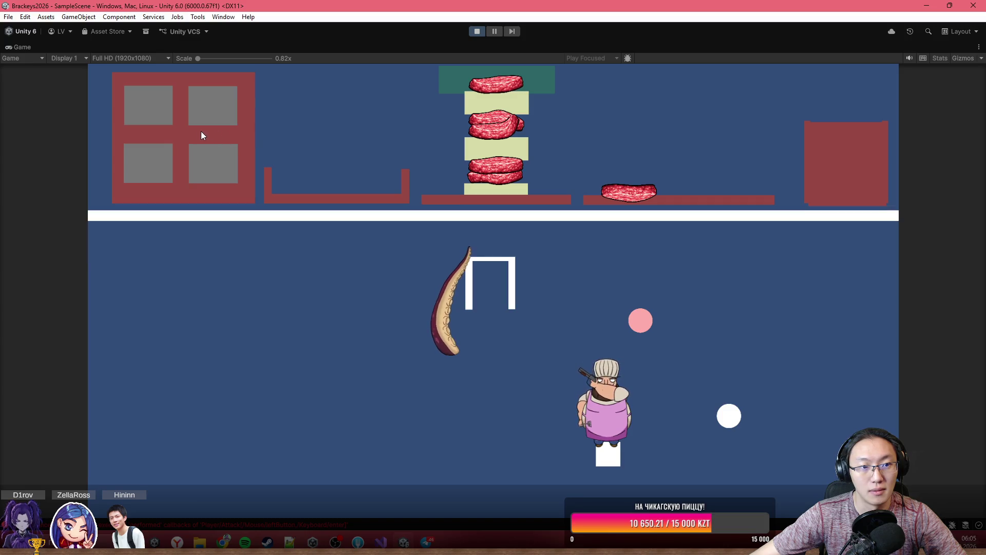
pyautogui.moveTo(256, 92); pyautogui.dragTo(287, 92)
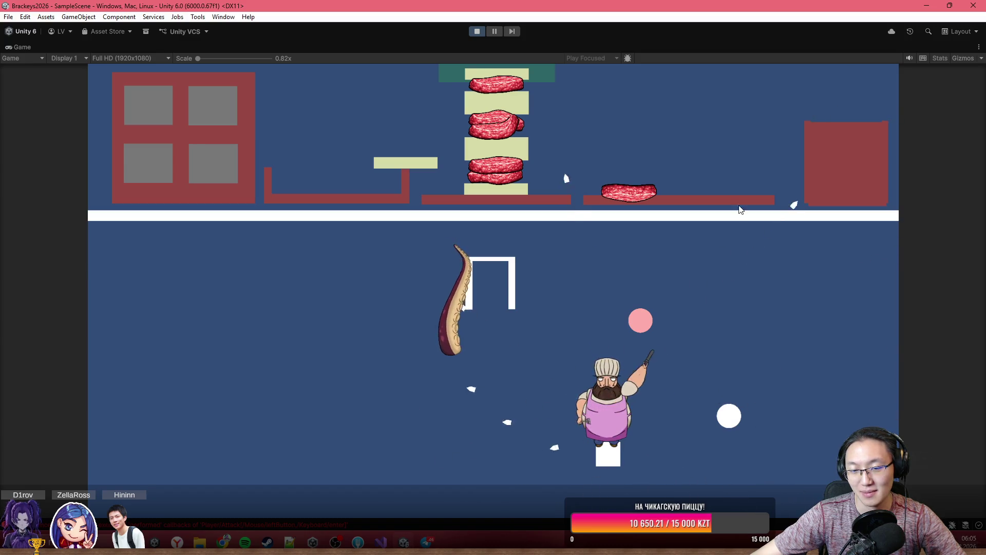
# - Carry a sausage around the right platform and lift it off the red box
pyautogui.moveTo(632, 139)
pyautogui.mouseDown()
pyautogui.moveTo(663, 98)
pyautogui.moveTo(674, 122)
pyautogui.moveTo(702, 107)
pyautogui.moveTo(659, 99)
pyautogui.moveTo(703, 109)
pyautogui.moveTo(652, 99)
pyautogui.moveTo(639, 116)
pyautogui.moveTo(573, 114)
pyautogui.moveTo(617, 94)
pyautogui.mouseUp()
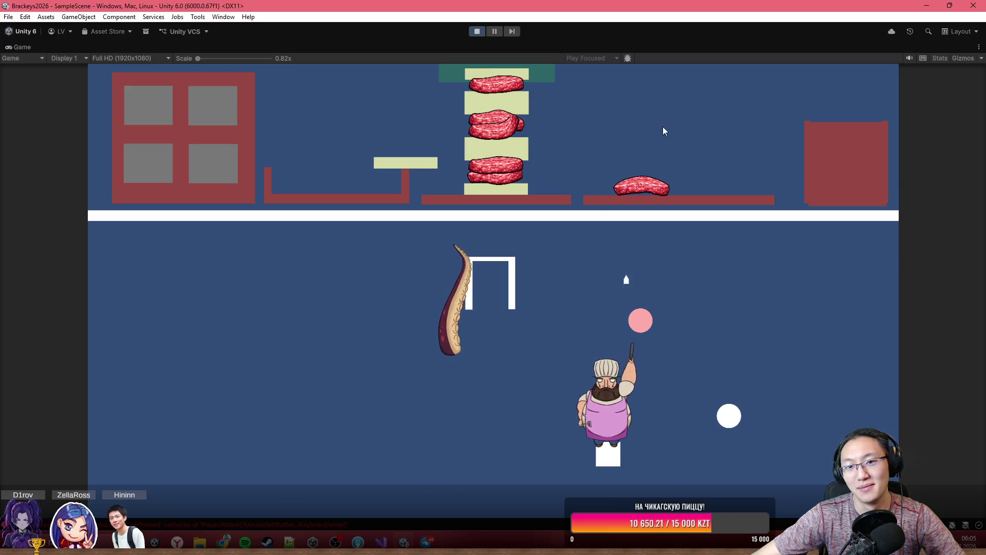
pyautogui.click(667, 175)
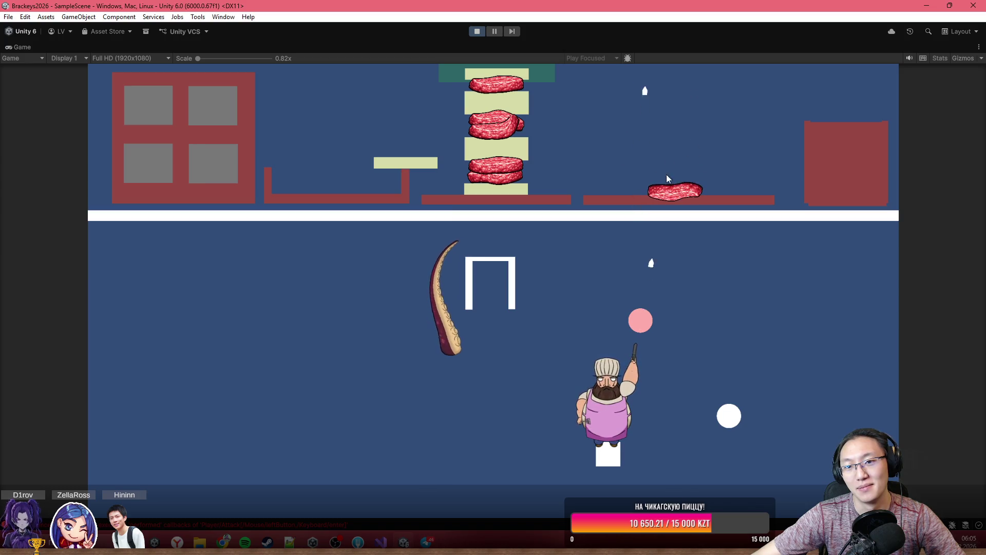
pyautogui.moveTo(696, 183)
pyautogui.mouseDown()
pyautogui.moveTo(729, 136)
pyautogui.moveTo(665, 155)
pyautogui.moveTo(649, 143)
pyautogui.moveTo(674, 111)
pyautogui.moveTo(627, 139)
pyautogui.moveTo(671, 143)
pyautogui.moveTo(681, 112)
pyautogui.moveTo(727, 137)
pyautogui.moveTo(686, 125)
pyautogui.moveTo(694, 166)
pyautogui.moveTo(686, 114)
pyautogui.moveTo(686, 164)
pyautogui.moveTo(559, 64)
pyautogui.mouseUp()
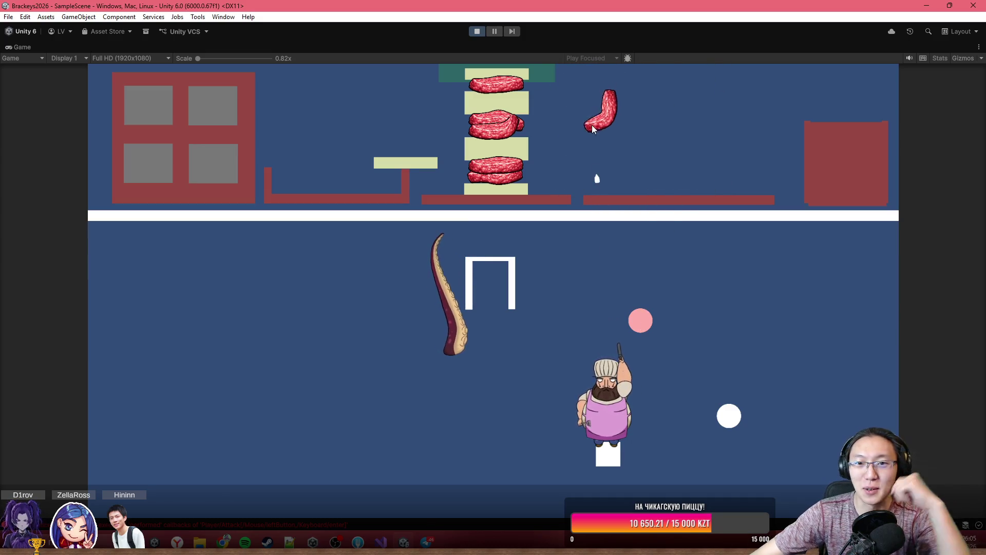
pyautogui.moveTo(592, 125)
pyautogui.mouseDown()
pyautogui.moveTo(588, 101)
pyautogui.moveTo(683, 93)
pyautogui.moveTo(688, 71)
pyautogui.moveTo(640, 103)
pyautogui.moveTo(657, 124)
pyautogui.moveTo(671, 89)
pyautogui.moveTo(654, 140)
pyautogui.moveTo(678, 115)
pyautogui.moveTo(729, 96)
pyautogui.mouseUp()
pyautogui.moveTo(606, 134)
pyautogui.mouseDown()
pyautogui.moveTo(678, 122)
pyautogui.moveTo(679, 152)
pyautogui.moveTo(660, 83)
pyautogui.moveTo(662, 153)
pyautogui.moveTo(722, 135)
pyautogui.mouseUp()
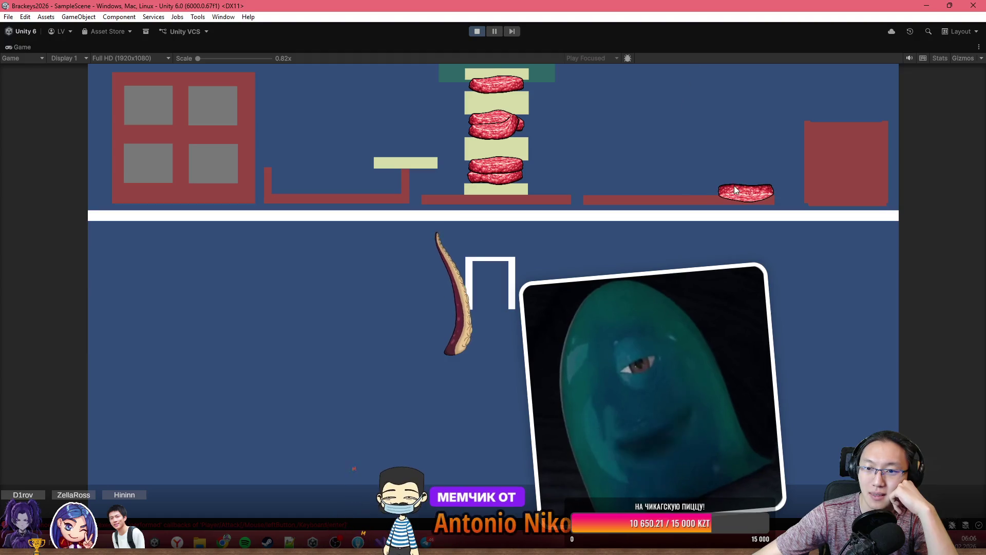
pyautogui.moveTo(735, 186)
pyautogui.mouseDown()
pyautogui.moveTo(692, 119)
pyautogui.moveTo(667, 106)
pyautogui.moveTo(701, 89)
pyautogui.moveTo(647, 106)
pyautogui.moveTo(639, 83)
pyautogui.moveTo(715, 121)
pyautogui.moveTo(715, 81)
pyautogui.moveTo(673, 126)
pyautogui.moveTo(707, 170)
pyautogui.moveTo(724, 98)
pyautogui.moveTo(602, 134)
pyautogui.moveTo(668, 122)
pyautogui.moveTo(603, 91)
pyautogui.moveTo(672, 147)
pyautogui.moveTo(710, 83)
pyautogui.moveTo(721, 138)
pyautogui.moveTo(757, 143)
pyautogui.moveTo(750, 190)
pyautogui.moveTo(693, 101)
pyautogui.moveTo(634, 150)
pyautogui.moveTo(711, 82)
pyautogui.moveTo(658, 165)
pyautogui.moveTo(699, 80)
pyautogui.moveTo(631, 162)
pyautogui.moveTo(734, 79)
pyautogui.moveTo(731, 102)
pyautogui.moveTo(771, 175)
pyautogui.moveTo(713, 141)
pyautogui.moveTo(608, 151)
pyautogui.moveTo(722, 107)
pyautogui.mouseUp()
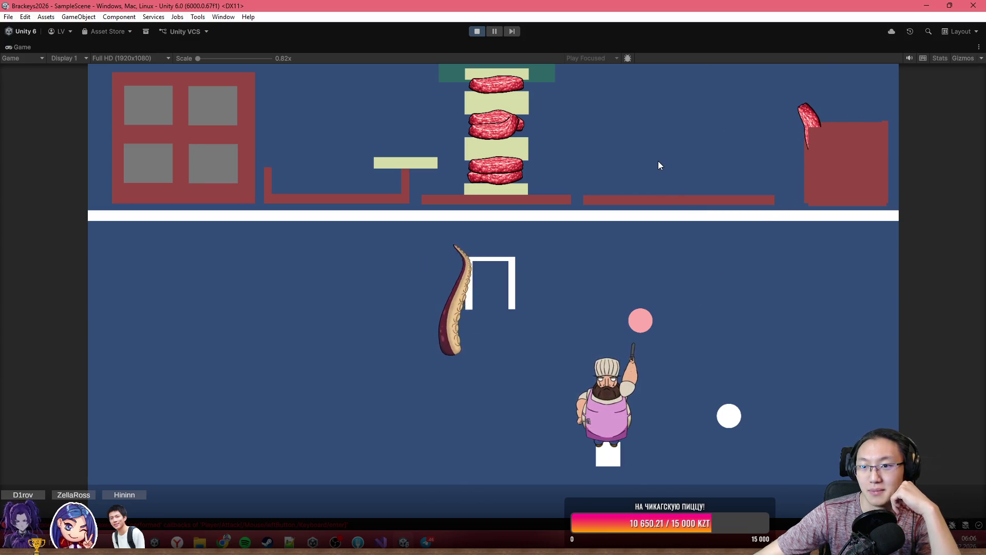
pyautogui.moveTo(805, 114)
pyautogui.mouseDown()
pyautogui.moveTo(808, 83)
pyautogui.moveTo(674, 110)
pyautogui.moveTo(737, 116)
pyautogui.moveTo(701, 88)
pyautogui.moveTo(691, 205)
pyautogui.moveTo(674, 188)
pyautogui.moveTo(753, 136)
pyautogui.moveTo(771, 165)
pyautogui.moveTo(649, 139)
pyautogui.moveTo(698, 124)
pyautogui.moveTo(647, 171)
pyautogui.moveTo(665, 108)
pyautogui.moveTo(677, 169)
pyautogui.moveTo(712, 169)
pyautogui.moveTo(734, 100)
pyautogui.moveTo(748, 104)
pyautogui.moveTo(744, 126)
pyautogui.moveTo(640, 130)
pyautogui.moveTo(672, 106)
pyautogui.moveTo(742, 128)
pyautogui.moveTo(514, 77)
pyautogui.mouseUp()
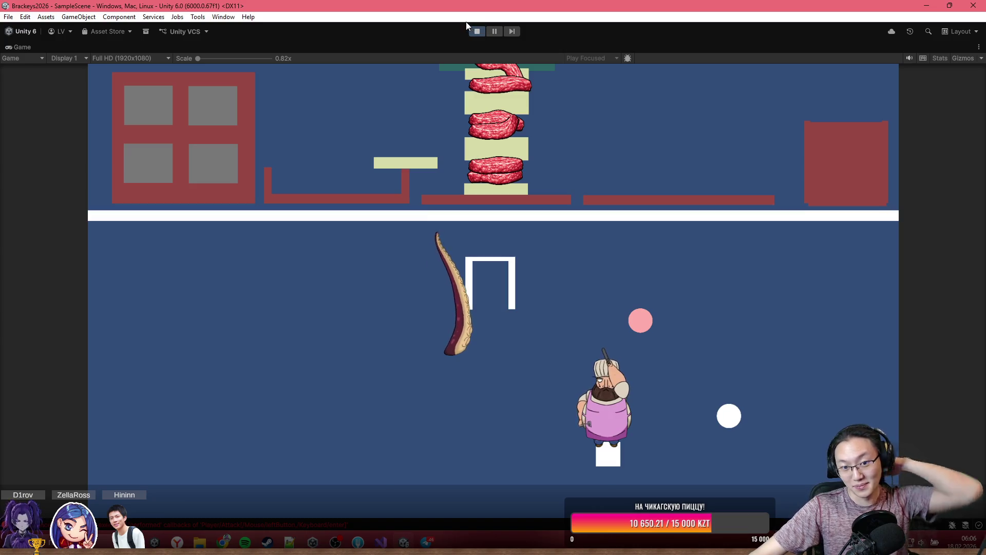
# - Stop Play mode and widen the Scene view and Project panel
pyautogui.click(478, 32)
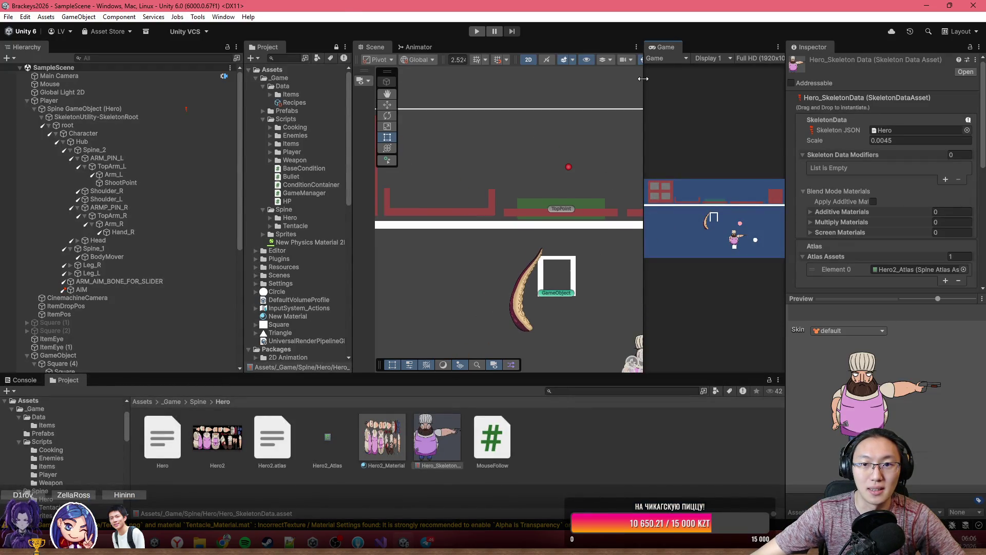
pyautogui.moveTo(643, 79); pyautogui.dragTo(734, 79)
pyautogui.moveTo(248, 146); pyautogui.dragTo(174, 147)
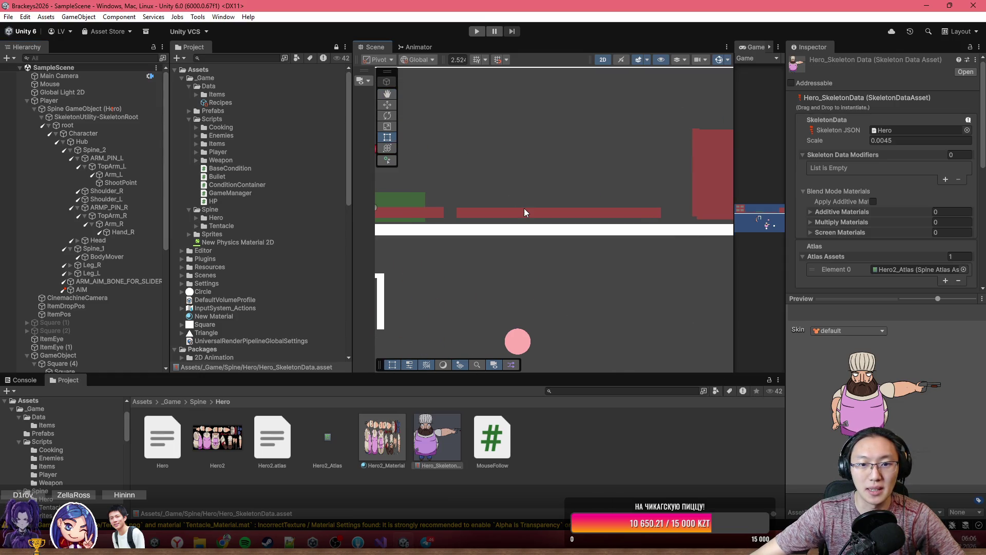
# - Rename the long red bar from Square (4) to Fire
pyautogui.click(528, 213)
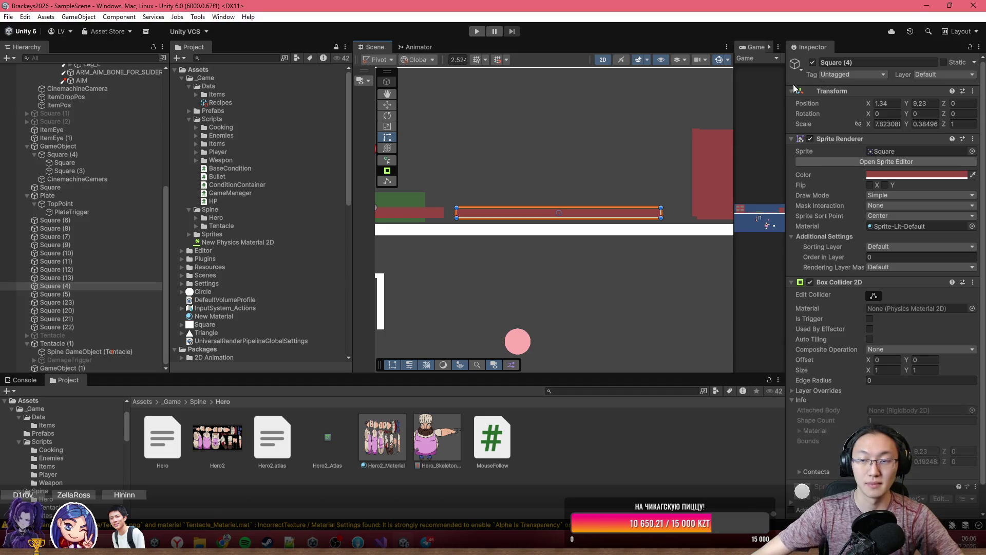
pyautogui.click(863, 63)
pyautogui.write('F')
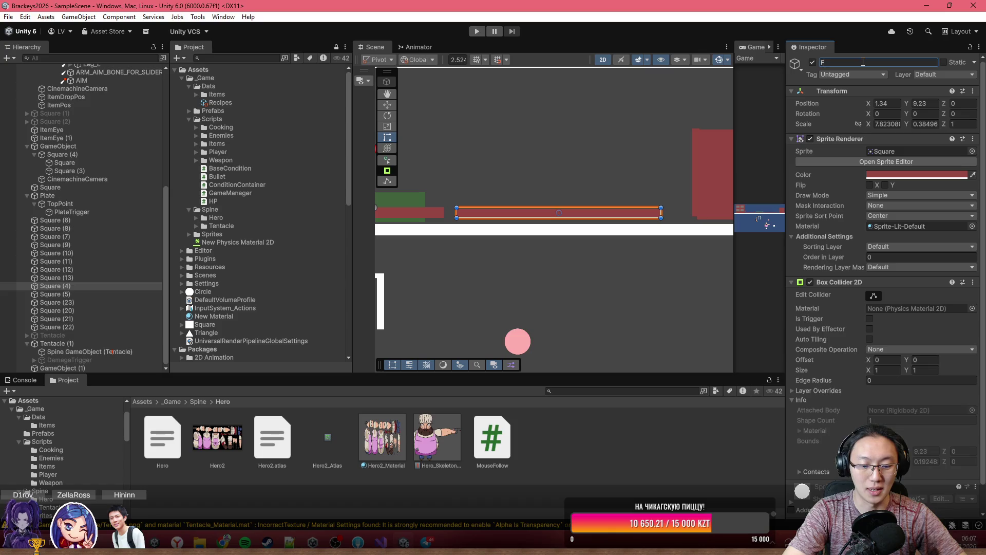
pyautogui.write('ire')
pyautogui.press('Return')
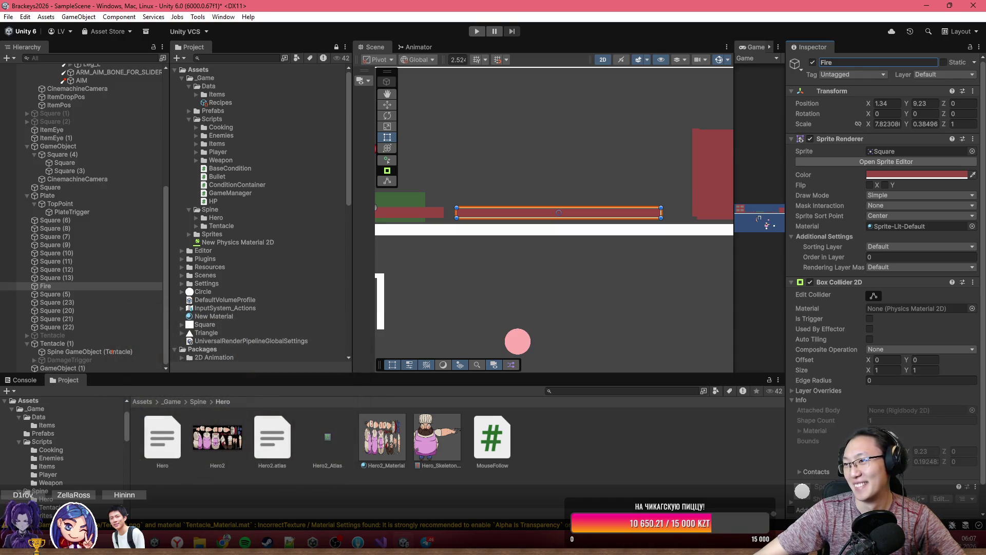
pyautogui.moveTo(550, 168); pyautogui.dragTo(550, 4)
# - In Google Translate, enter 'Плита для готовки' to get 'Cooking stove'
pyautogui.write('t')
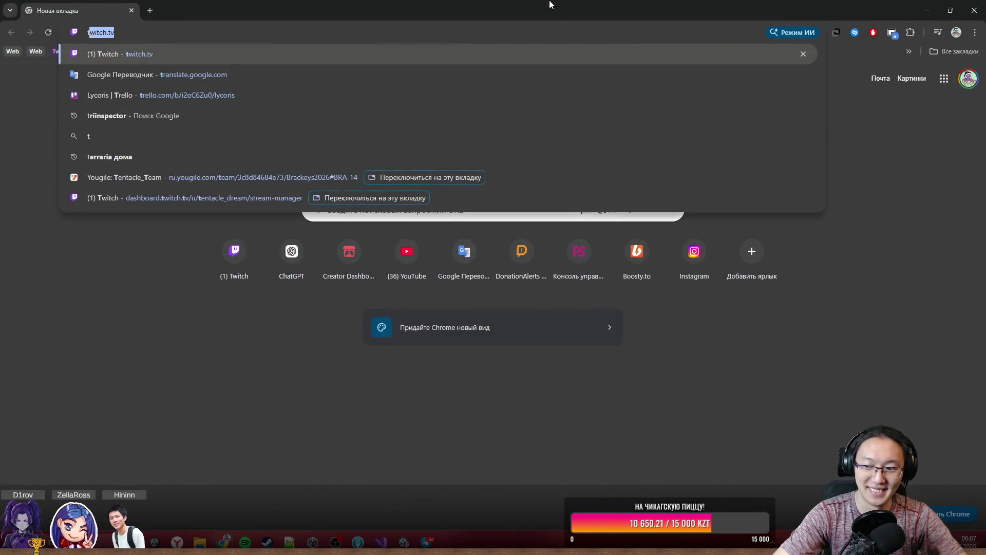
pyautogui.write('ra')
pyautogui.press('Return')
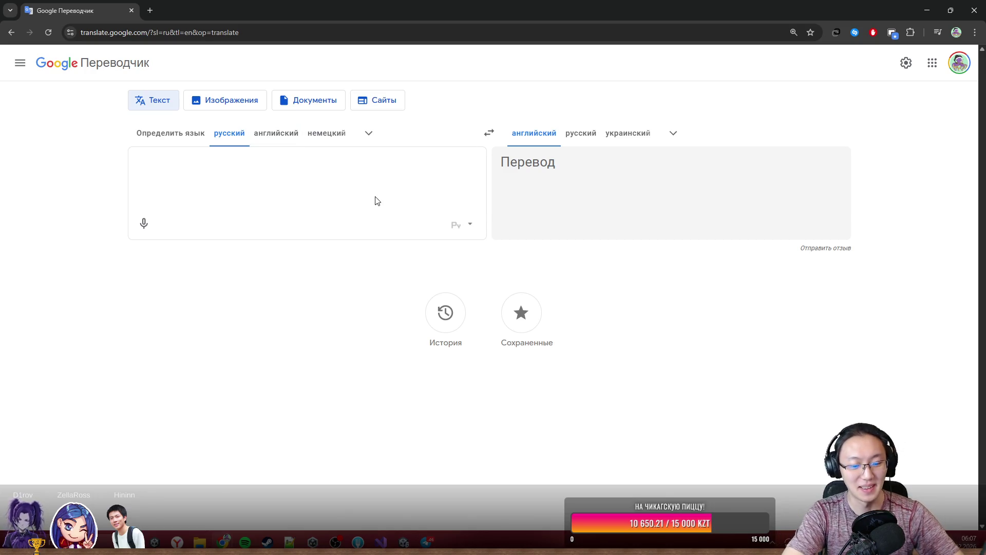
pyautogui.write('vh')
pyautogui.press('BackSpace')
pyautogui.press('BackSpace')
pyautogui.press('BackSpace')
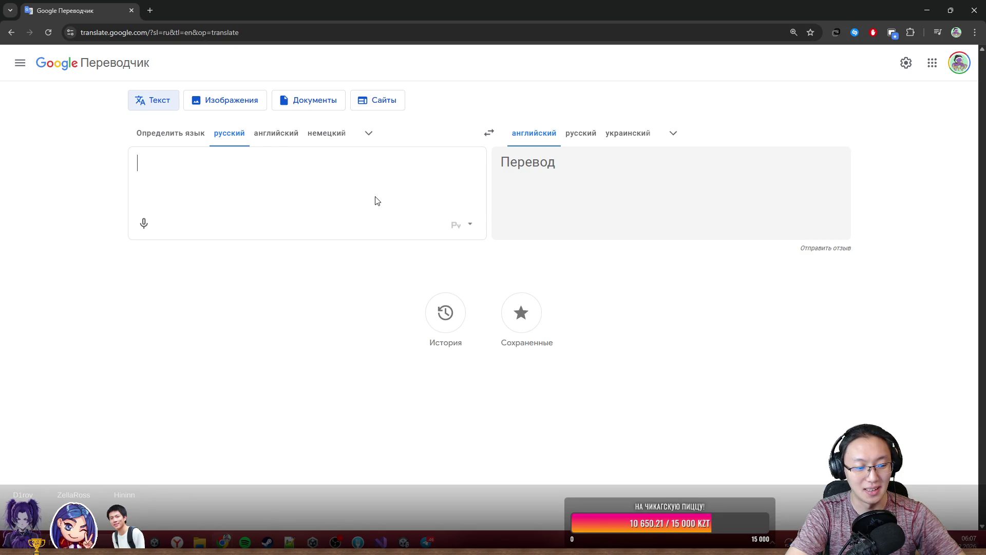
pyautogui.write('Плита')
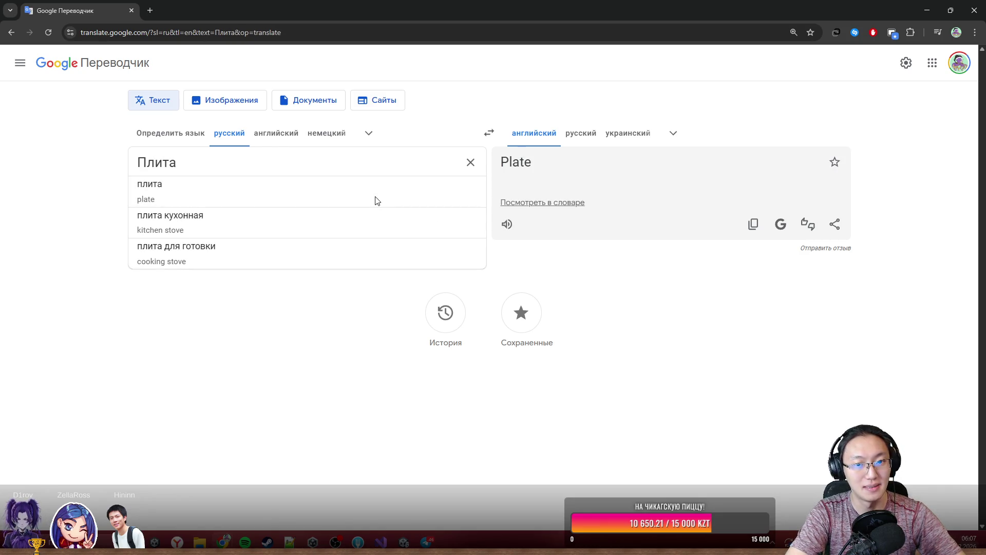
pyautogui.write(' для готовки')
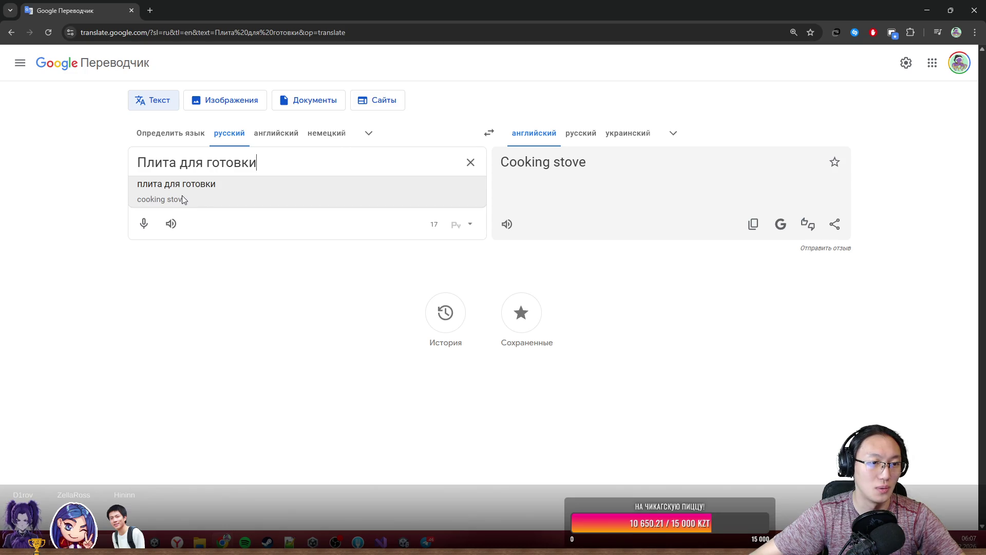
# - Check alternative translations, then return to Unity and begin renaming the Fire object
pyautogui.click(579, 167)
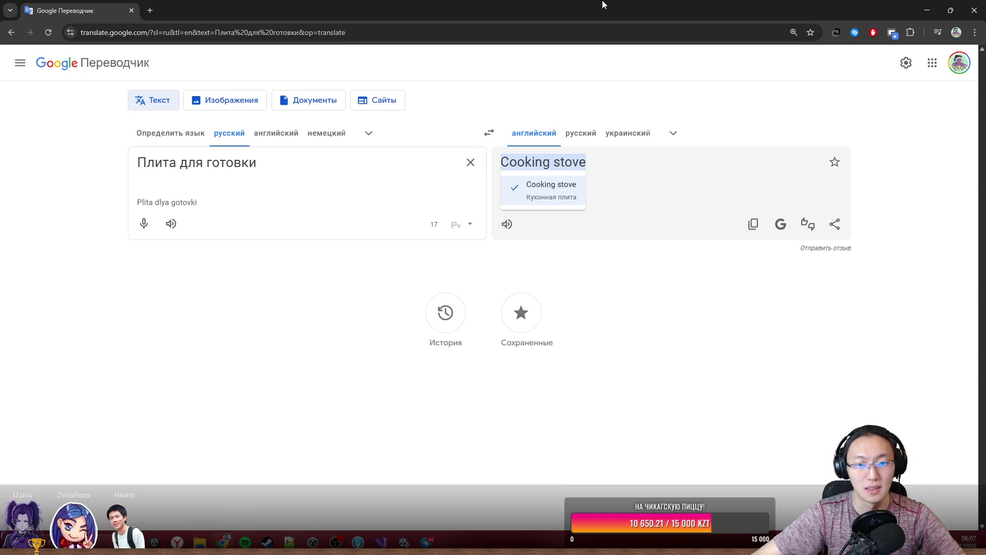
pyautogui.press('super+Down')
pyautogui.click(820, 62)
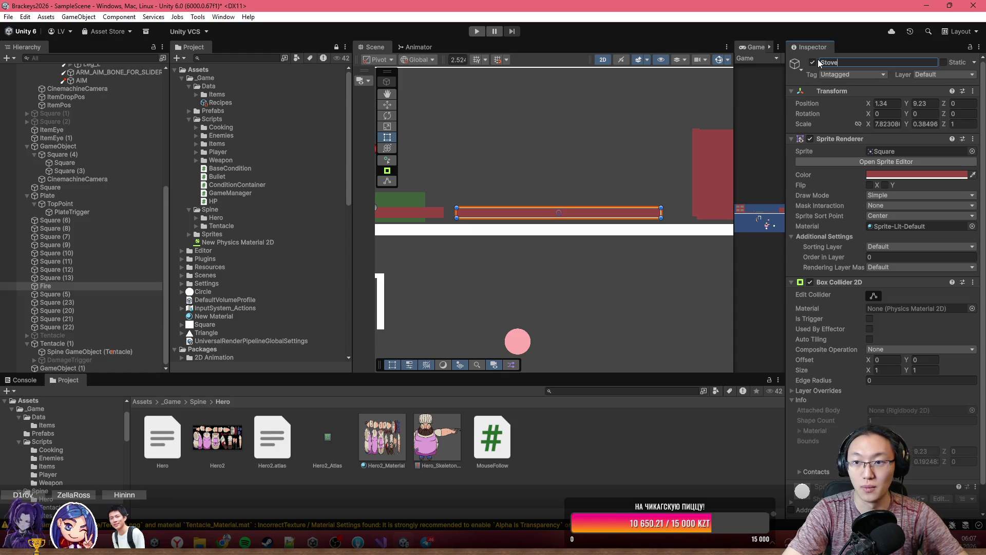
# - Confirm the name Stove and create an empty child under it named Trigger
pyautogui.click(96, 286)
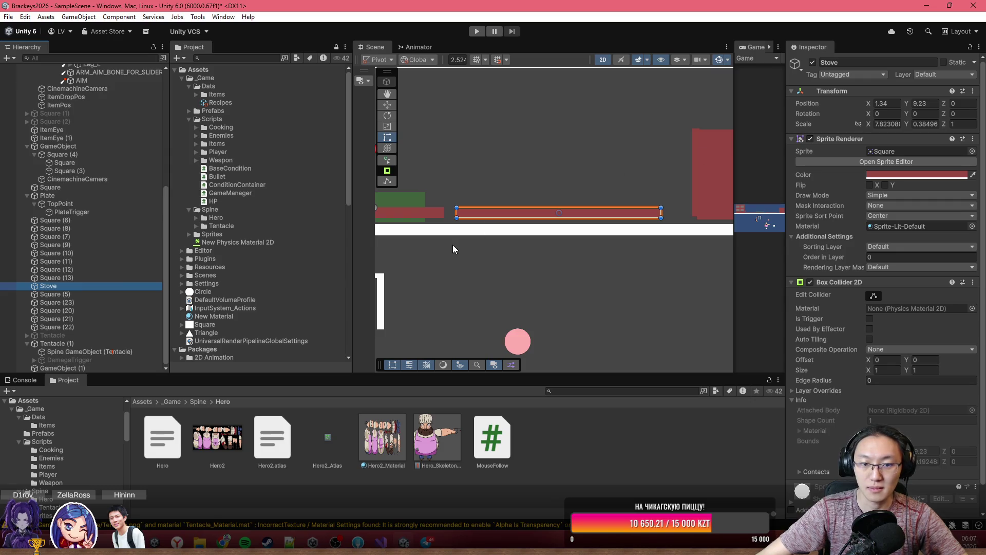
pyautogui.rightClick(95, 288)
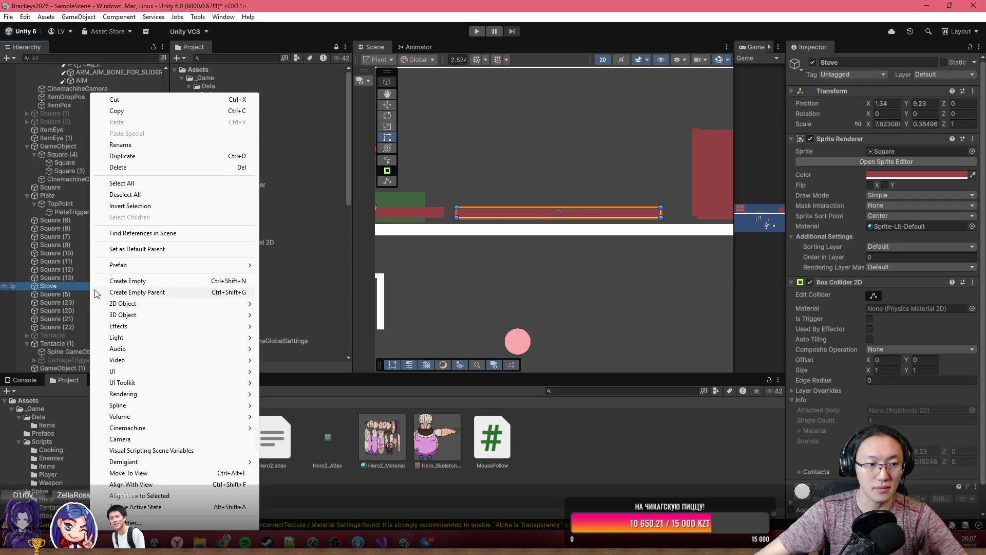
pyautogui.click(156, 281)
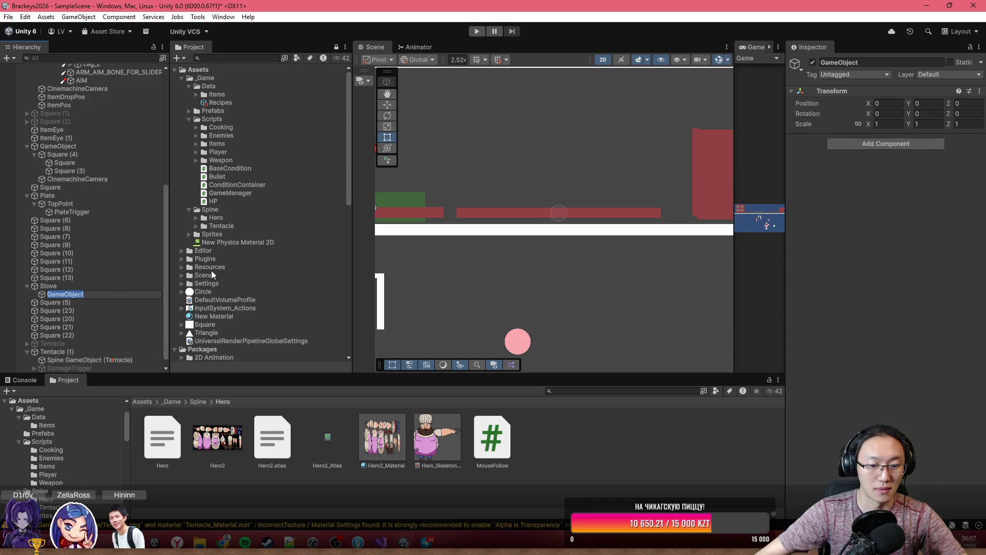
pyautogui.write('Trigger')
pyautogui.press('Return')
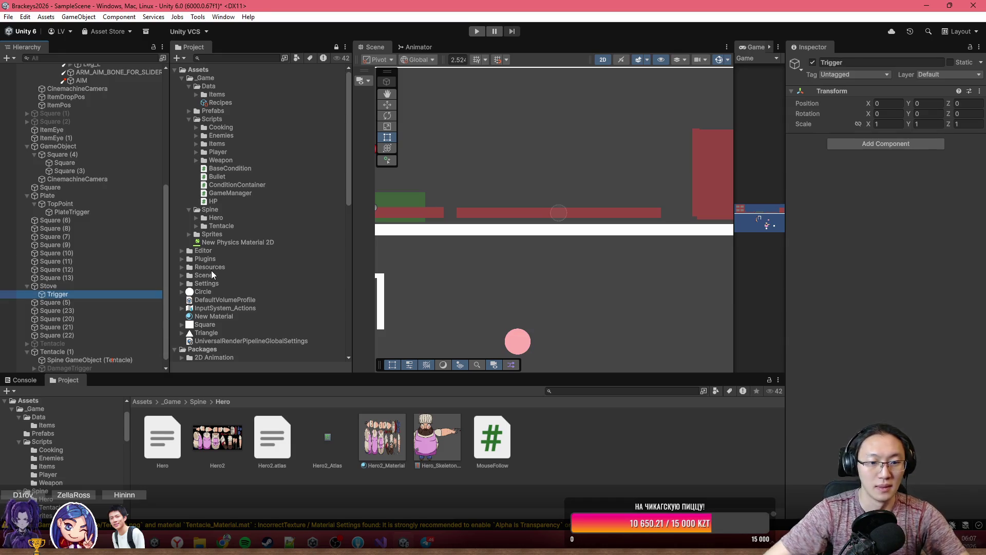
# - Add a Sprite Renderer to Trigger and assign it the Square sprite
pyautogui.click(142, 401)
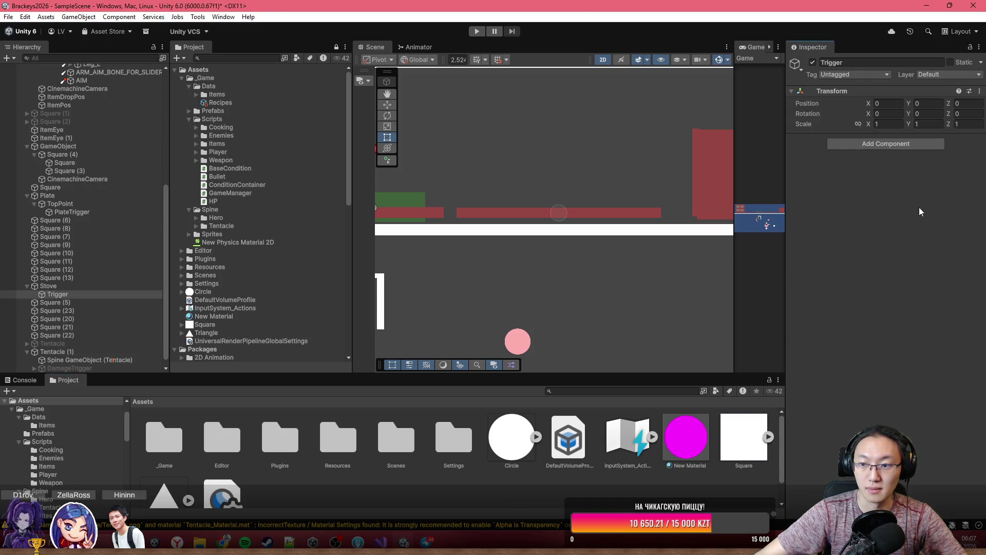
pyautogui.moveTo(771, 418); pyautogui.dragTo(817, 354)
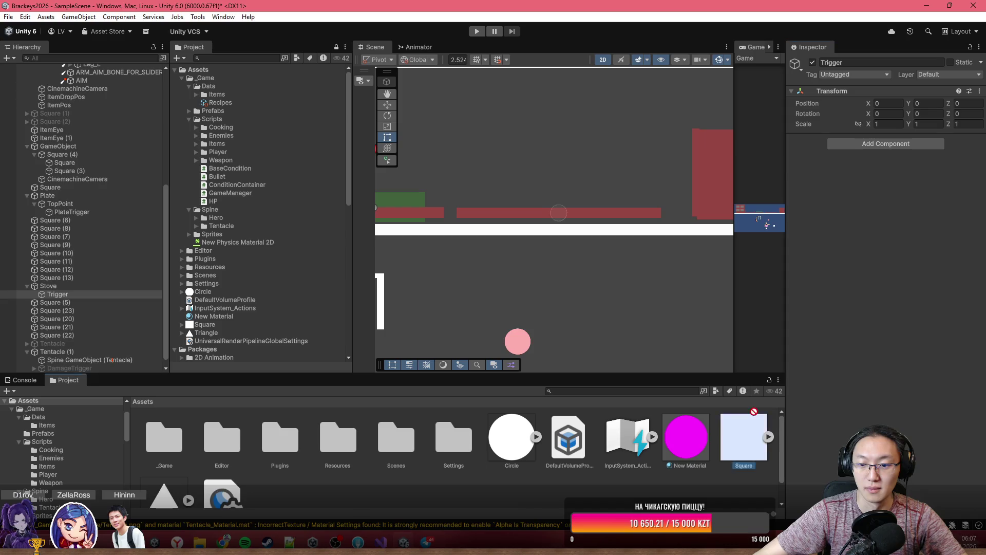
pyautogui.click(871, 146)
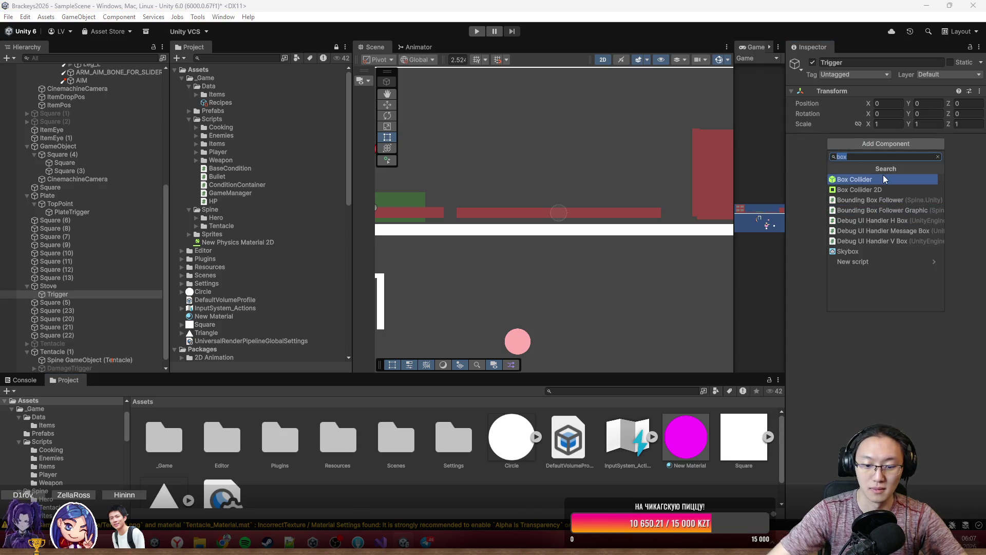
pyautogui.write('spr')
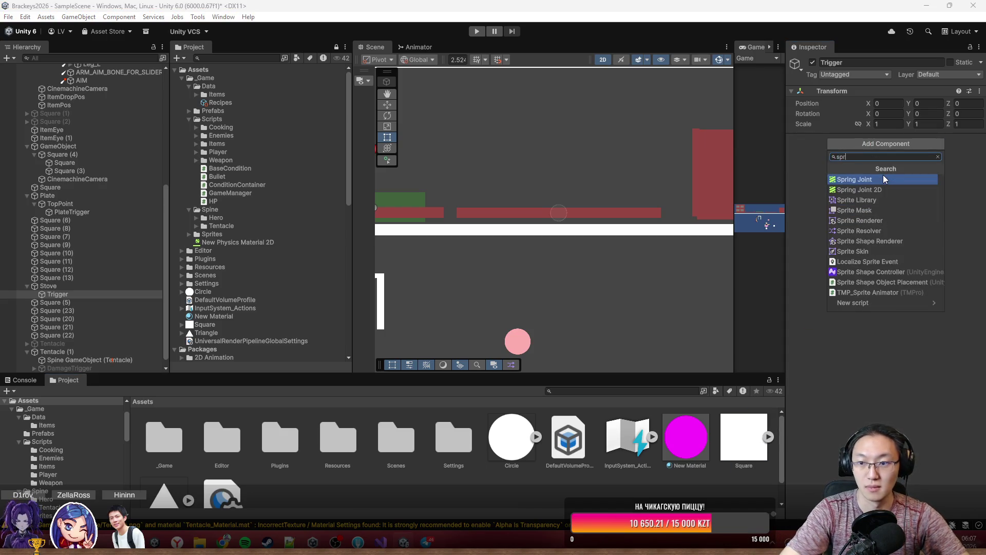
pyautogui.click(868, 220)
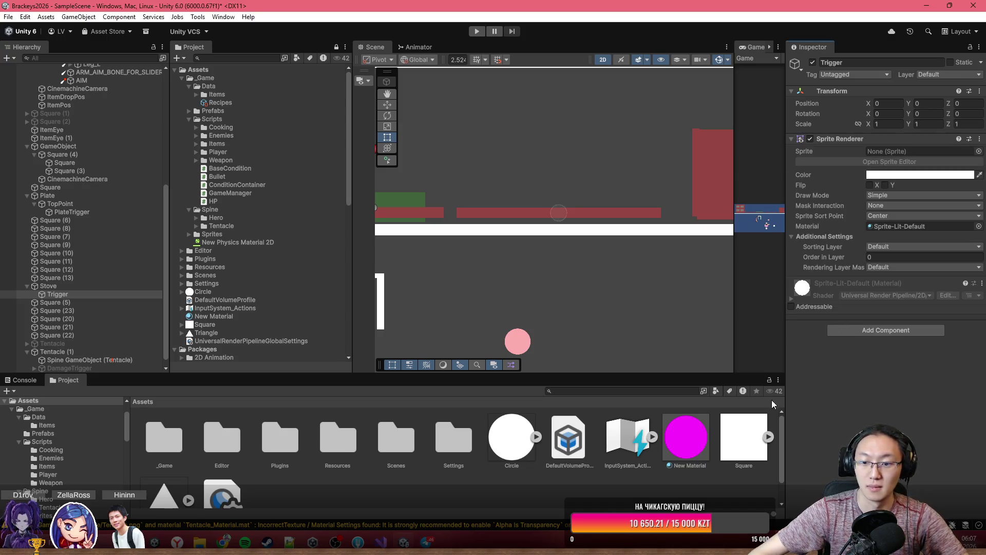
pyautogui.moveTo(828, 256); pyautogui.dragTo(905, 151)
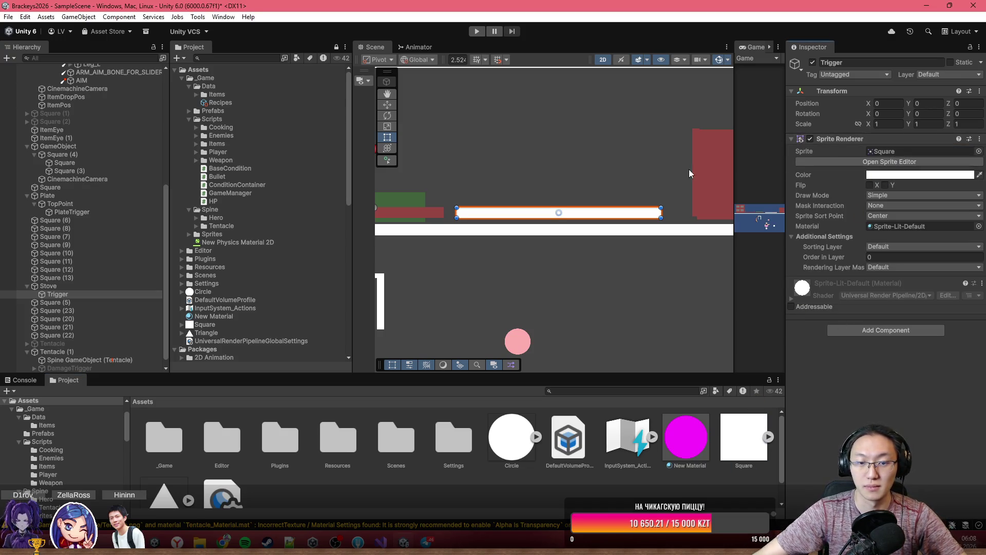
pyautogui.click(387, 105)
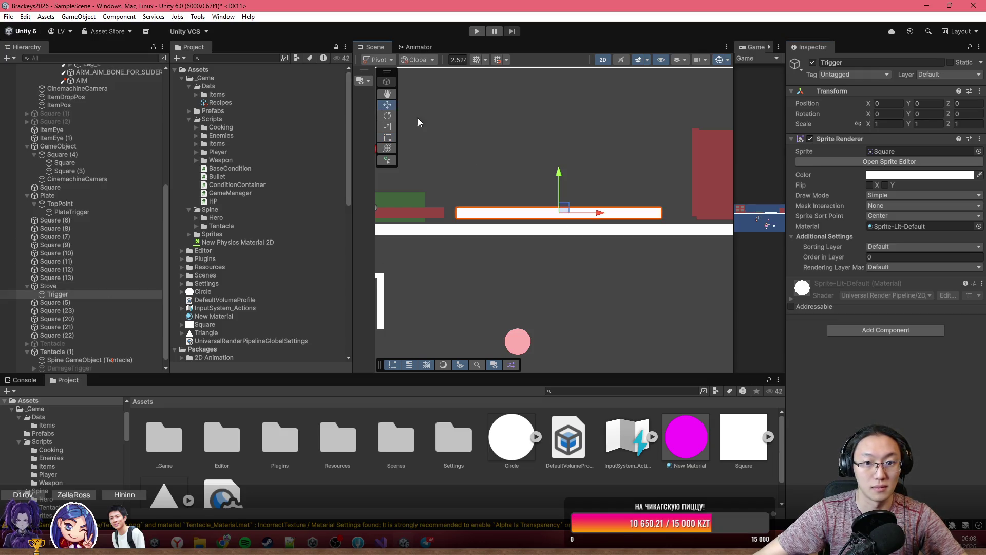
pyautogui.click(563, 183)
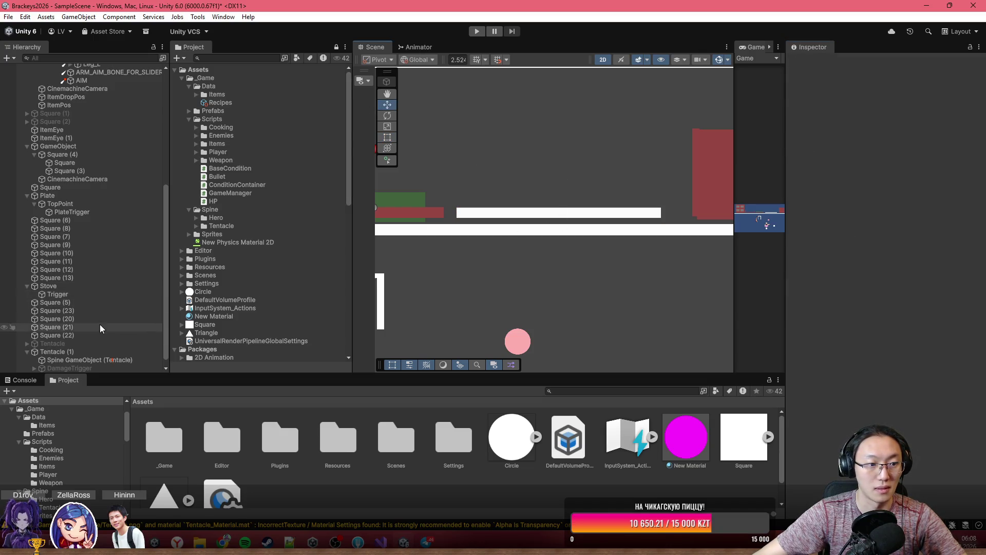
# - Raise Trigger to Y 0.77 and tint its sprite red with low alpha
pyautogui.click(103, 295)
pyautogui.moveTo(559, 180); pyautogui.dragTo(559, 171)
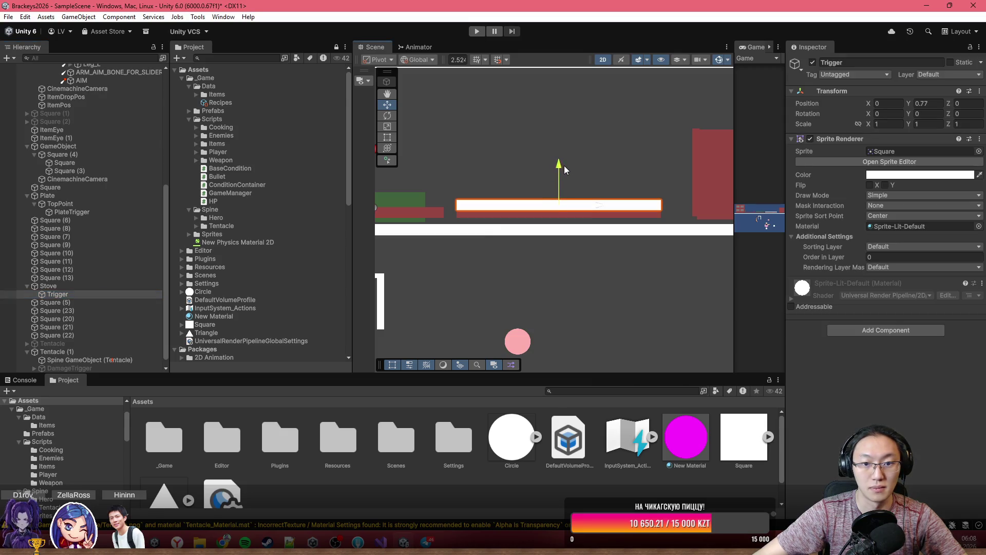
pyautogui.click(904, 176)
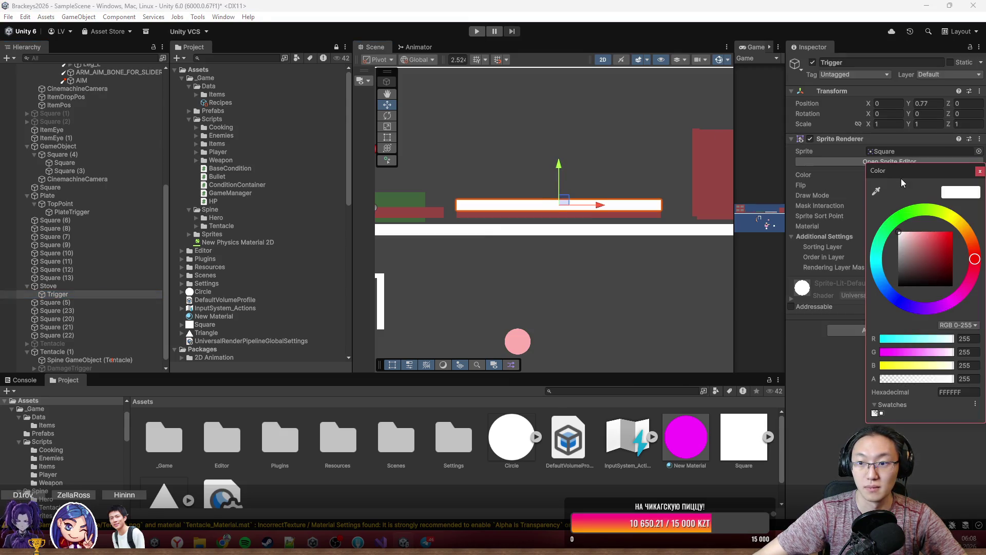
pyautogui.click(910, 218)
pyautogui.moveTo(927, 239)
pyautogui.mouseDown()
pyautogui.moveTo(962, 227)
pyautogui.moveTo(974, 255)
pyautogui.mouseUp()
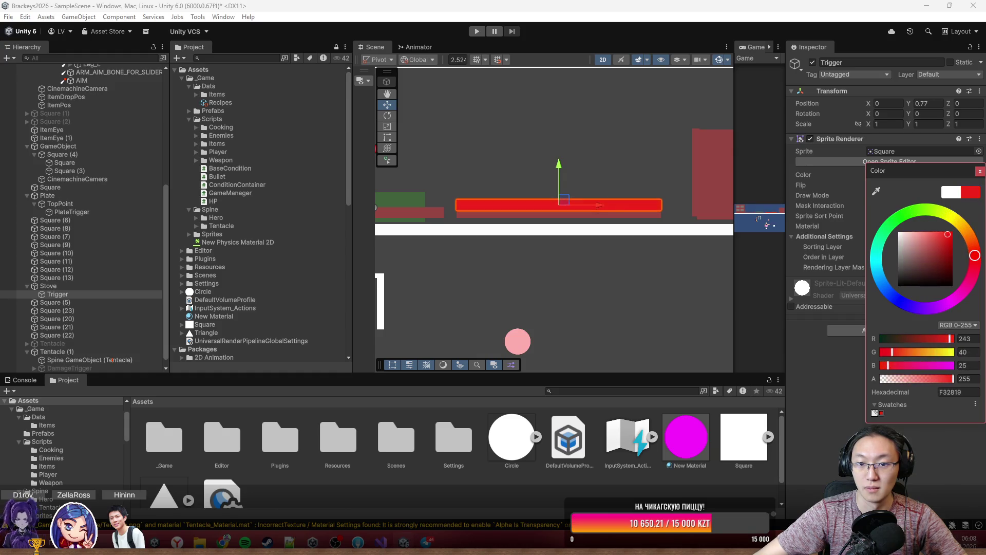
pyautogui.moveTo(903, 378); pyautogui.dragTo(894, 381)
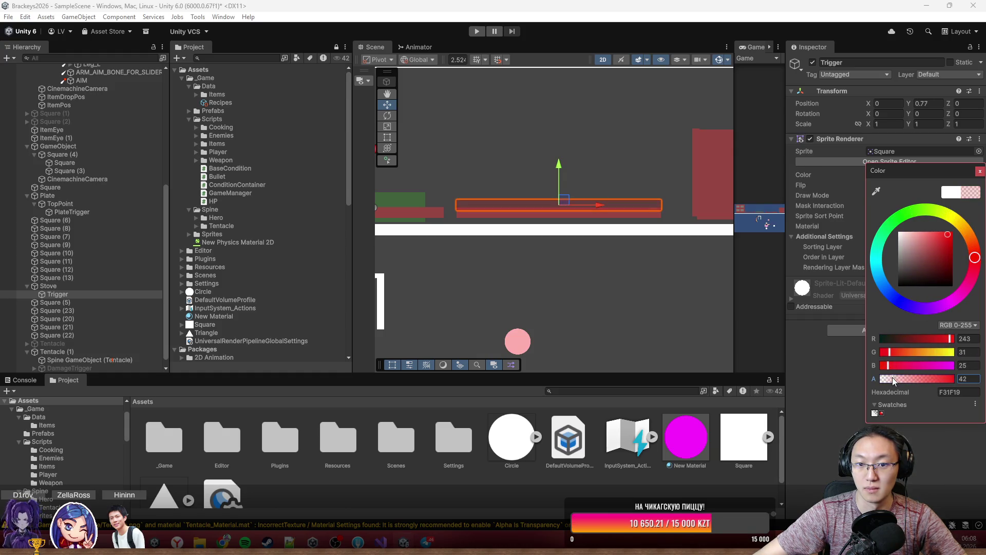
pyautogui.scroll(3, 655, 211)
pyautogui.scroll(-1, 553, 229)
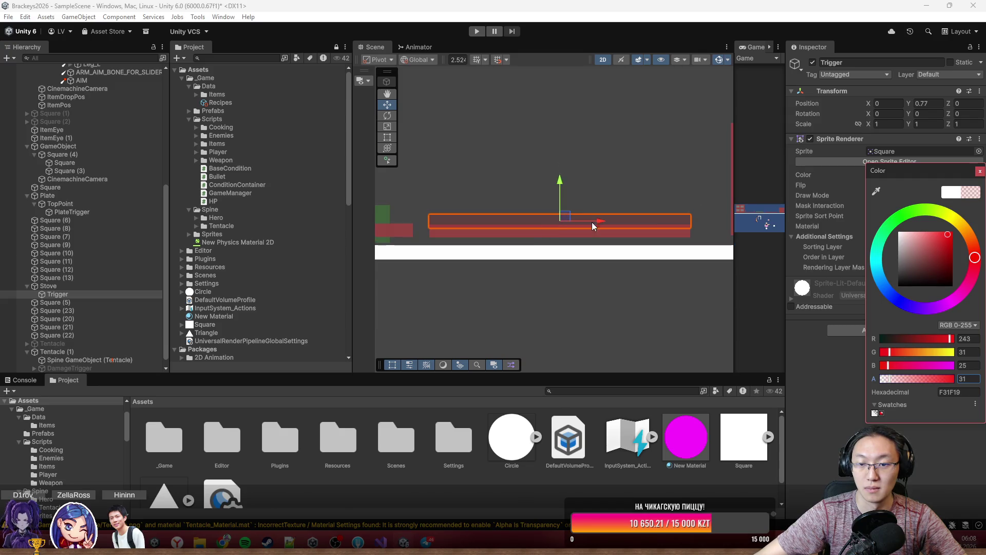
pyautogui.click(979, 172)
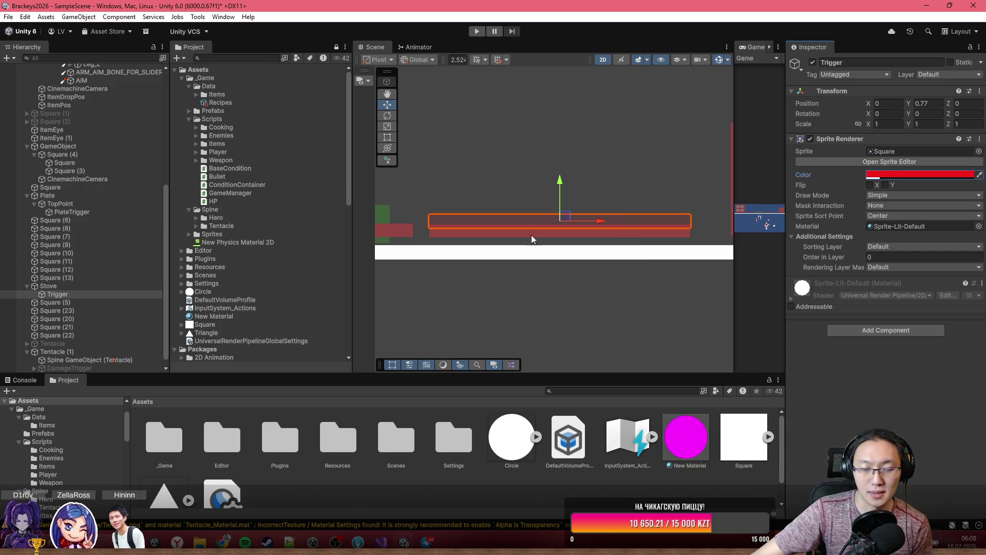
# - Review the Inspector, then switch over to Visual Studio
pyautogui.scroll(-3, 531, 235)
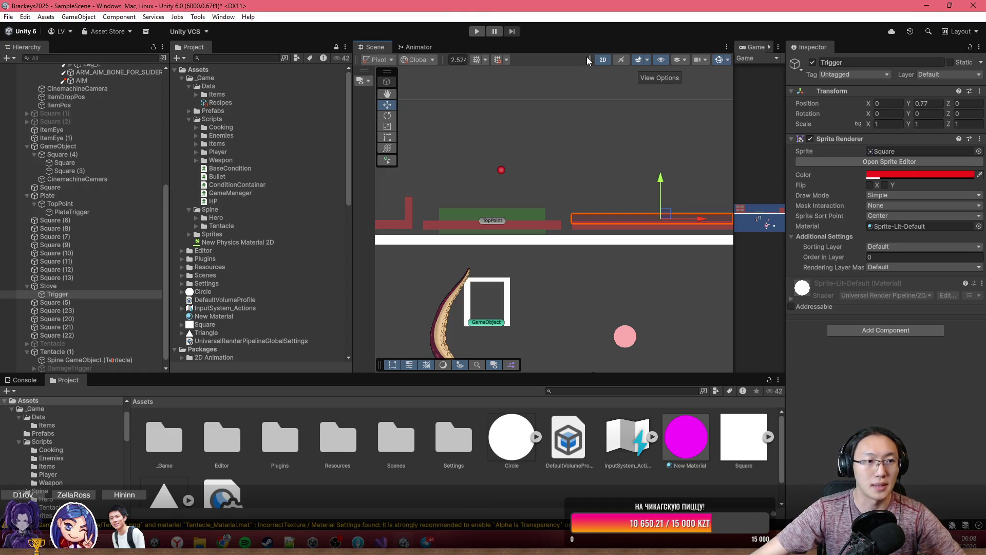
pyautogui.scroll(8, 139, 221)
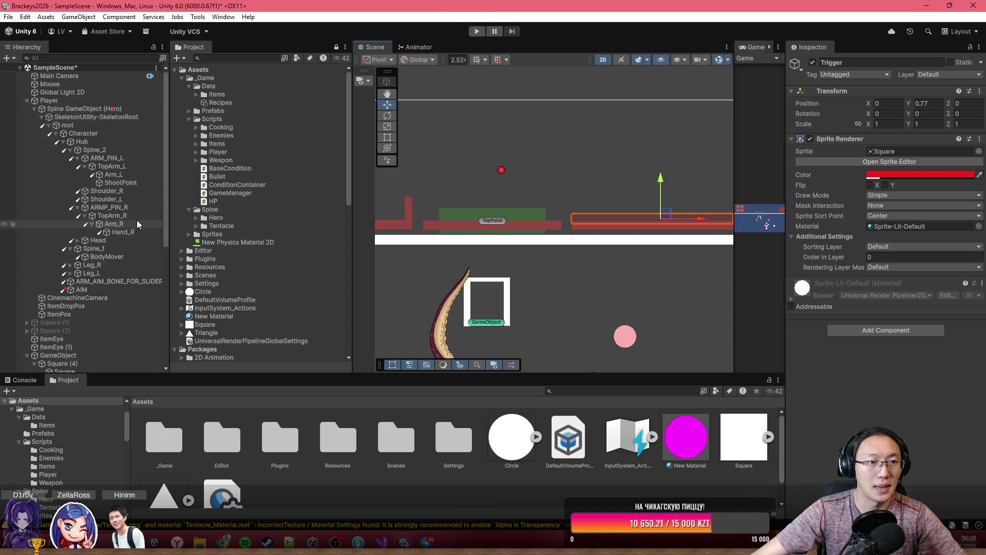
pyautogui.click(367, 542)
# - Bring up Food.cs and open a blank line below the initialAngle field
pyautogui.click(286, 41)
pyautogui.scroll(2, 358, 251)
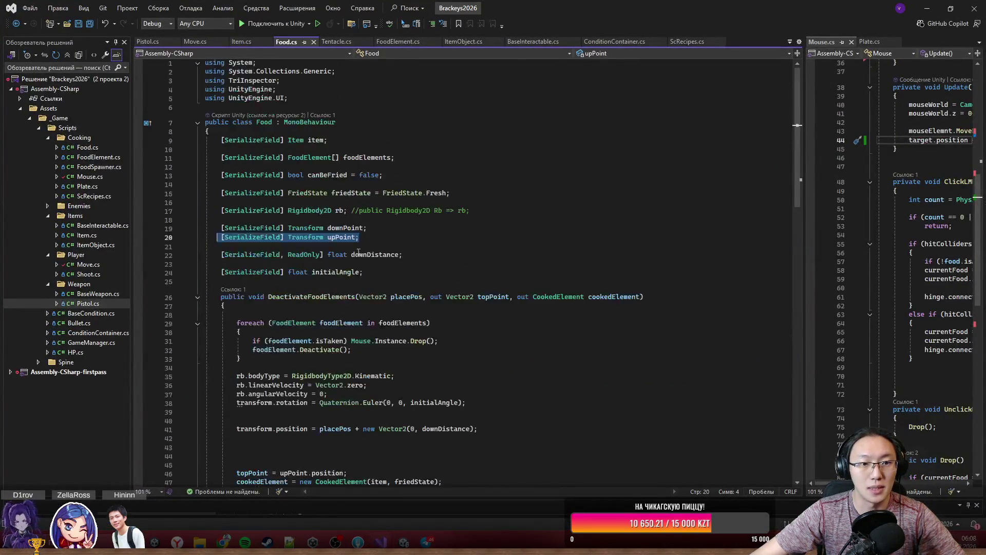
pyautogui.scroll(-10, 358, 251)
pyautogui.scroll(10, 411, 257)
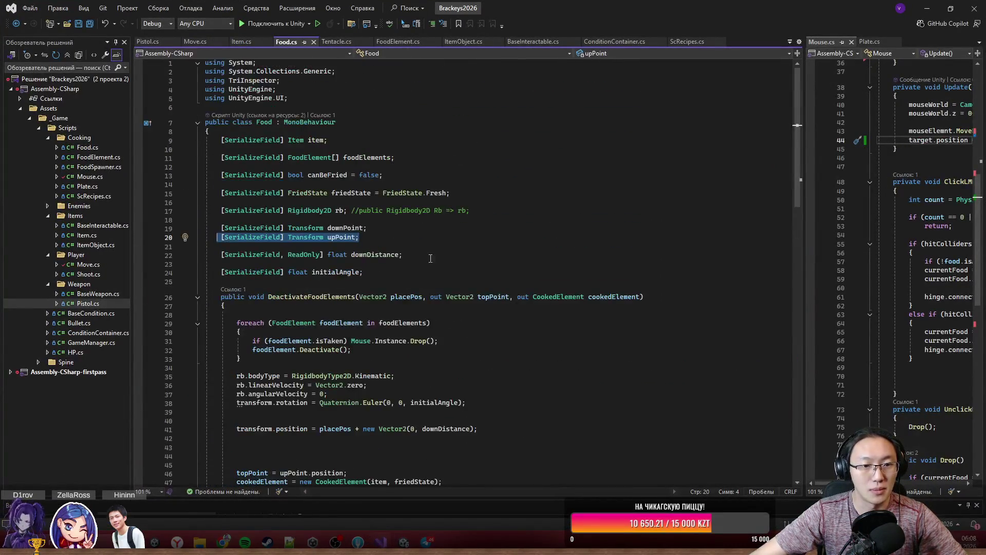
pyautogui.click(431, 258)
pyautogui.click(419, 273)
pyautogui.press('Return')
pyautogui.press('Return')
# - Declare [SerializeField] float cookTime = 0; on the new line
pyautogui.write('p')
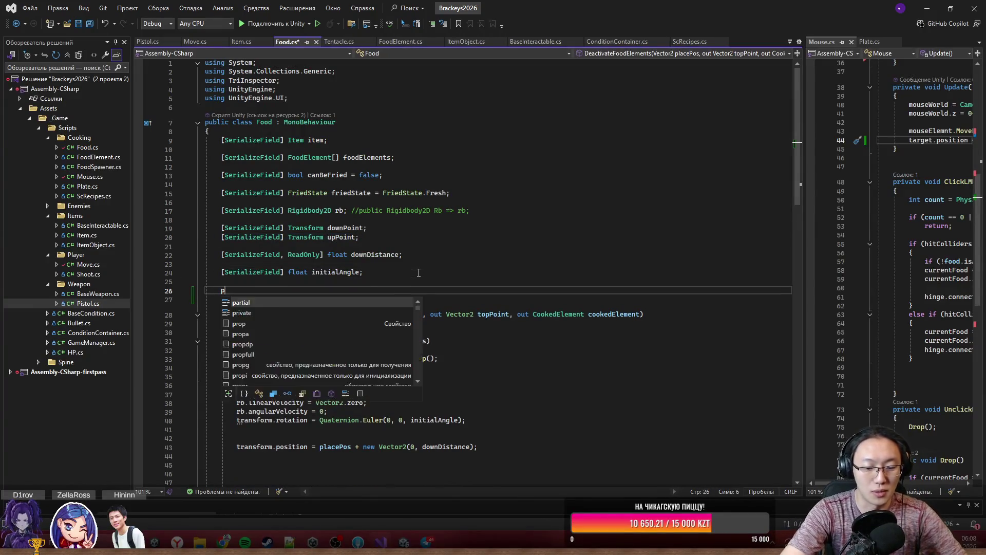
pyautogui.write('ublic')
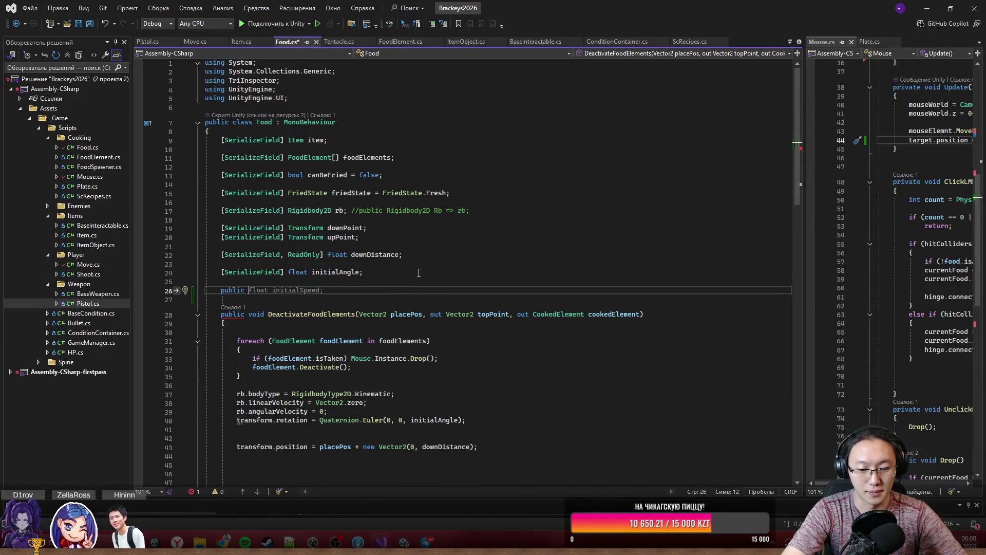
pyautogui.press('BackSpace')
pyautogui.press('BackSpace')
pyautogui.press('BackSpace')
pyautogui.write('[SerF')
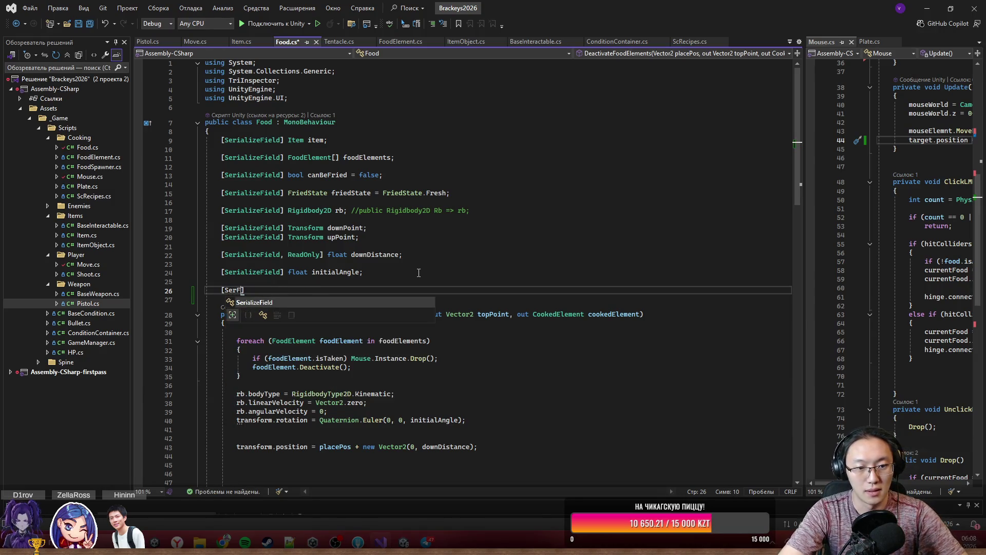
pyautogui.press('Tab')
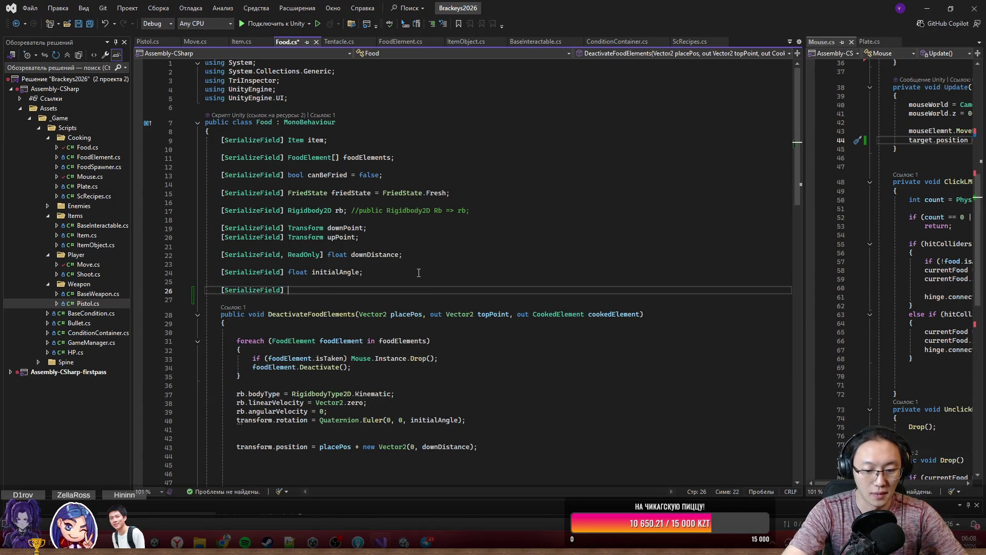
pyautogui.write('float coock')
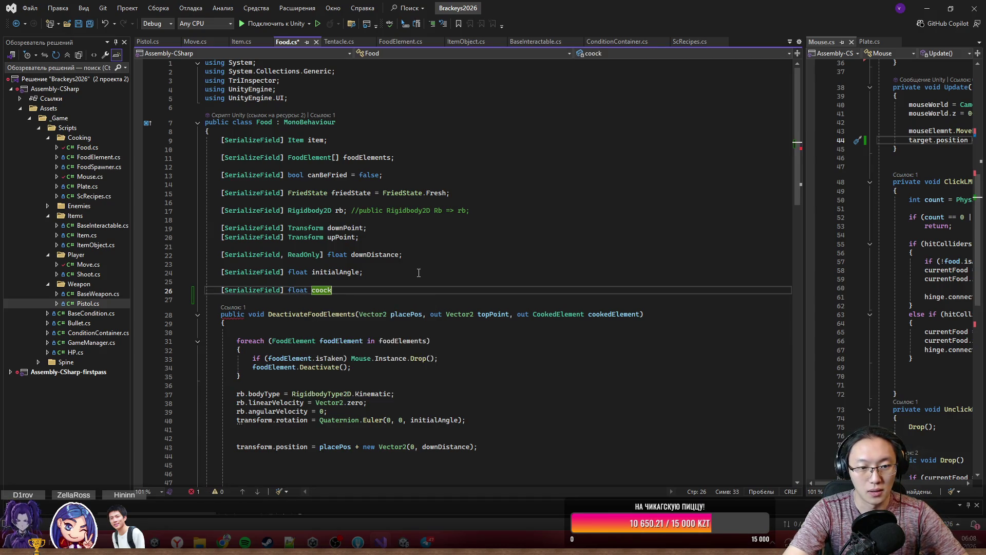
pyautogui.press('BackSpace')
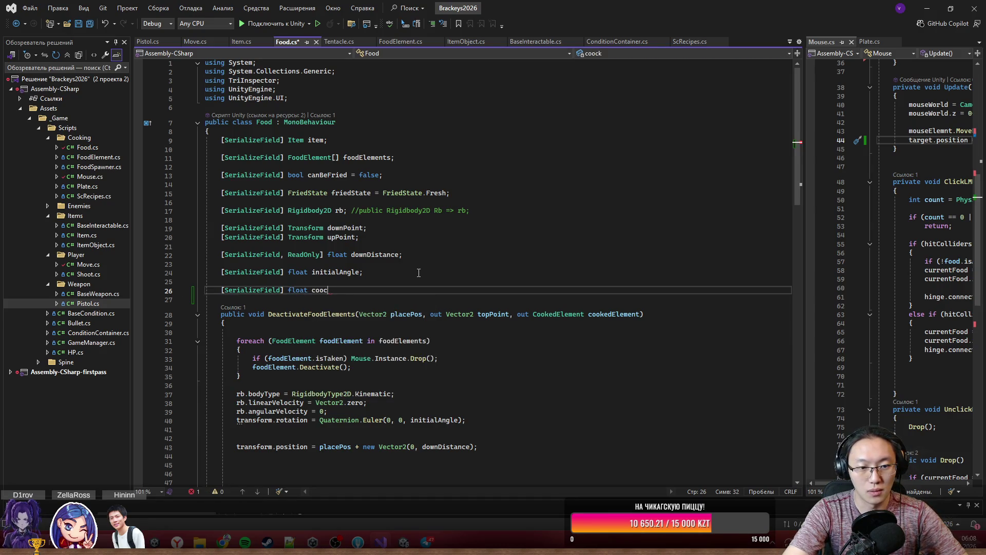
pyautogui.press('BackSpace')
pyautogui.press('BackSpace')
pyautogui.press('BackSpace')
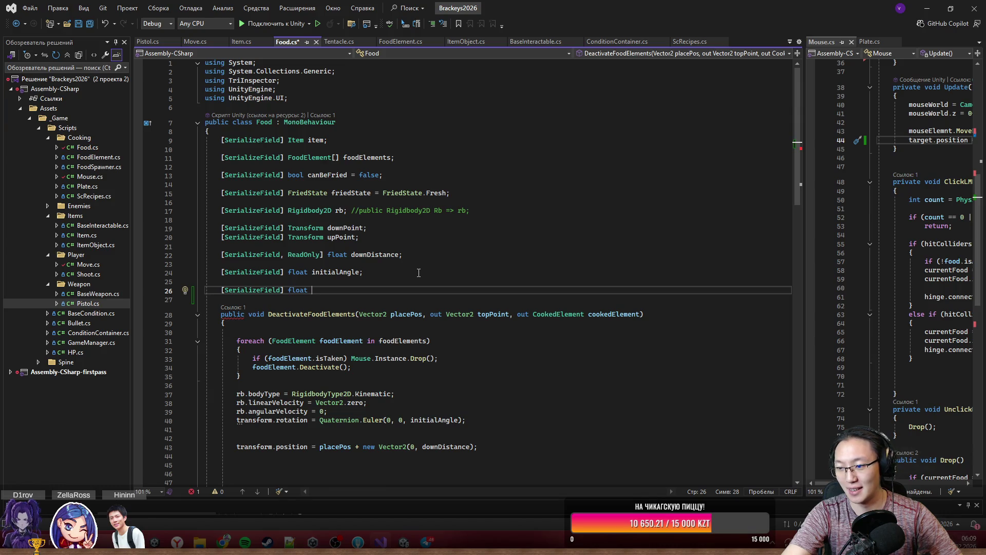
pyautogui.write('cook')
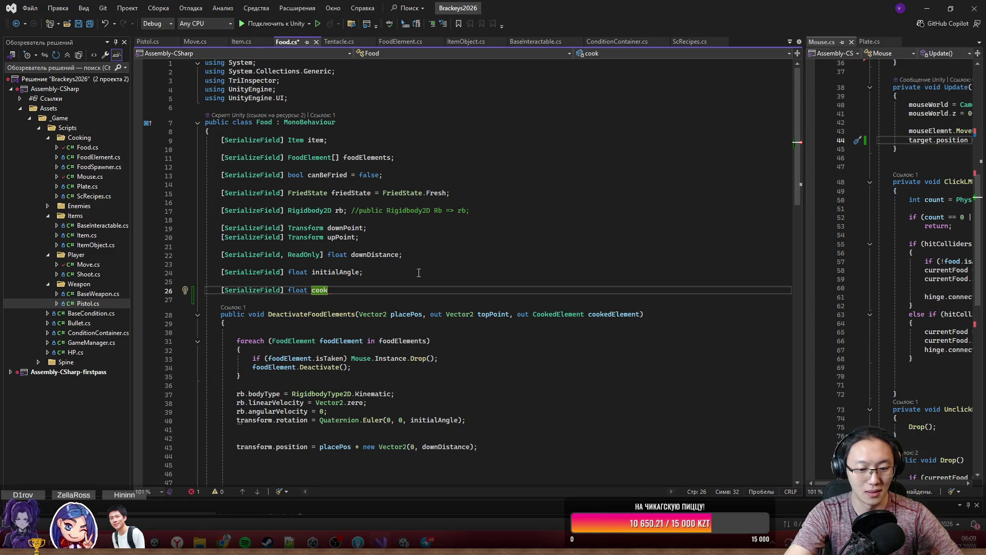
pyautogui.write('Time = 0;')
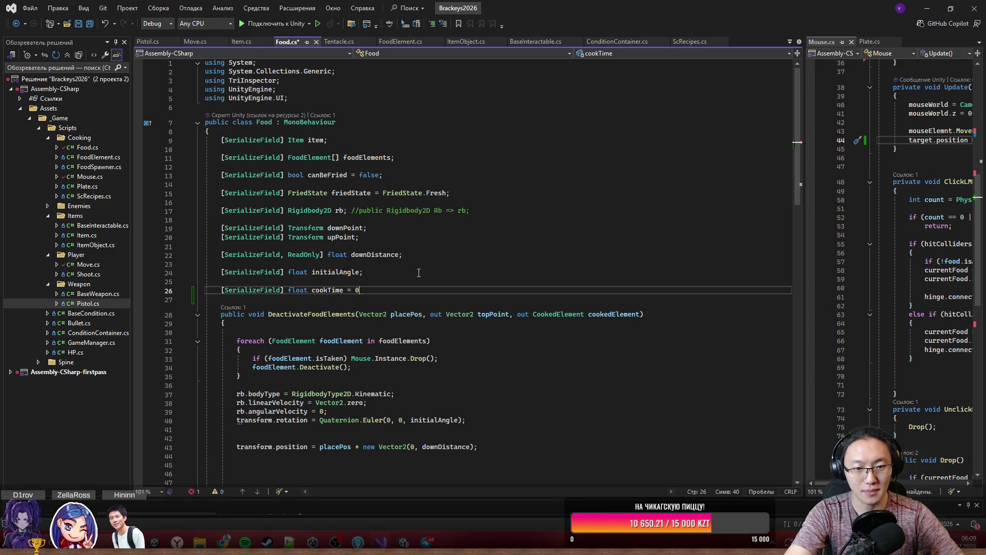
# - Save Food.cs and start a public void Cook() method on line 59
pyautogui.hotkey('ctrl', 's')
pyautogui.scroll(-10, 349, 349)
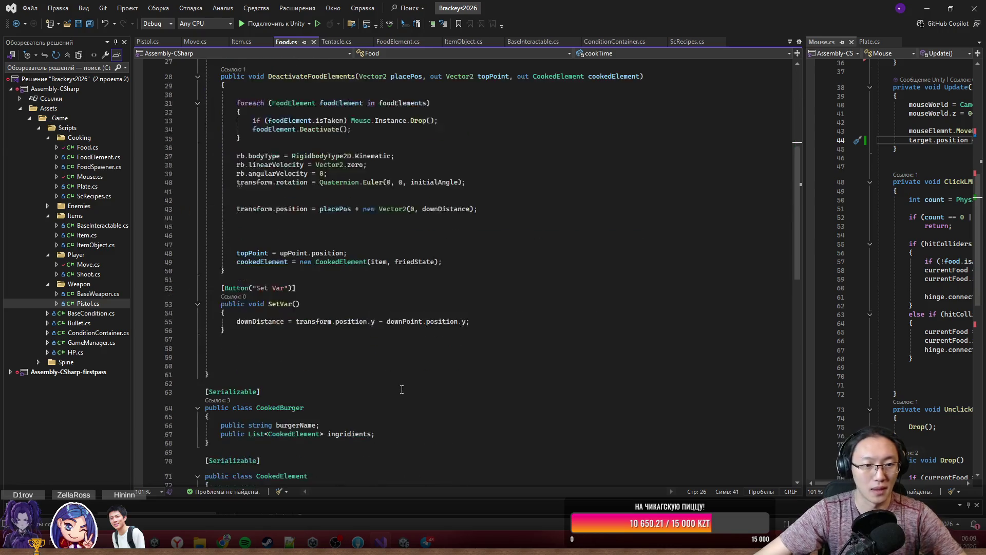
pyautogui.click(351, 278)
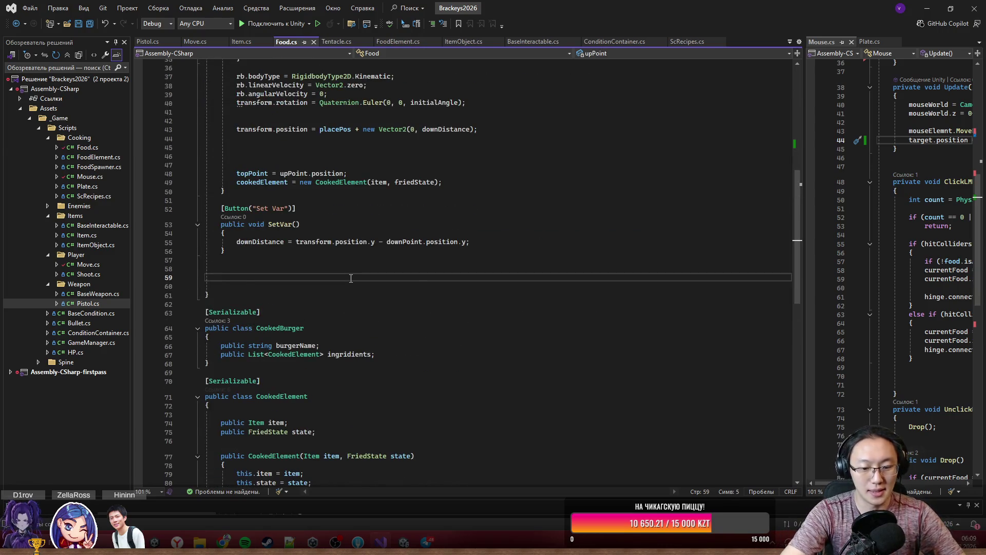
pyautogui.write('pbulicv')
pyautogui.press('BackSpace')
pyautogui.press('BackSpace')
pyautogui.press('BackSpace')
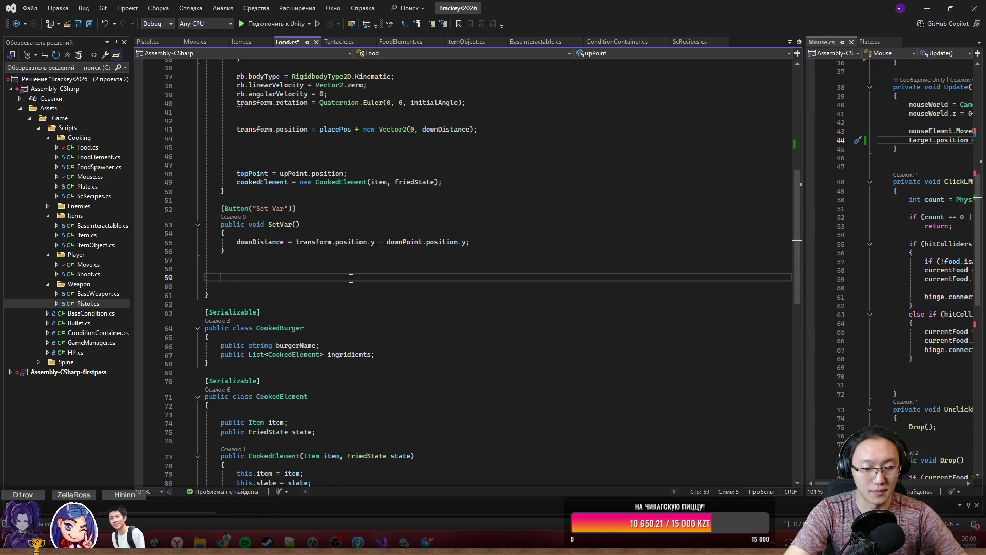
pyautogui.write('public void ')
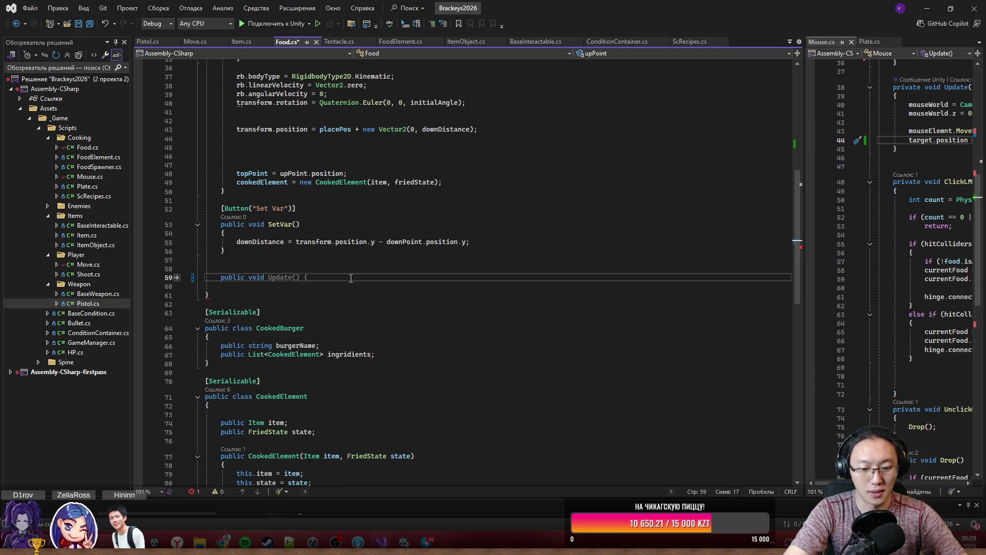
pyautogui.write('Cook')
pyautogui.press('BackSpace')
pyautogui.press('BackSpace')
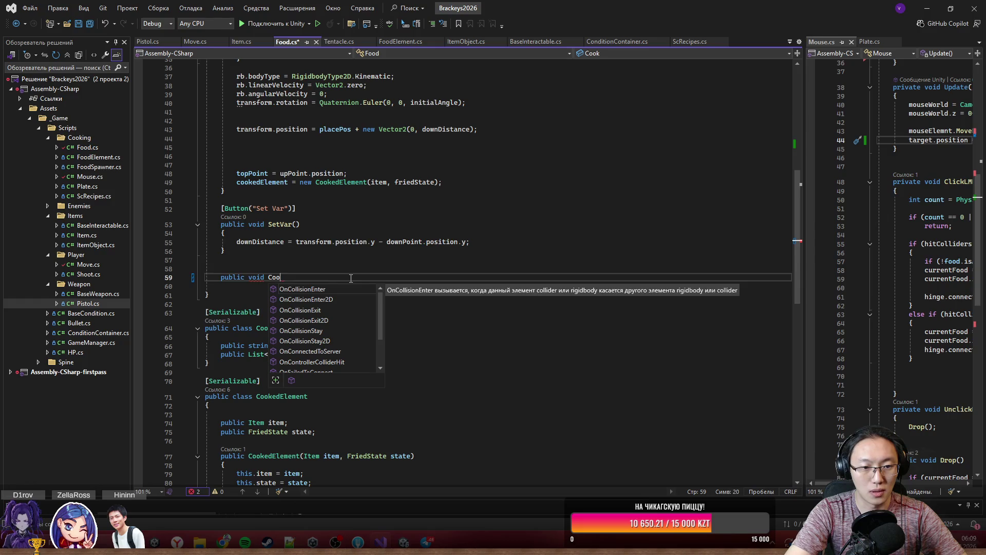
pyautogui.write('ok')
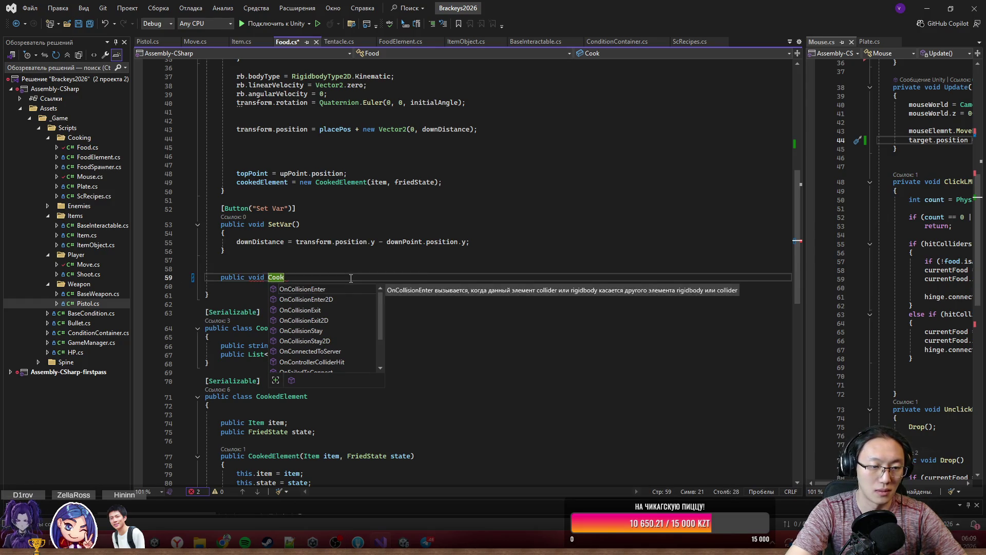
pyautogui.write('()')
pyautogui.press('Return')
# - Fill the Cook() body with cookTime += Time.deltaTime; followed by blank lines
pyautogui.write('{')
pyautogui.press('Return')
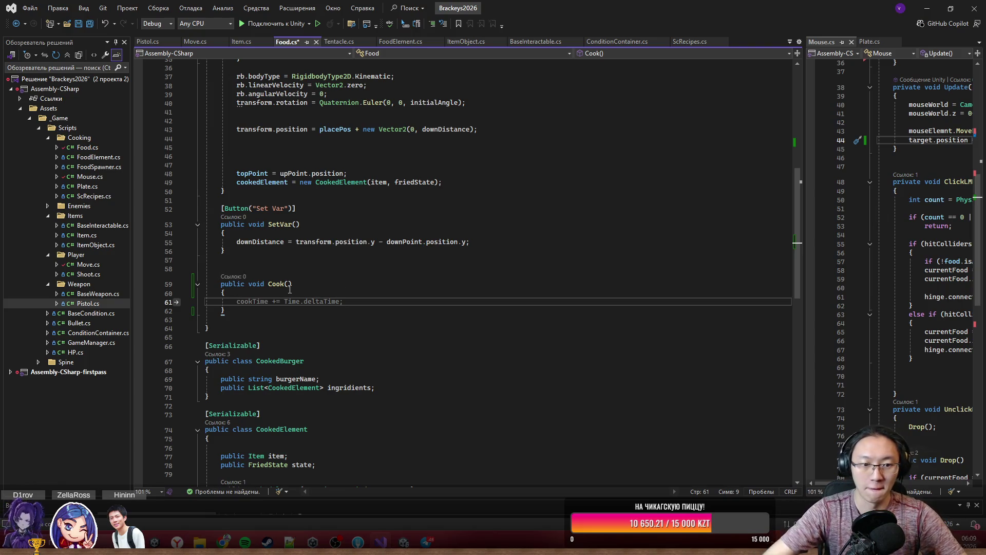
pyautogui.press('Tab')
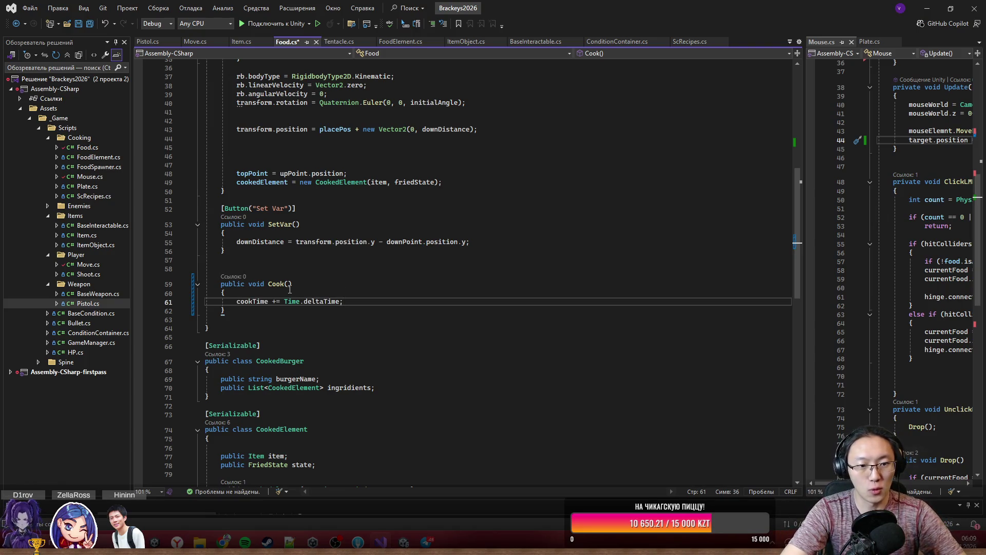
pyautogui.press('Return')
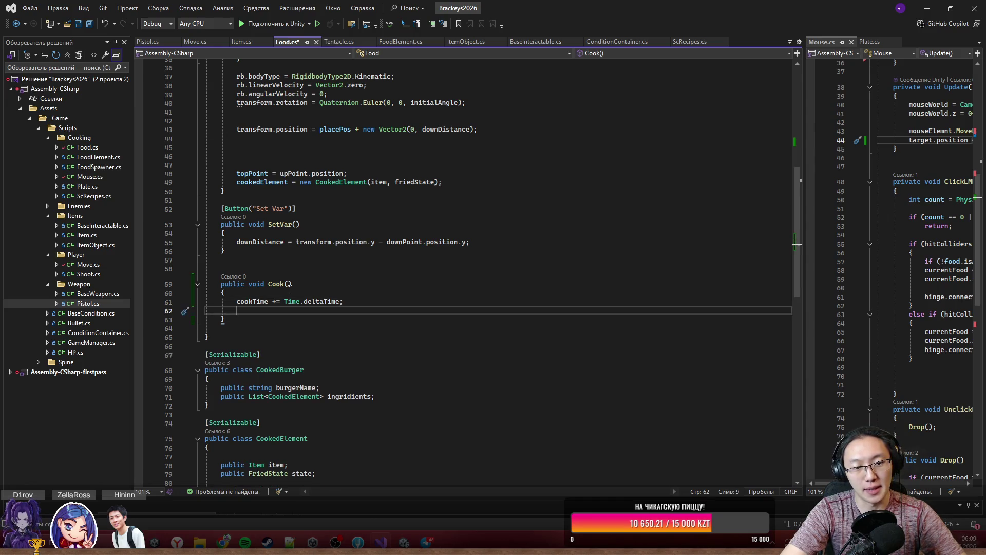
pyautogui.press('Return')
pyautogui.press('Up')
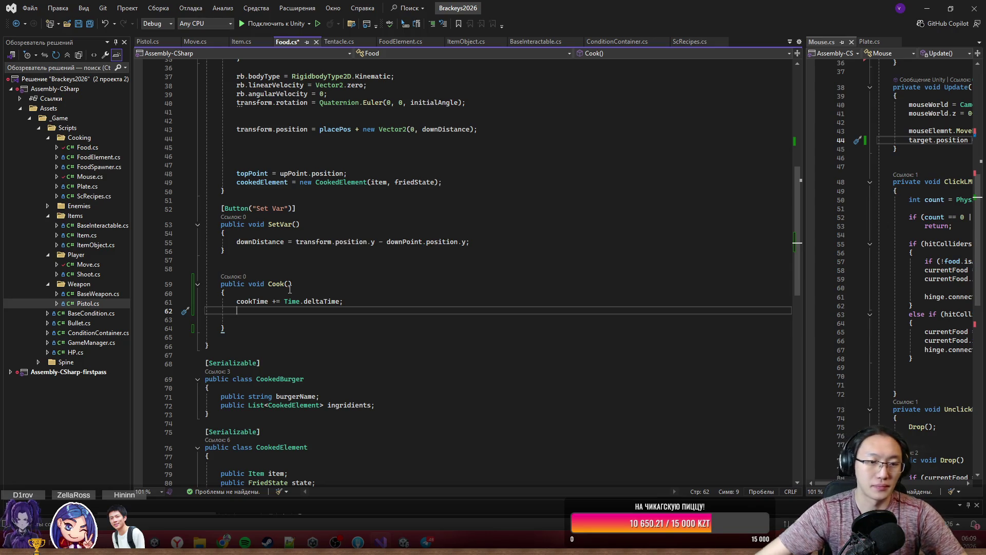
pyautogui.scroll(3, 290, 289)
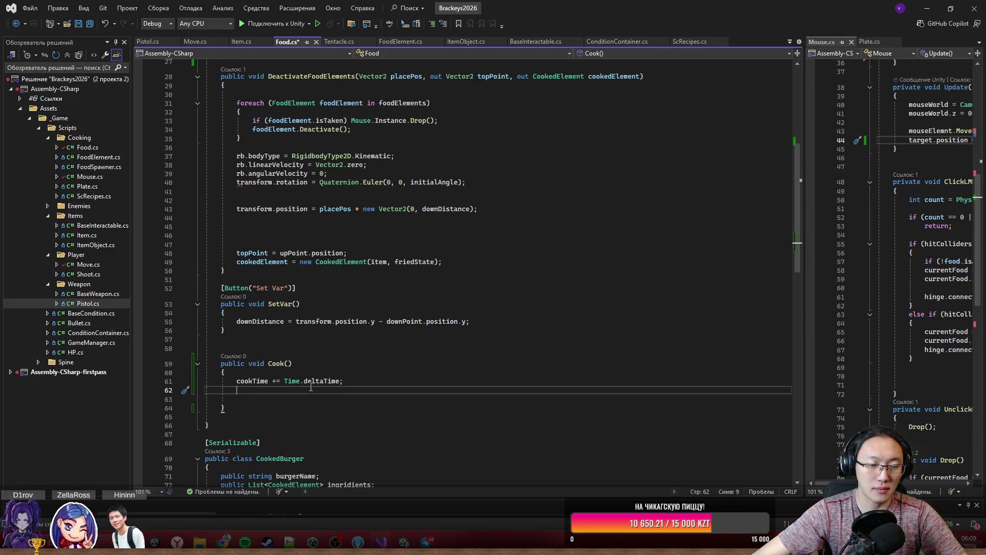
pyautogui.scroll(-2, 310, 388)
# - Below cookTime, add private const float cookToCookTime = 3; after discarding a timeTo attempt
pyautogui.scroll(10, 319, 384)
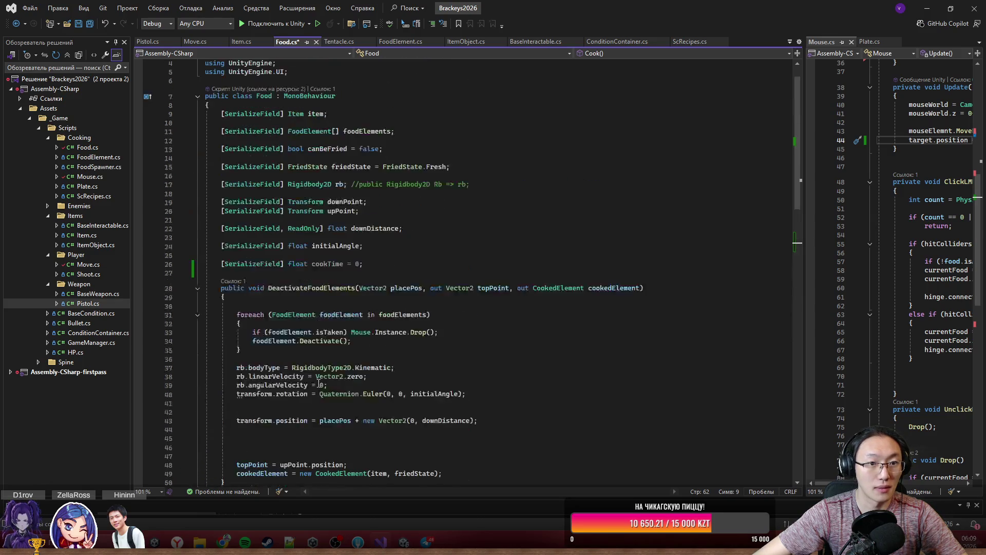
pyautogui.click(391, 265)
pyautogui.press('Return')
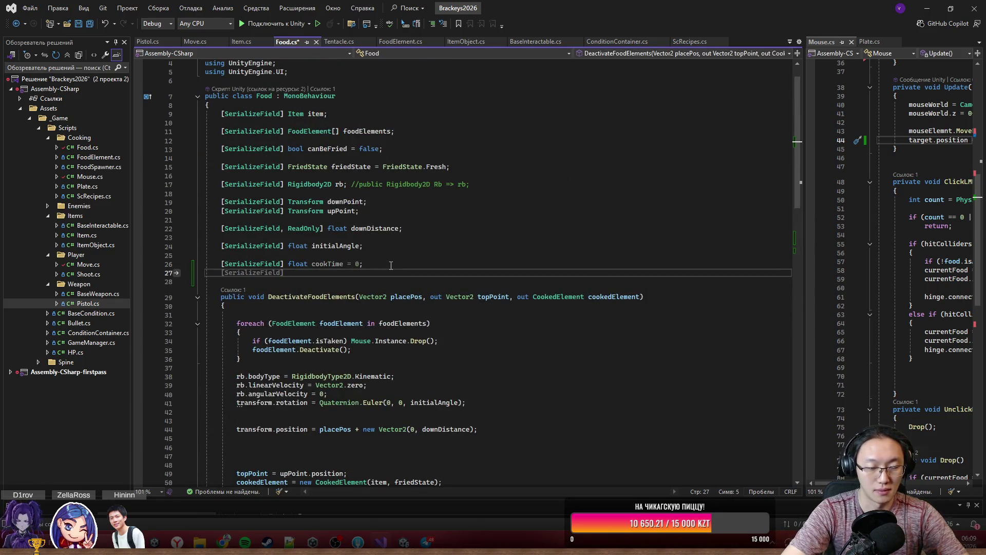
pyautogui.press('Tab')
pyautogui.write('f')
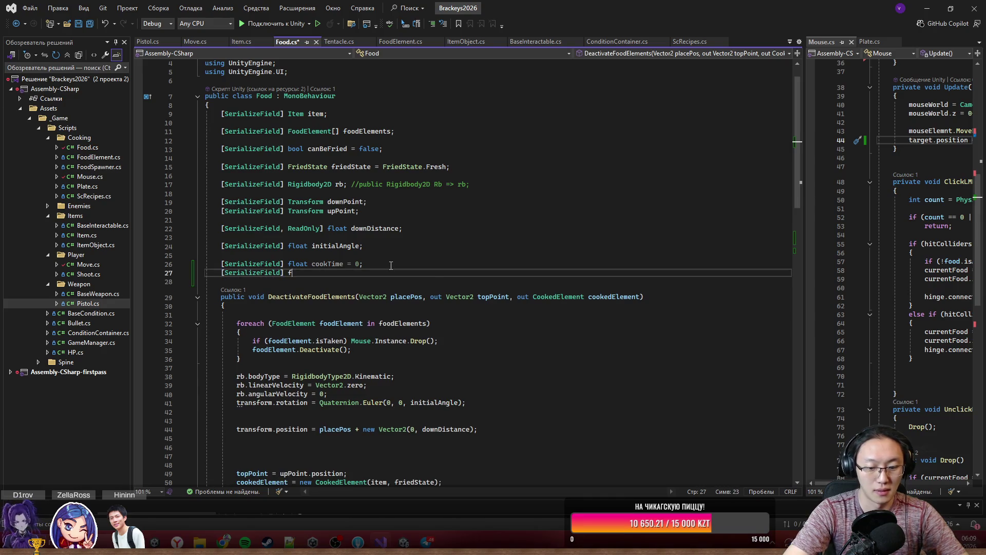
pyautogui.write('loat time')
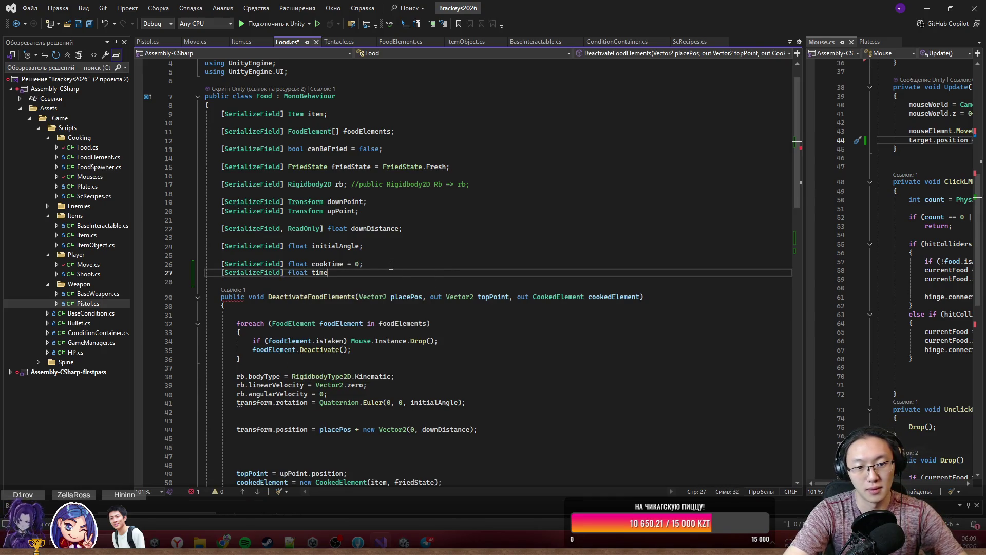
pyautogui.write('To')
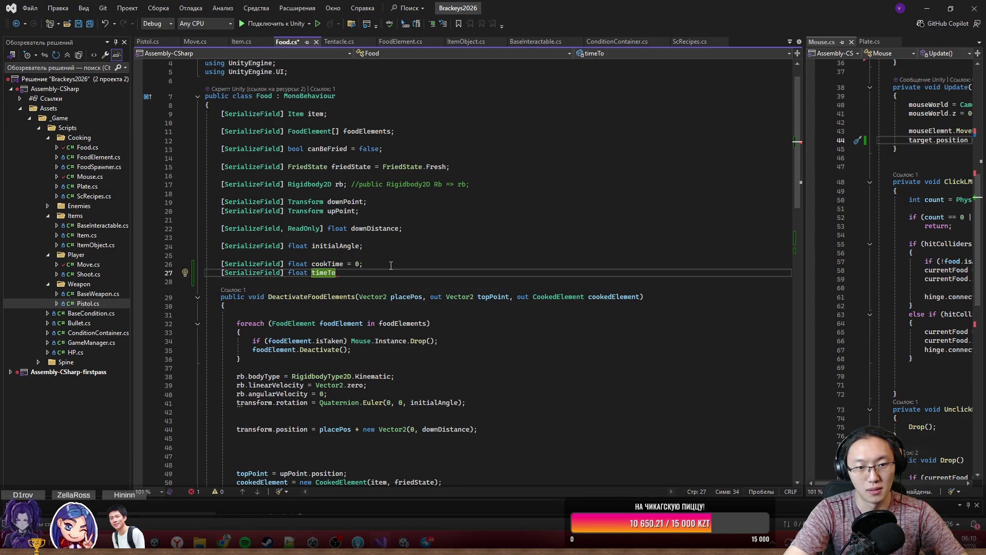
pyautogui.hotkey('ctrl', 'BackSpace')
pyautogui.hotkey('ctrl', 'BackSpace')
pyautogui.hotkey('ctrl', 'BackSpace')
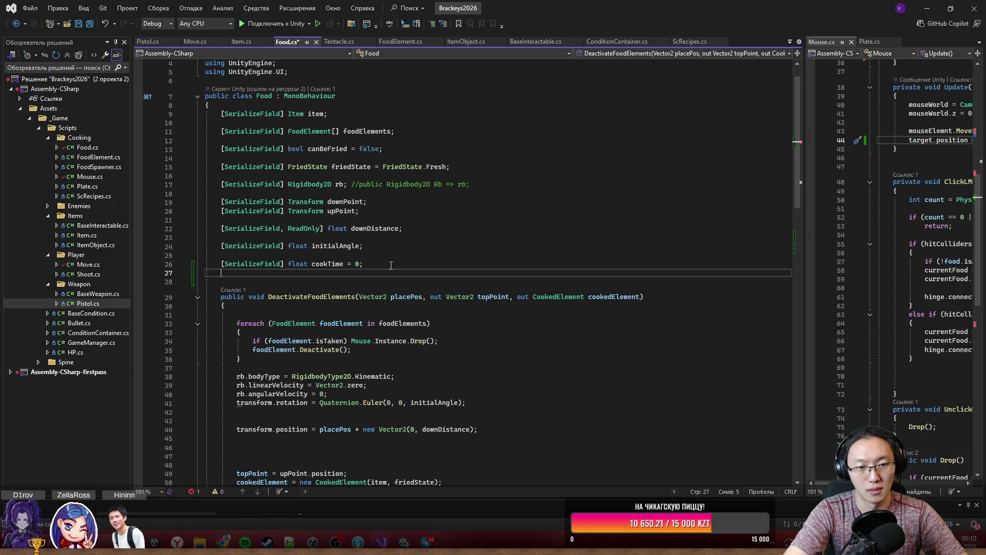
pyautogui.press('Return')
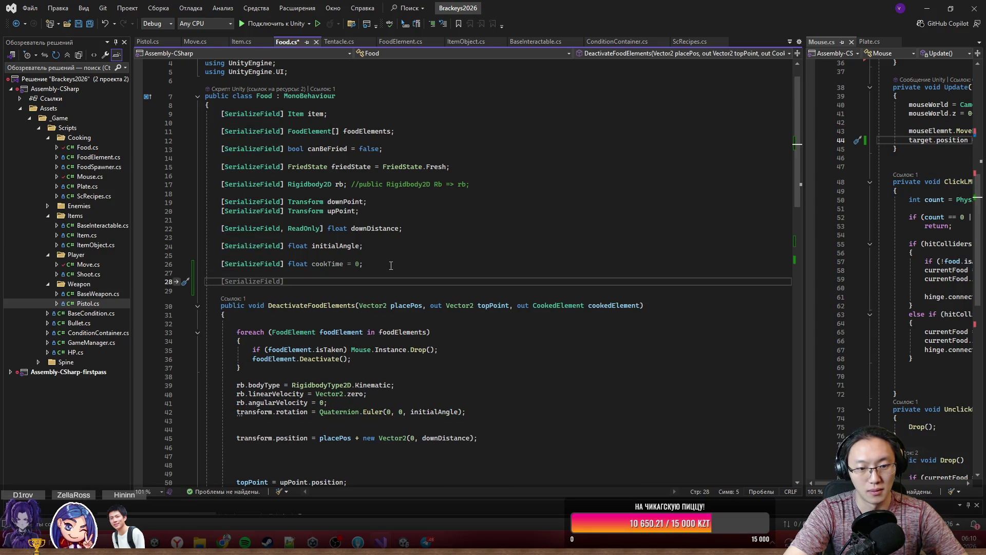
pyautogui.write('private')
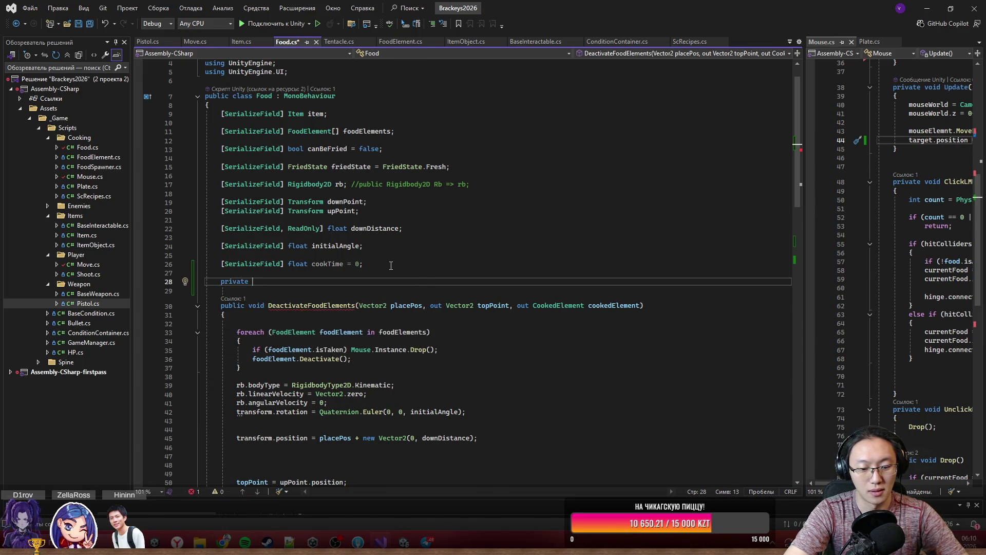
pyautogui.write(' const')
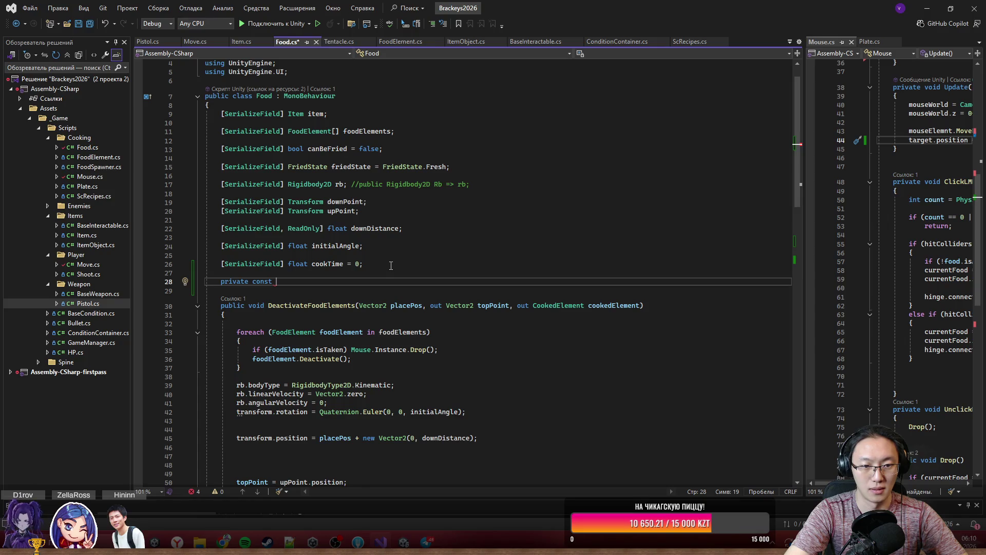
pyautogui.write('float co')
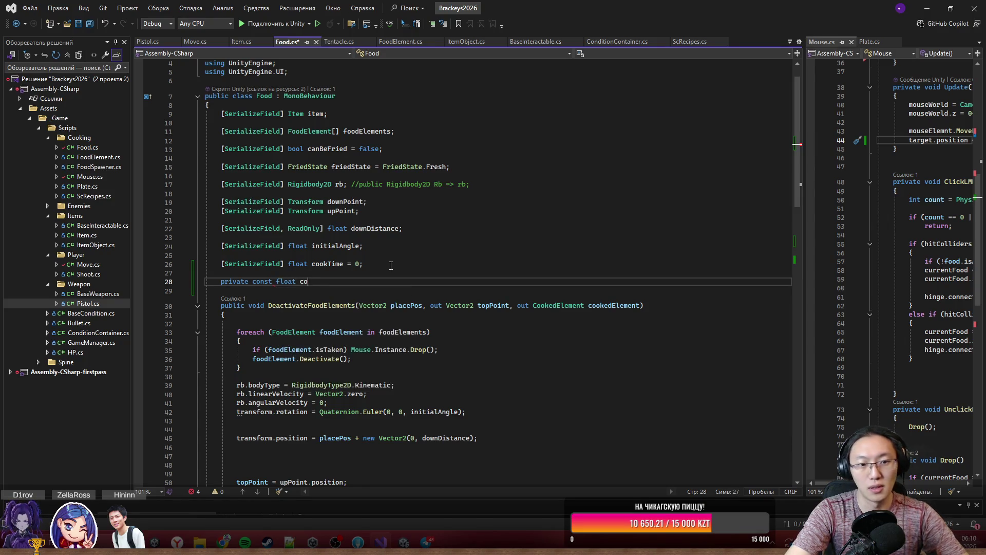
pyautogui.write('ok')
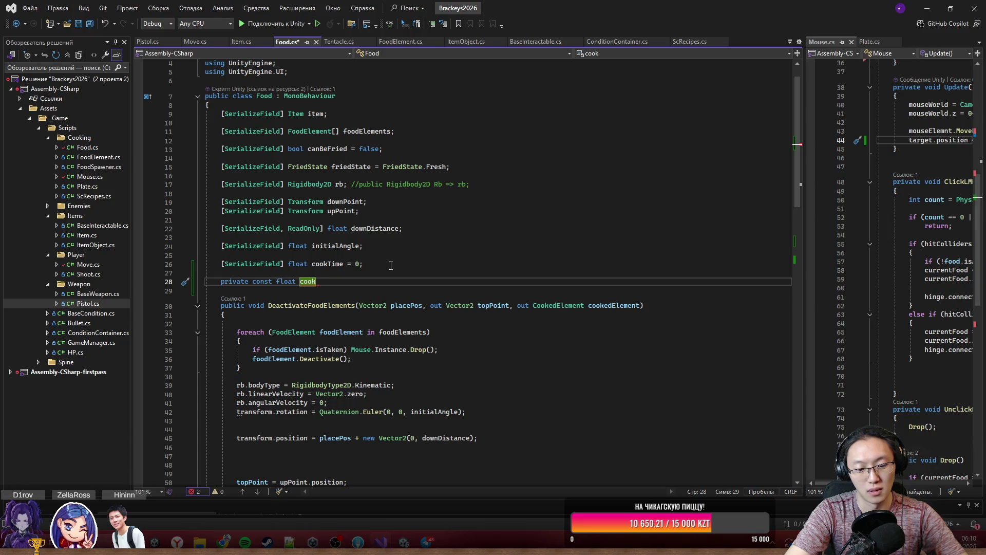
pyautogui.write('T')
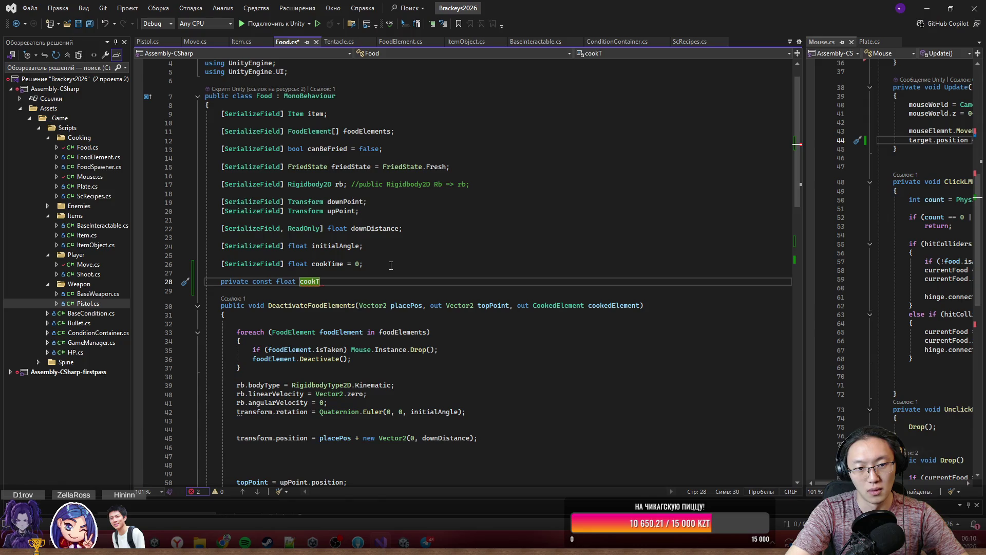
pyautogui.write('o')
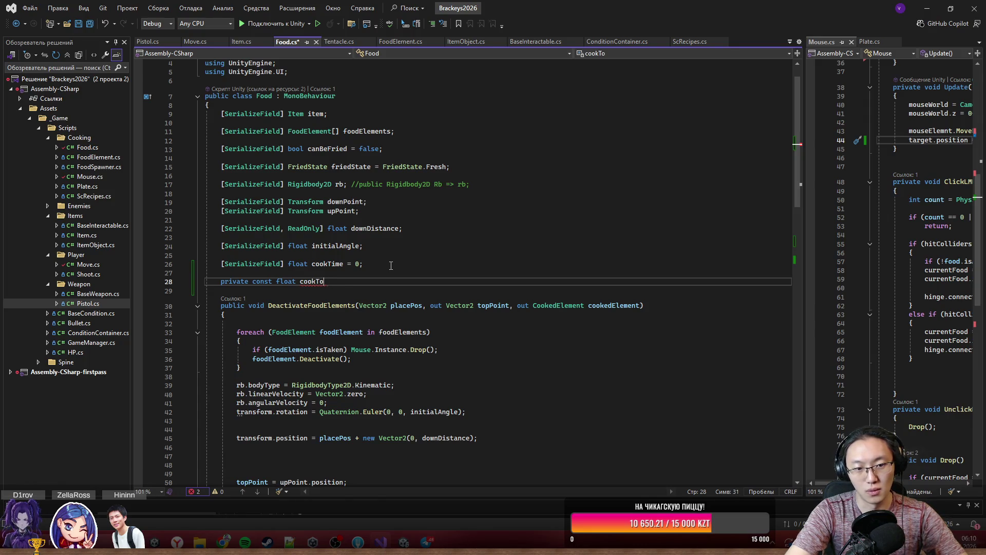
pyautogui.write('Cook')
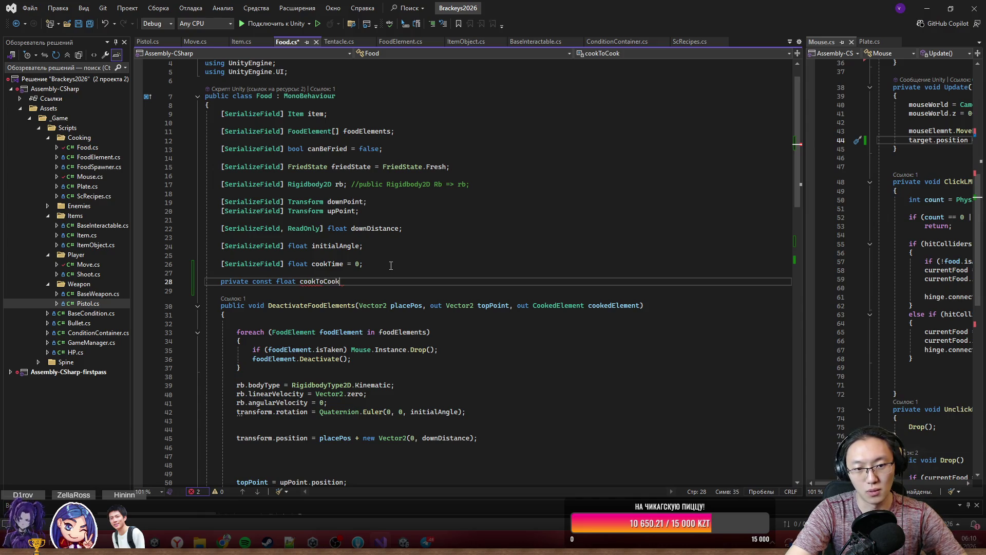
pyautogui.write('Time = ')
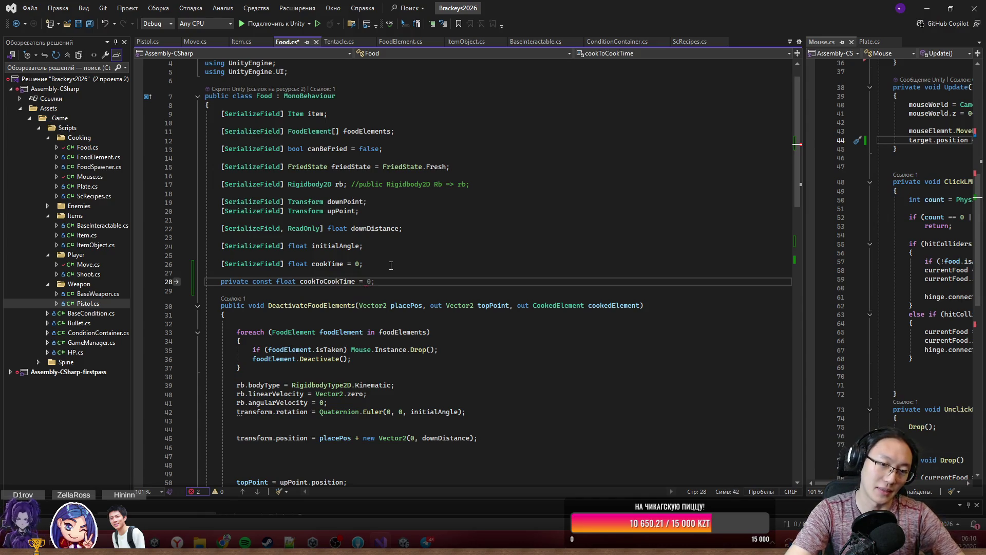
pyautogui.write('3;')
# - Add an empty if (cookTime > cookToCookTime) { } block inside Cook()
pyautogui.scroll(-7, 376, 291)
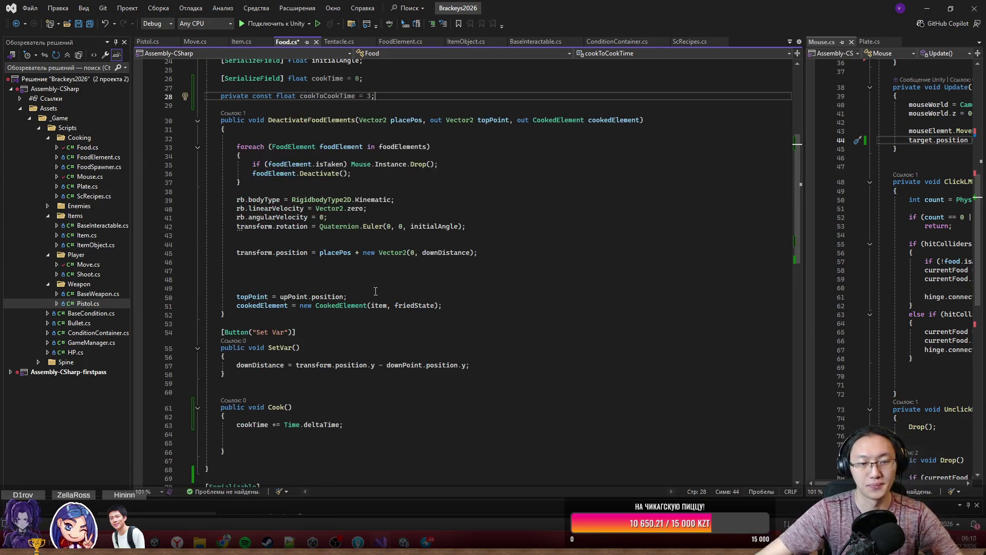
pyautogui.scroll(-2, 365, 298)
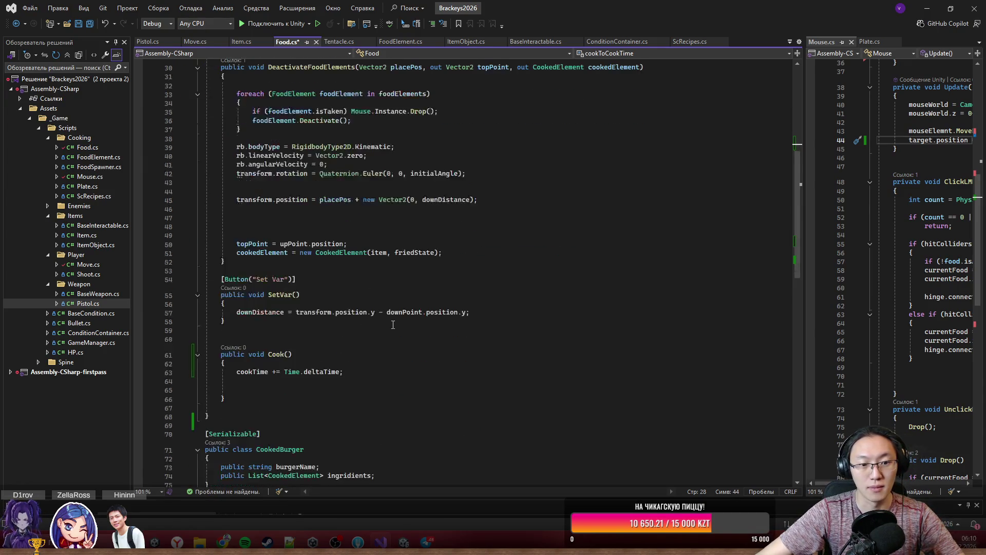
pyautogui.click(322, 382)
pyautogui.scroll(9, 340, 395)
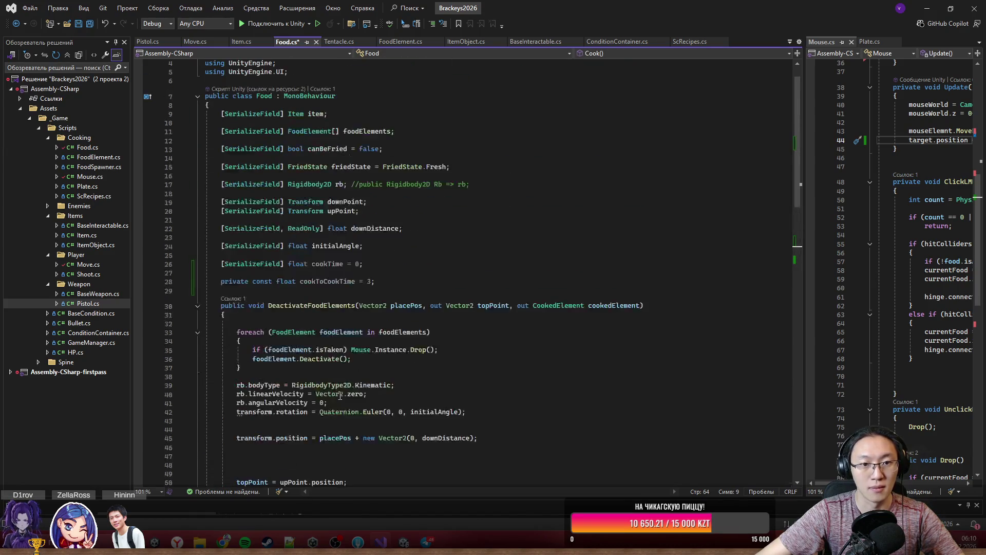
pyautogui.scroll(-3, 340, 396)
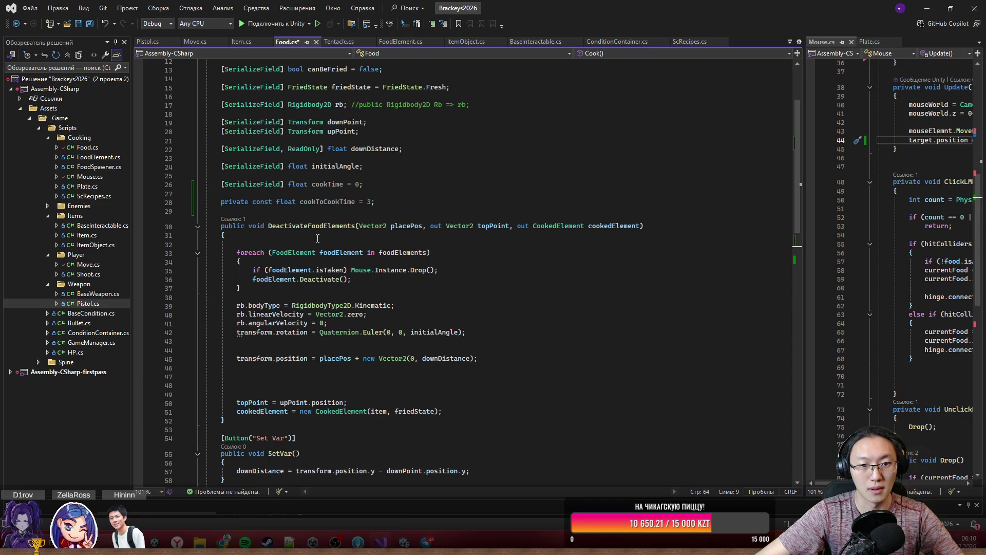
pyautogui.scroll(-6, 336, 394)
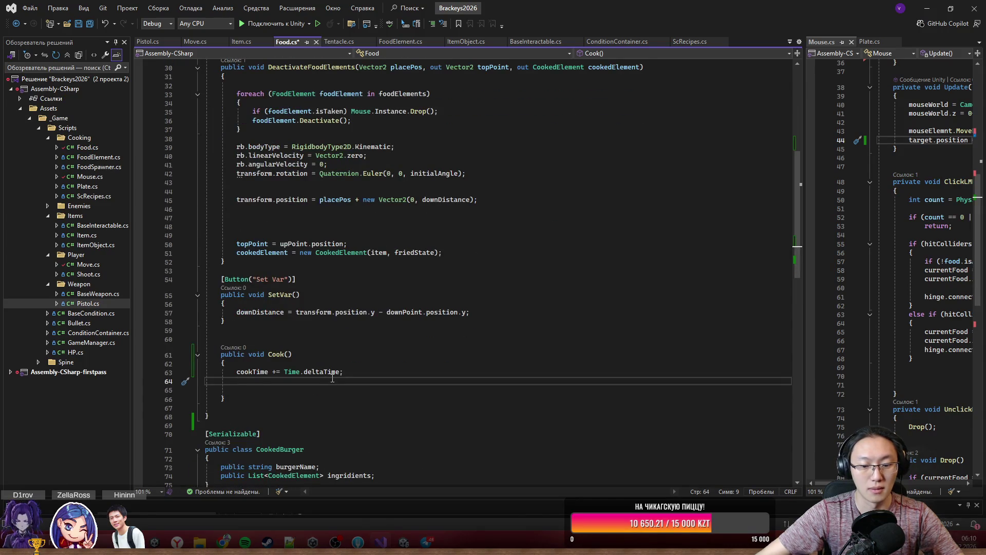
pyautogui.press('Return')
pyautogui.write('c')
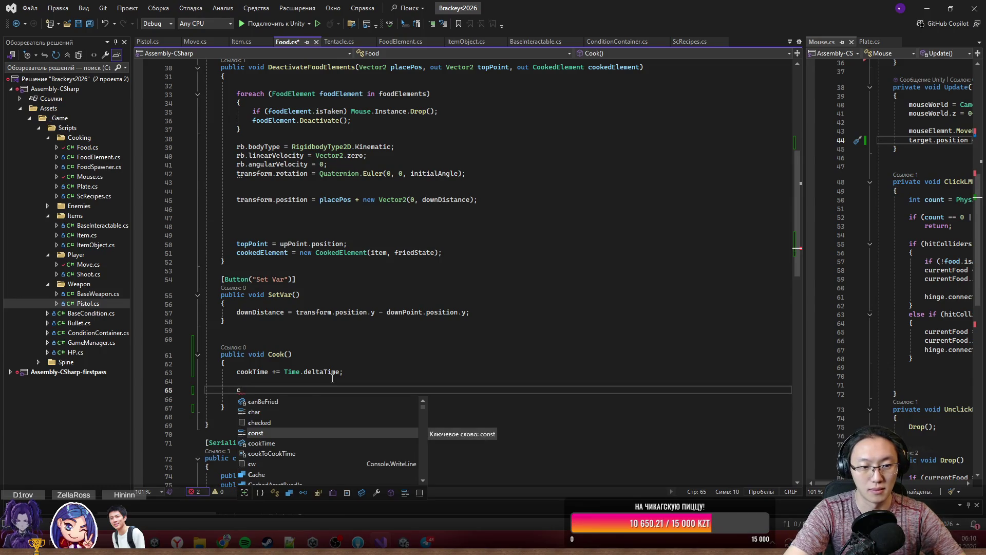
pyautogui.press('BackSpace')
pyautogui.write('if (')
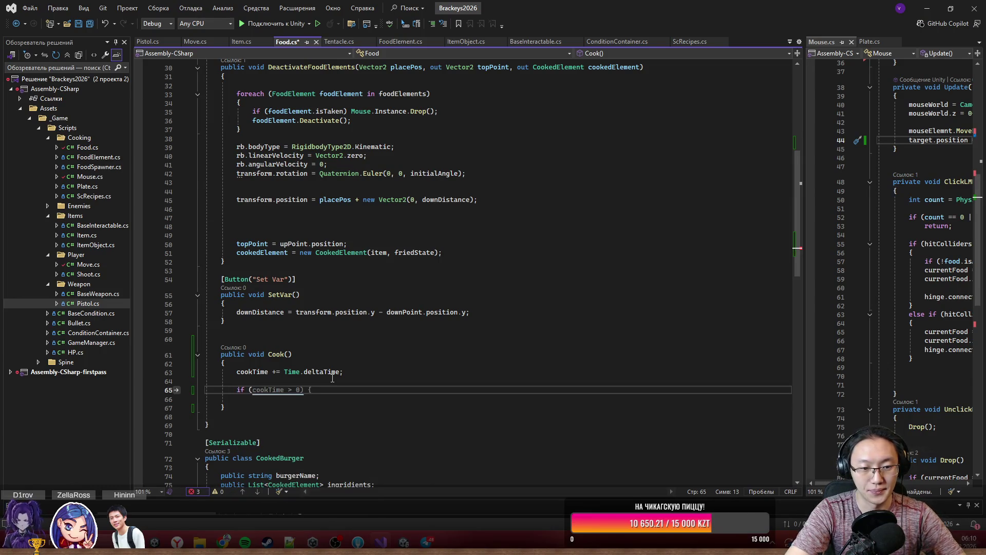
pyautogui.press('Tab')
pyautogui.press('Left')
pyautogui.press('Left')
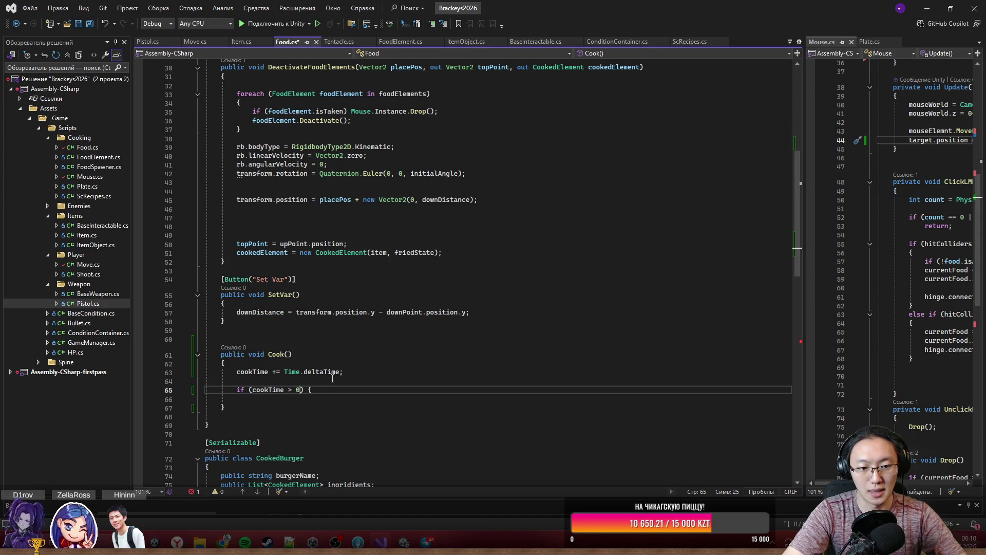
pyautogui.press('BackSpace')
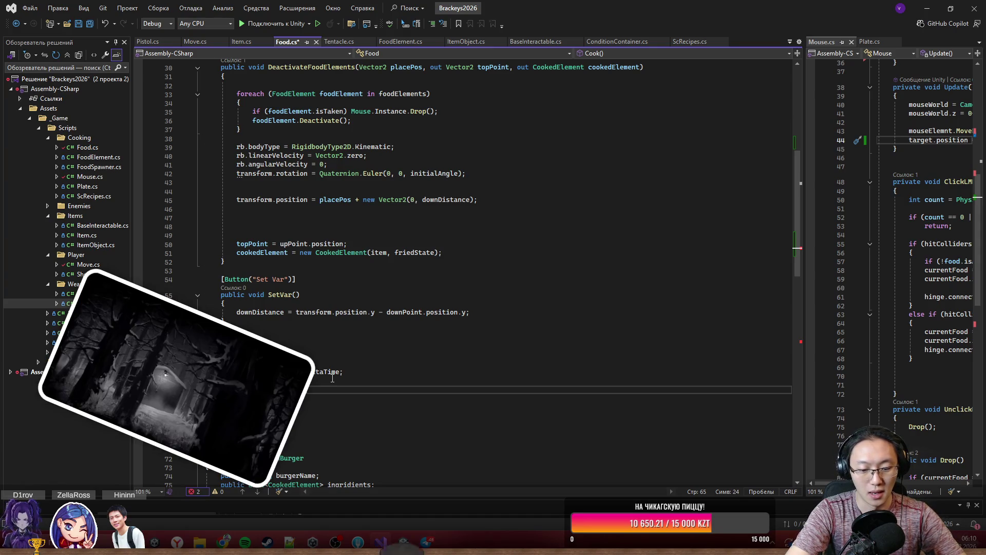
pyautogui.write('cookT')
pyautogui.press('Tab')
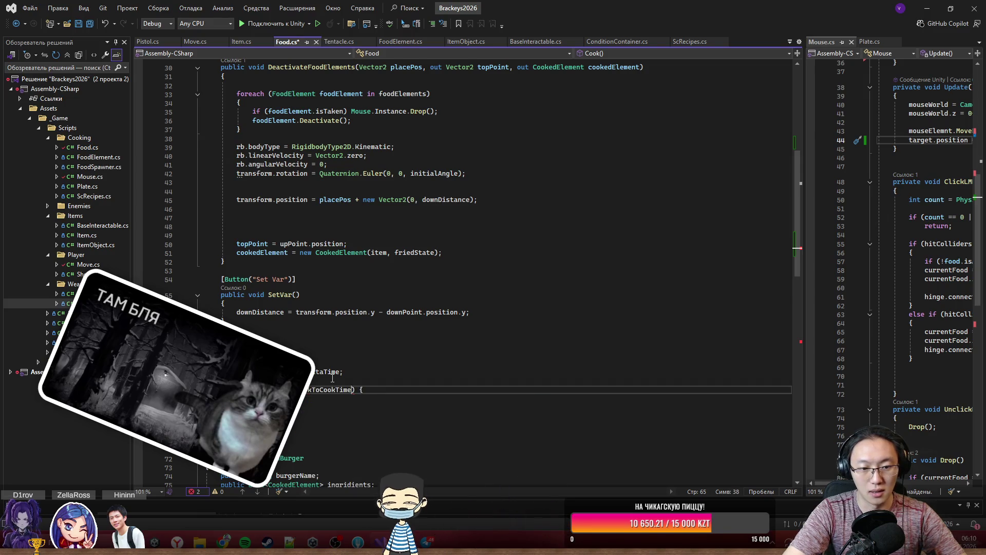
pyautogui.press('End')
pyautogui.press('Return')
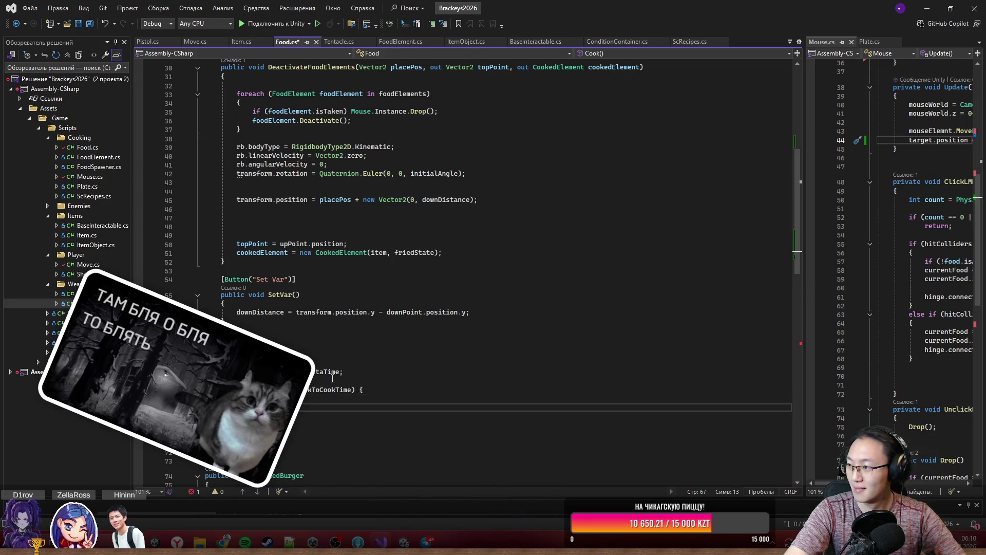
pyautogui.write('}')
pyautogui.press('Up')
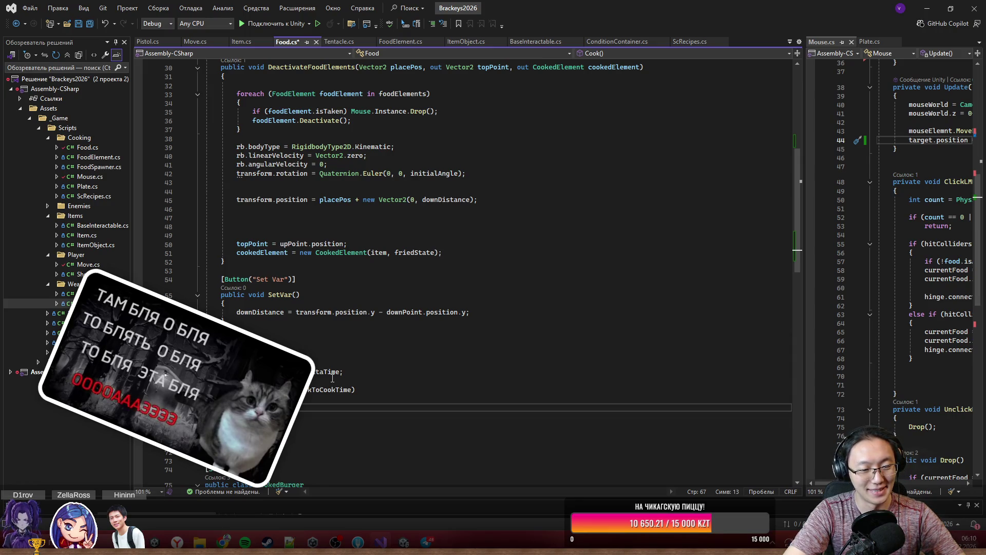
# - Briefly append && to the cookTime condition, remove it, and return to Cook()'s top
pyautogui.scroll(-9, 333, 378)
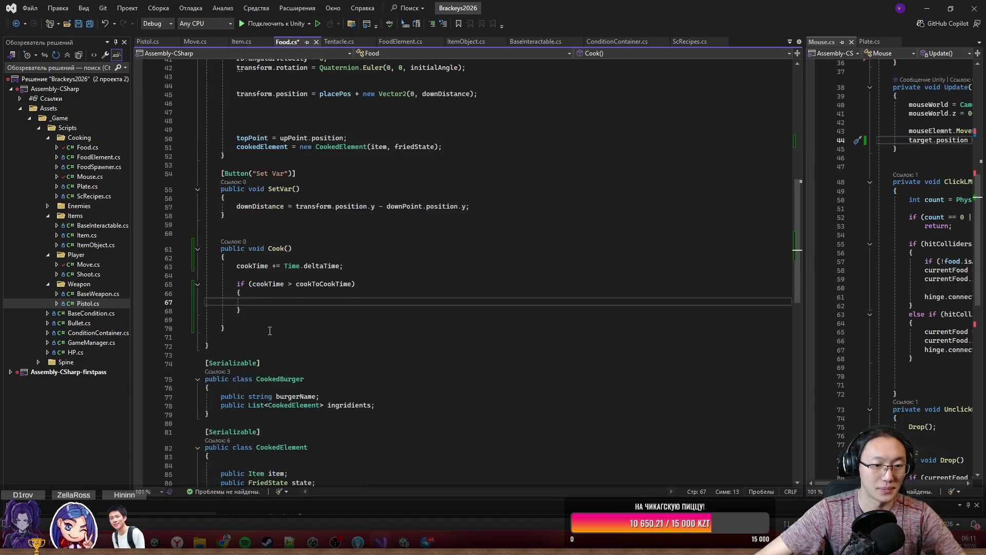
pyautogui.scroll(-3, 286, 329)
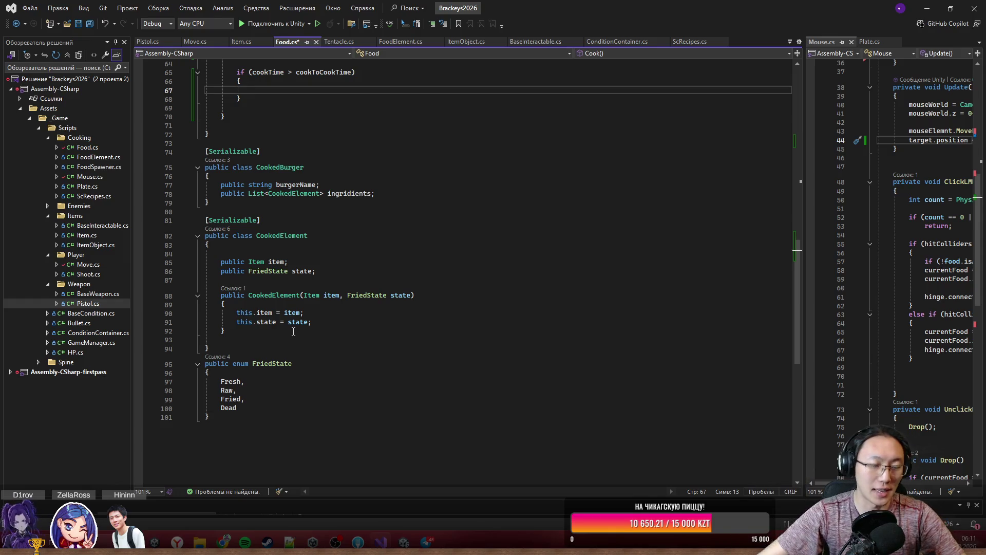
pyautogui.scroll(11, 293, 331)
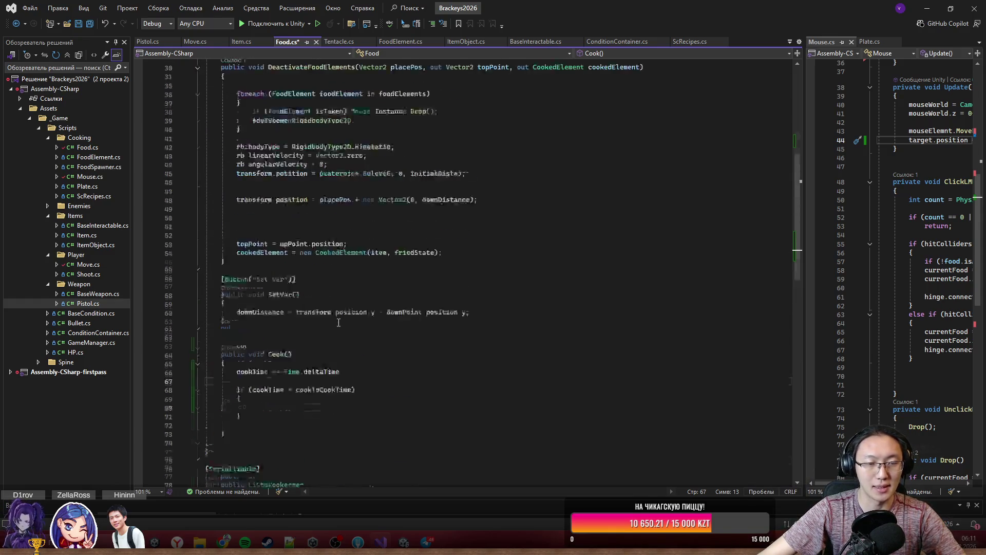
pyautogui.scroll(-8, 341, 323)
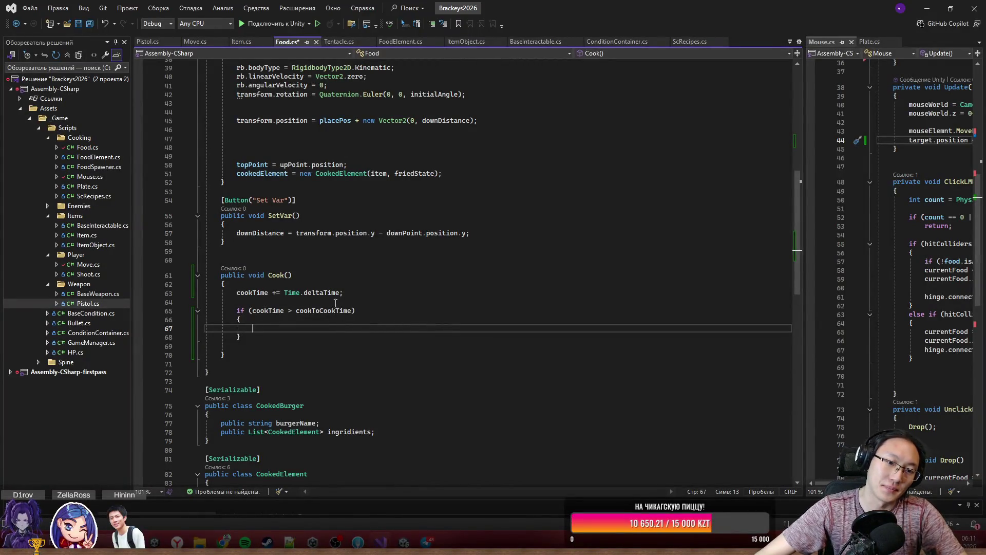
pyautogui.click(354, 311)
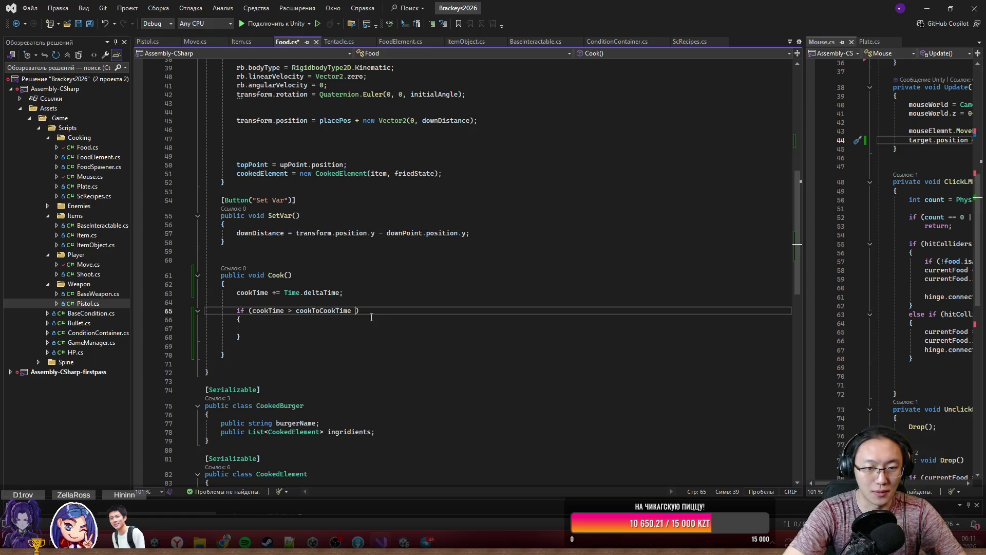
pyautogui.write('&&')
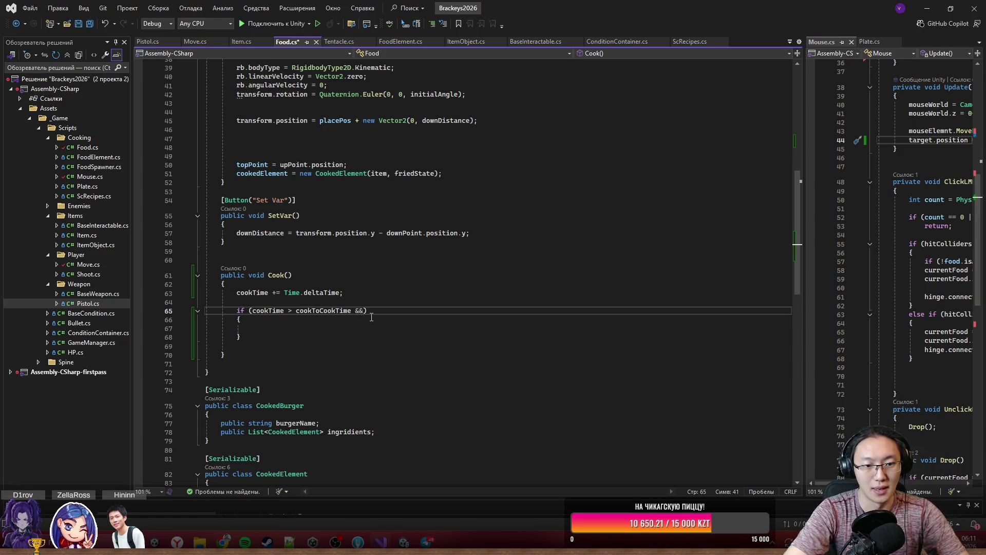
pyautogui.press('BackSpace')
pyautogui.press('BackSpace')
pyautogui.press('BackSpace')
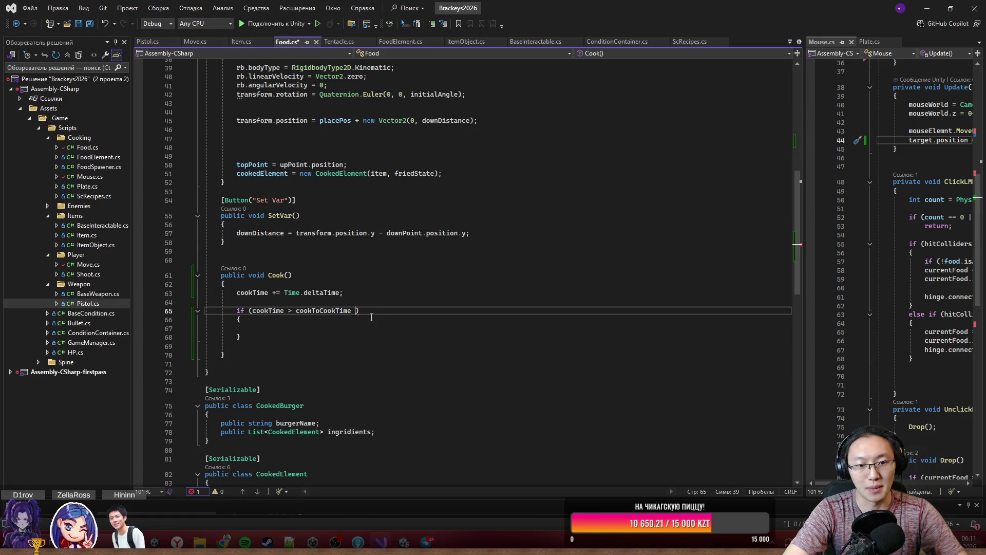
pyautogui.press('Up')
pyautogui.press('Up')
pyautogui.press('Up')
# - Open blank lines at Cook()'s top and begin the guard with the pasted !canBeFried check
pyautogui.press('Return')
pyautogui.press('Return')
pyautogui.press('Up')
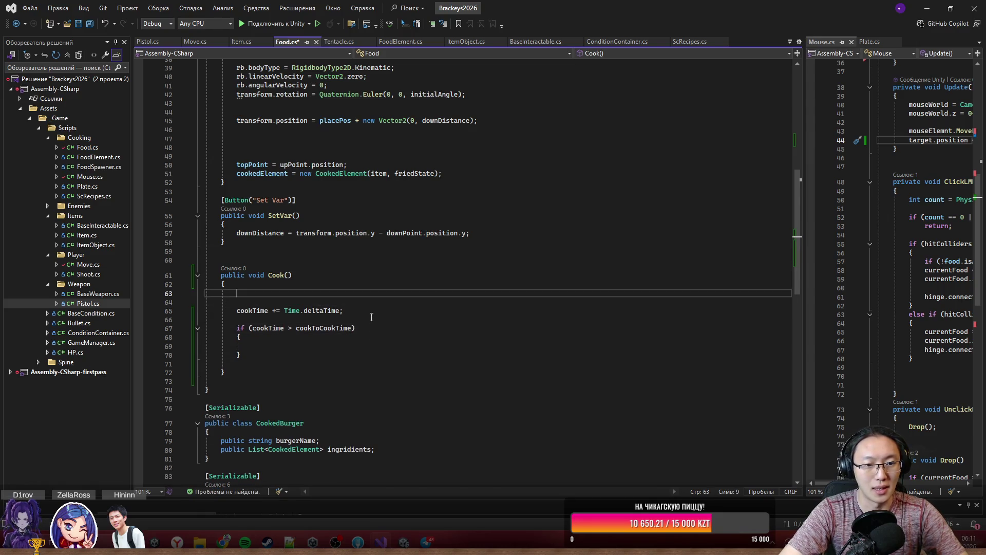
pyautogui.scroll(-5, 588, 415)
pyautogui.hotkey('ctrl', 'v')
pyautogui.scroll(-6, 530, 323)
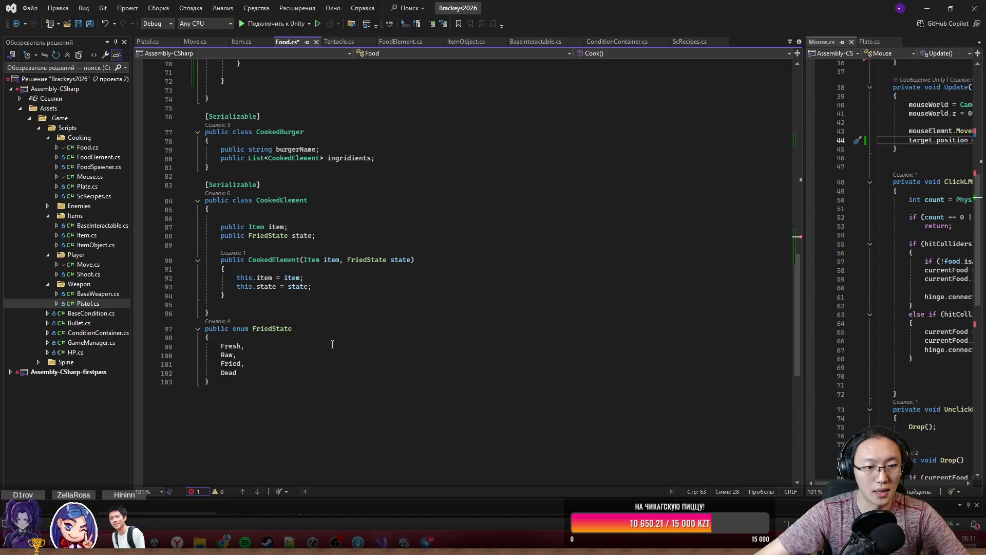
pyautogui.scroll(10, 530, 386)
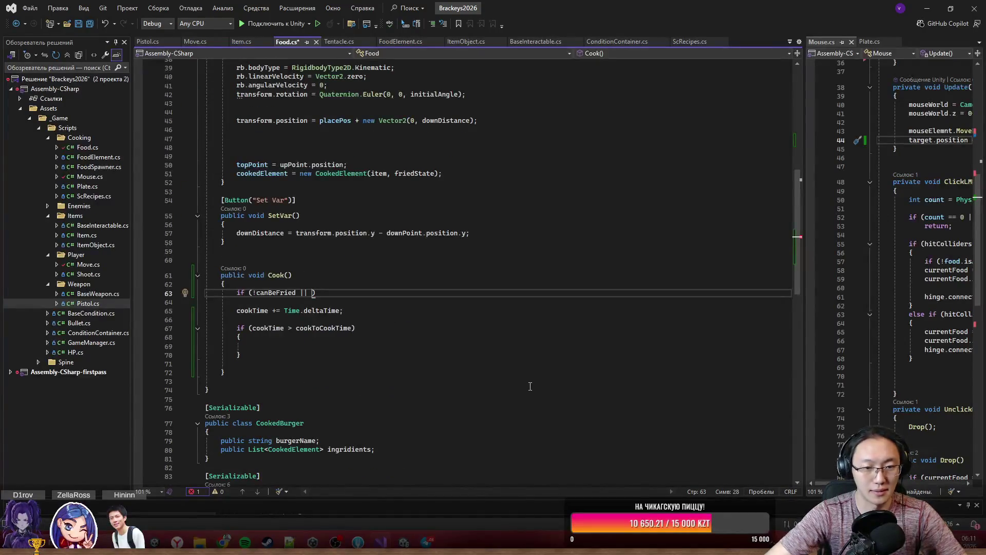
pyautogui.write('state')
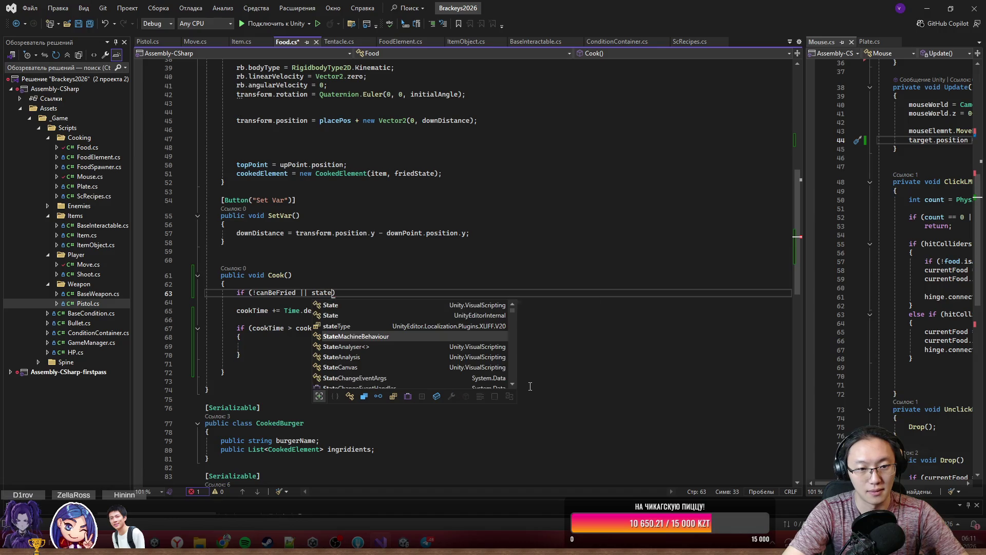
pyautogui.press('BackSpace')
pyautogui.press('BackSpace')
pyautogui.press('BackSpace')
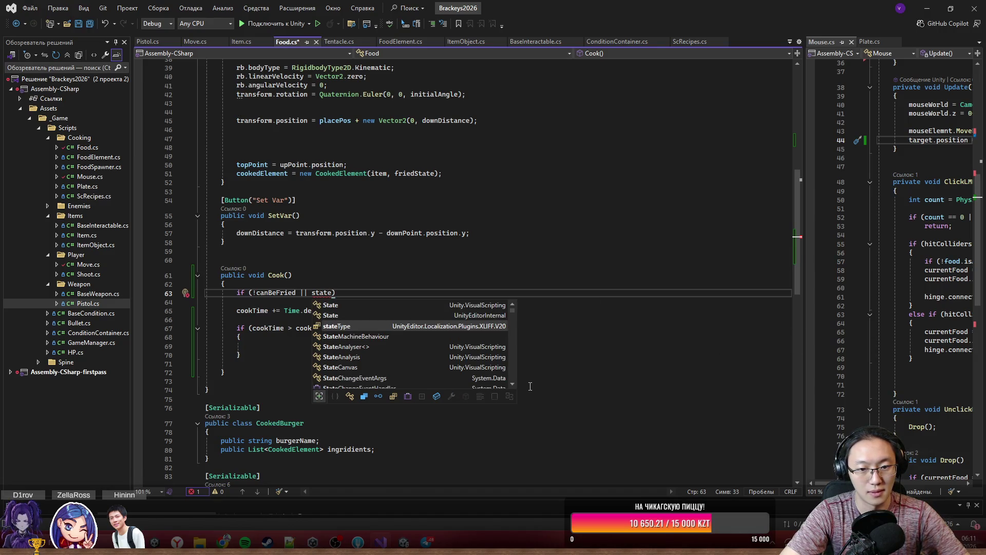
pyautogui.scroll(12, 530, 386)
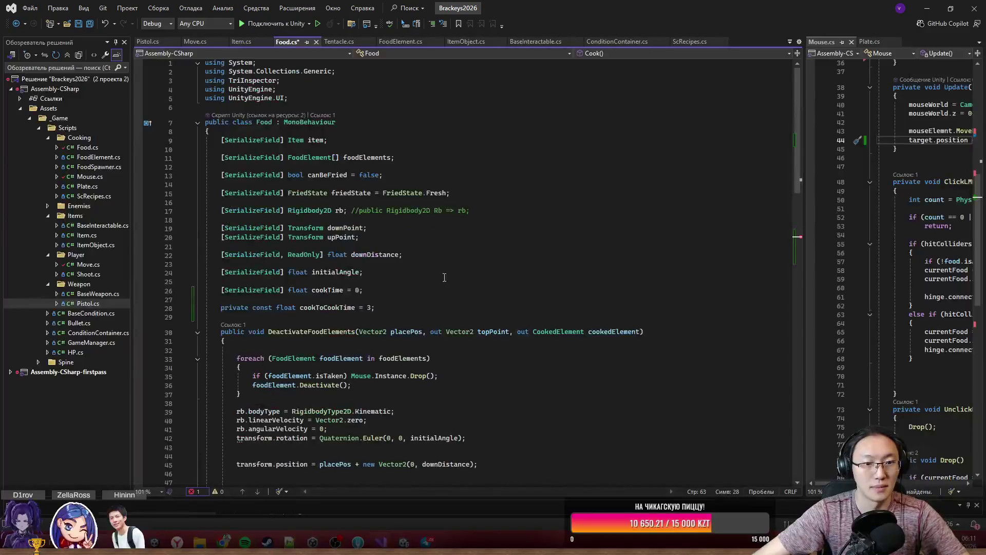
pyautogui.scroll(-14, 330, 262)
# - Finish the guard with || friedState == FriedState.Dead and a return; on its own line
pyautogui.write('friedState')
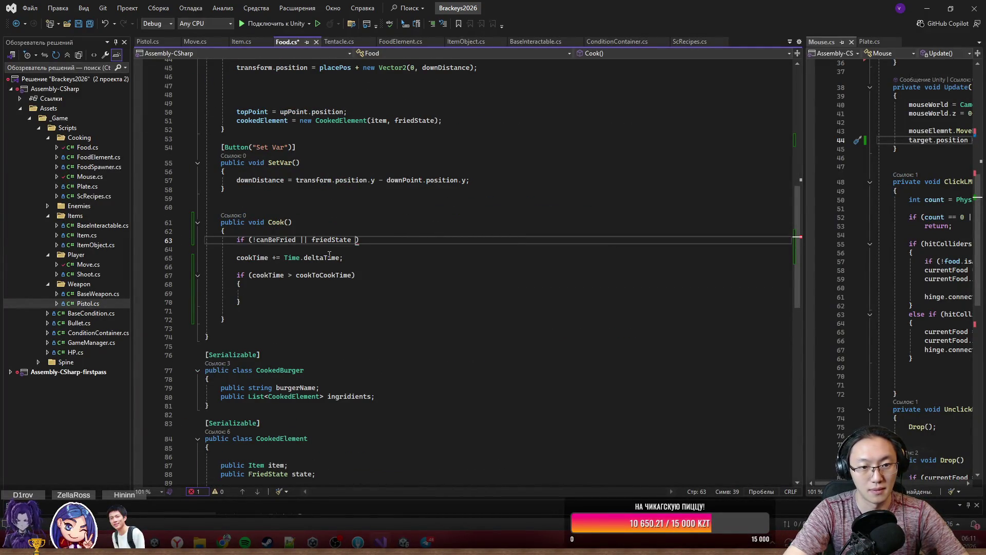
pyautogui.write(' == ')
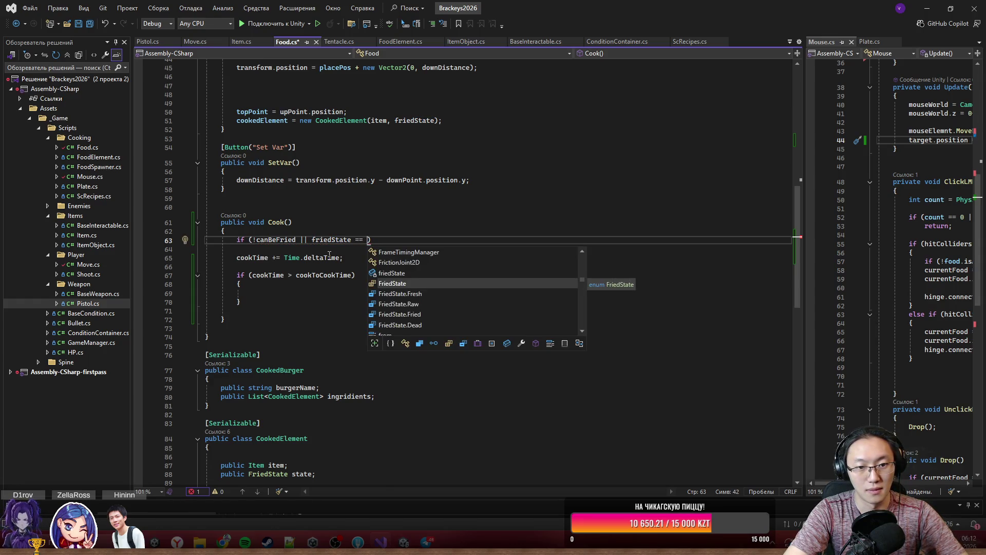
pyautogui.write('3')
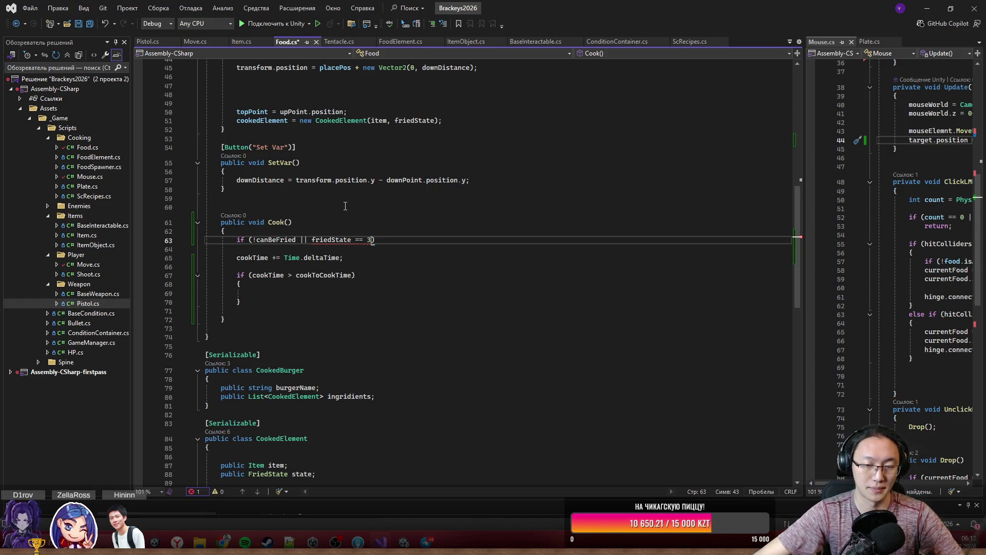
pyautogui.press('BackSpace')
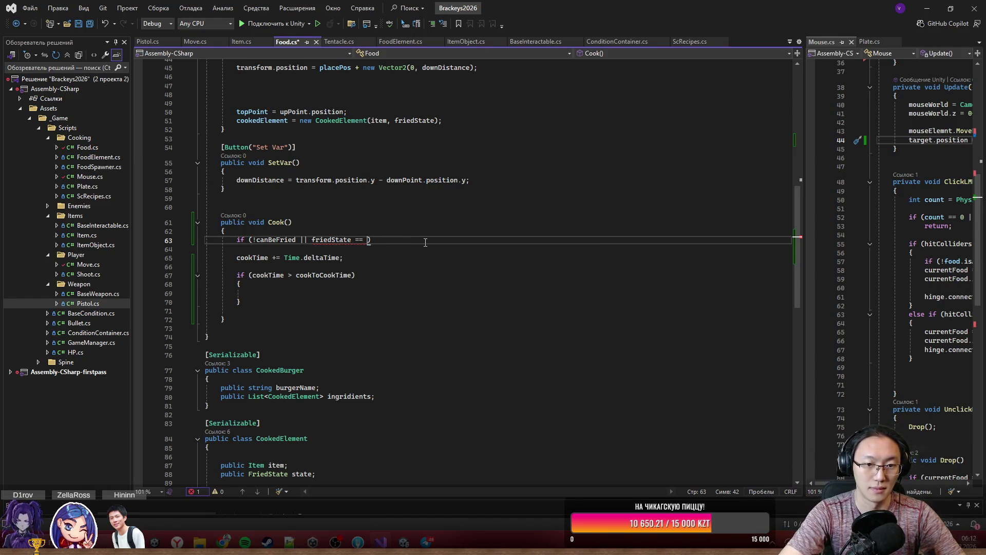
pyautogui.write('Fr')
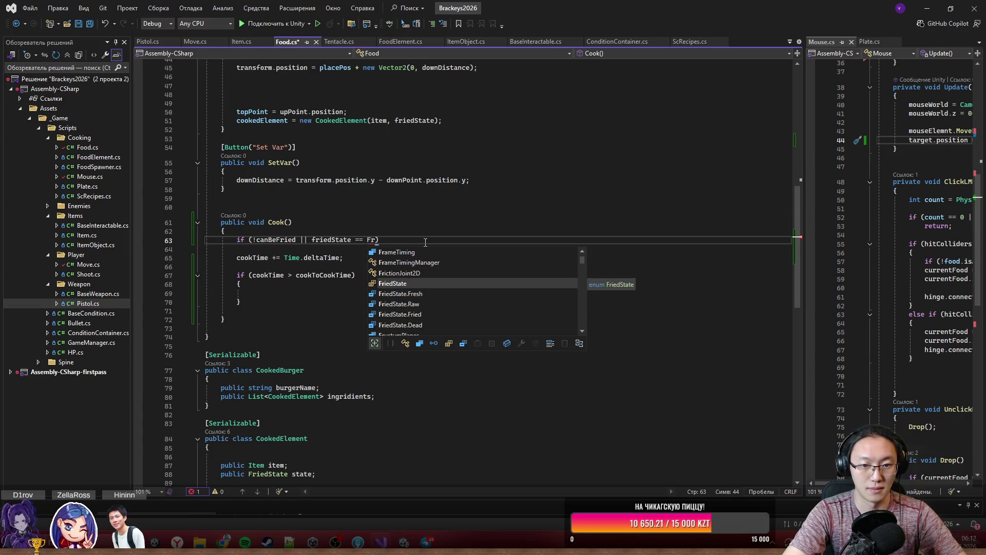
pyautogui.press('Down')
pyautogui.press('Down')
pyautogui.press('Down')
pyautogui.press('Down')
pyautogui.press('Tab')
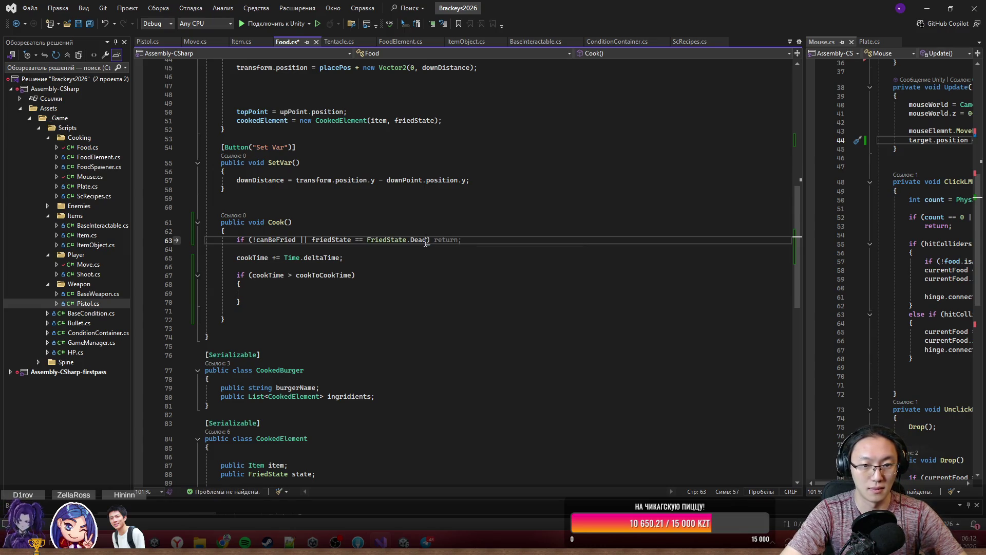
pyautogui.press('Return')
pyautogui.write('return;')
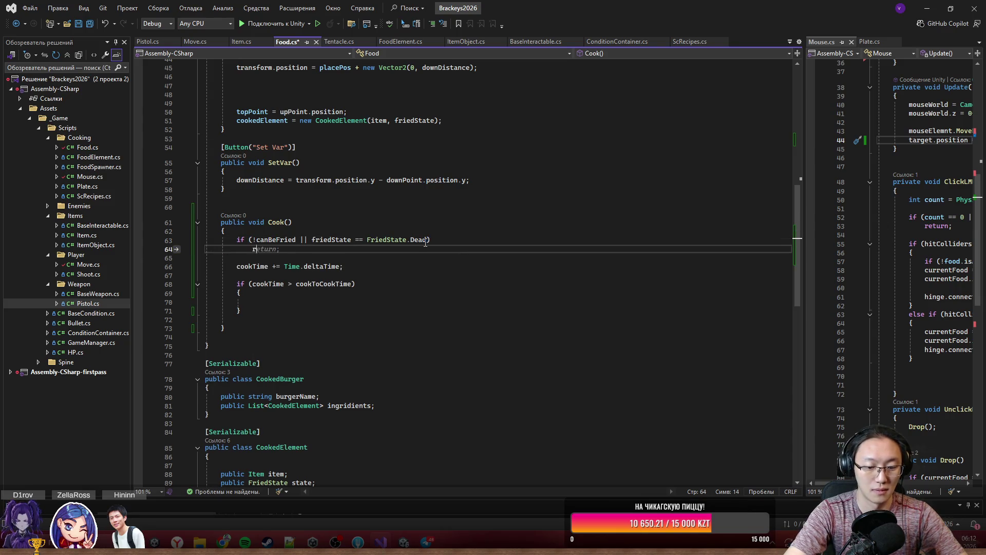
pyautogui.click(483, 284)
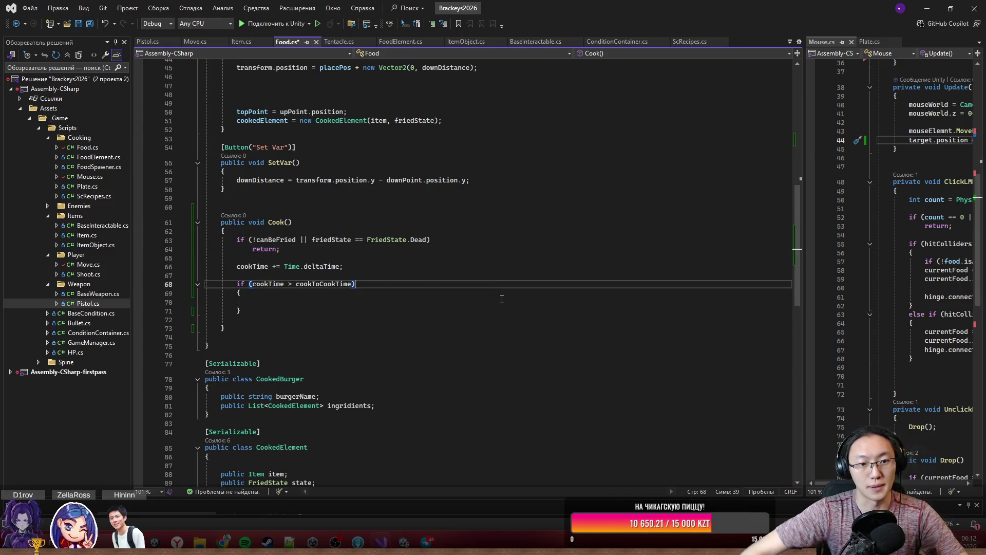
pyautogui.scroll(-3, 503, 298)
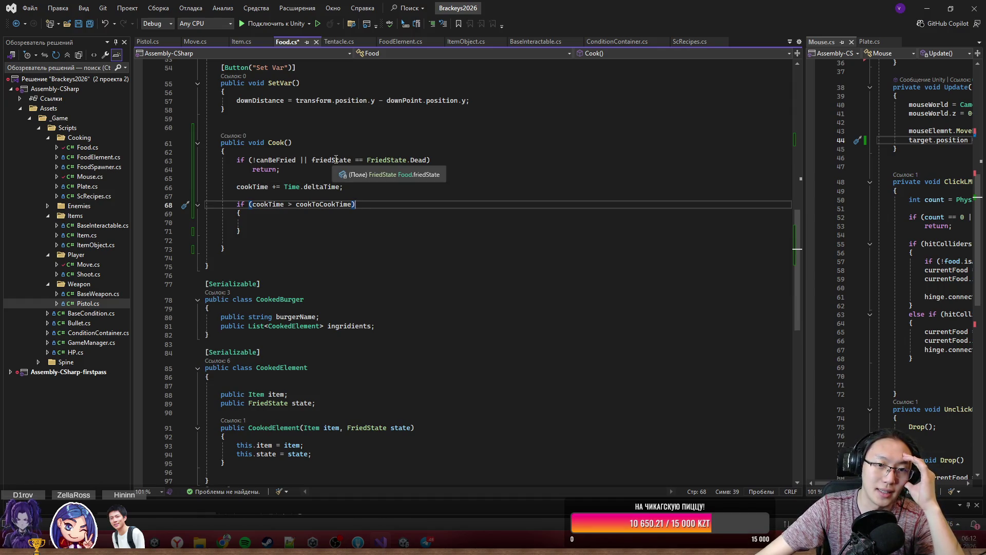
# - Select the FriedState.Dead check, then place the cursor after Cook()'s closing brace
pyautogui.moveTo(430, 160); pyautogui.dragTo(312, 159)
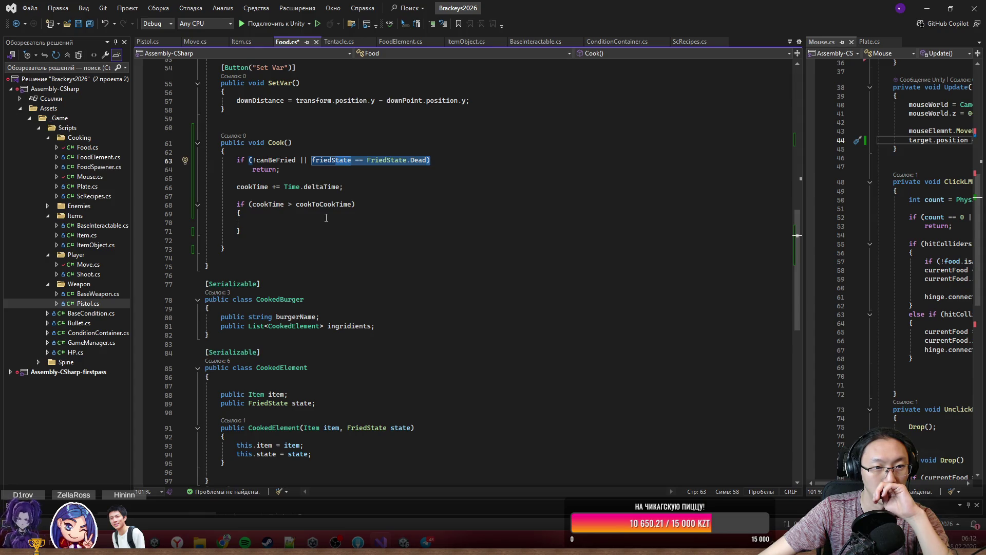
pyautogui.click(328, 249)
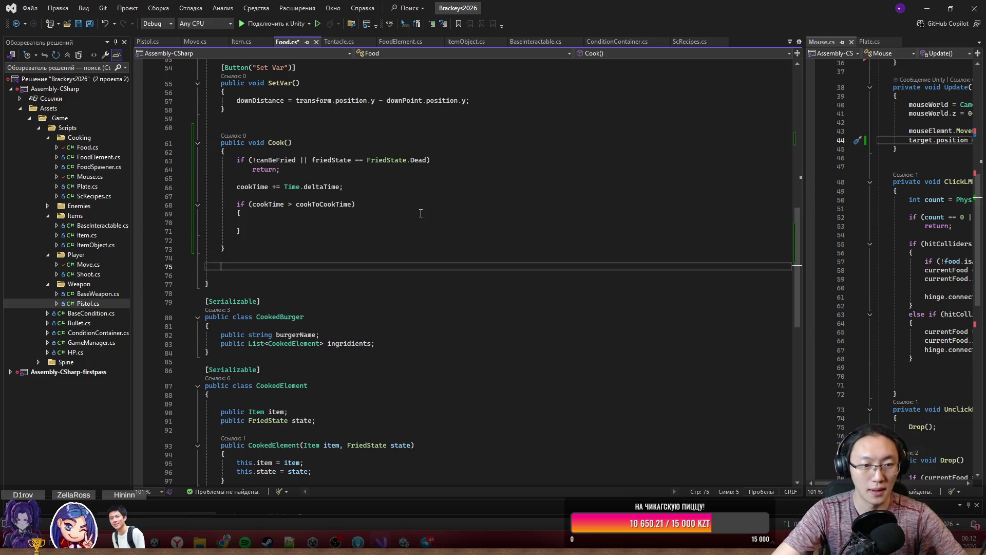
# - Declare public Food TryCook() { below Cook() and open its method body
pyautogui.press('Return')
pyautogui.press('Return')
pyautogui.write('public void ')
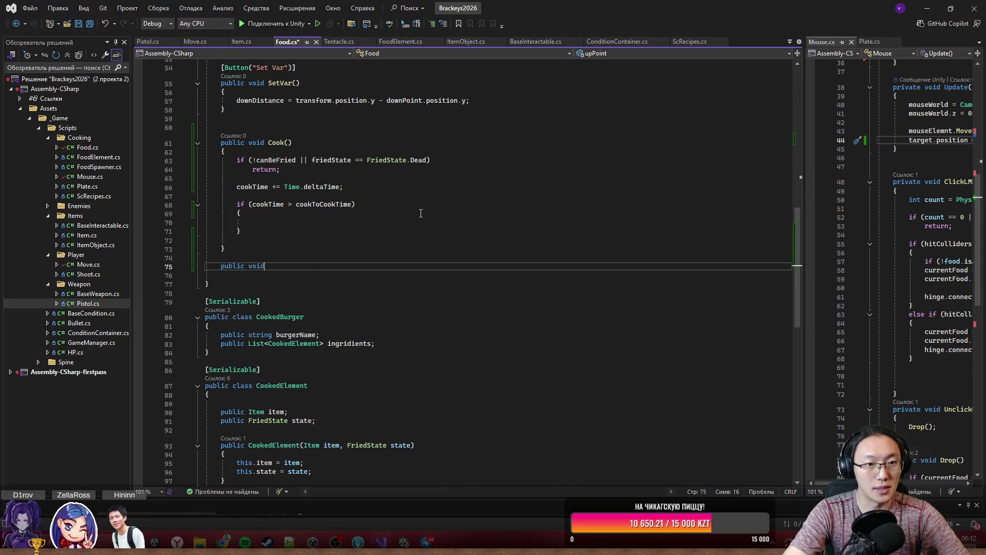
pyautogui.write('TryF')
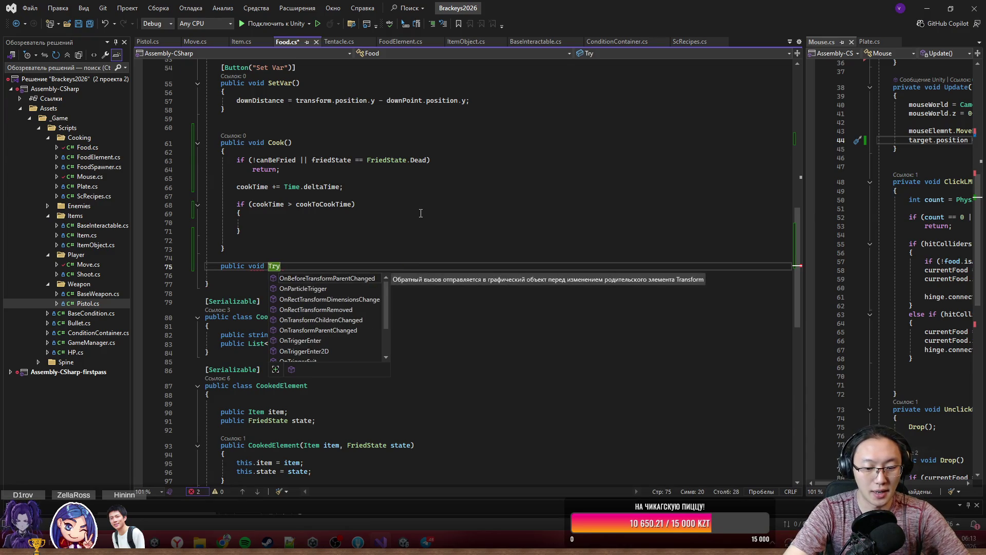
pyautogui.press('BackSpace')
pyautogui.press('BackSpace')
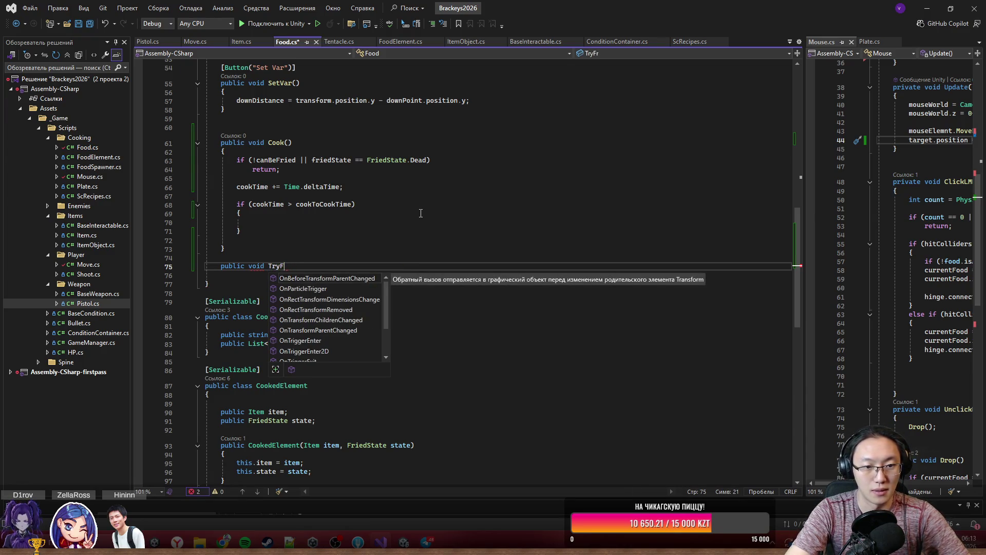
pyautogui.write('yCook')
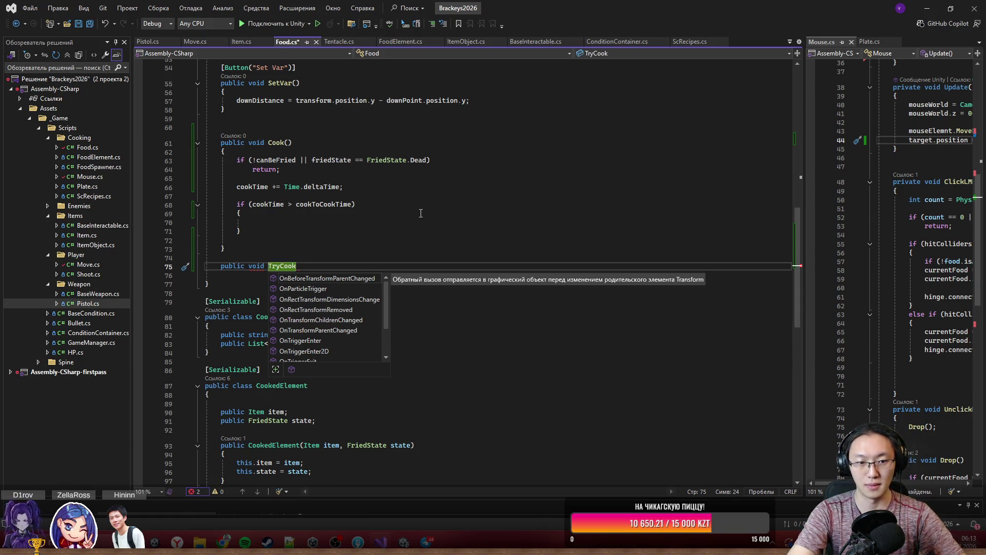
pyautogui.hotkey('ctrl', 'BackSpace')
pyautogui.hotkey('ctrl', 'BackSpace')
pyautogui.hotkey('ctrl', 'BackSpace')
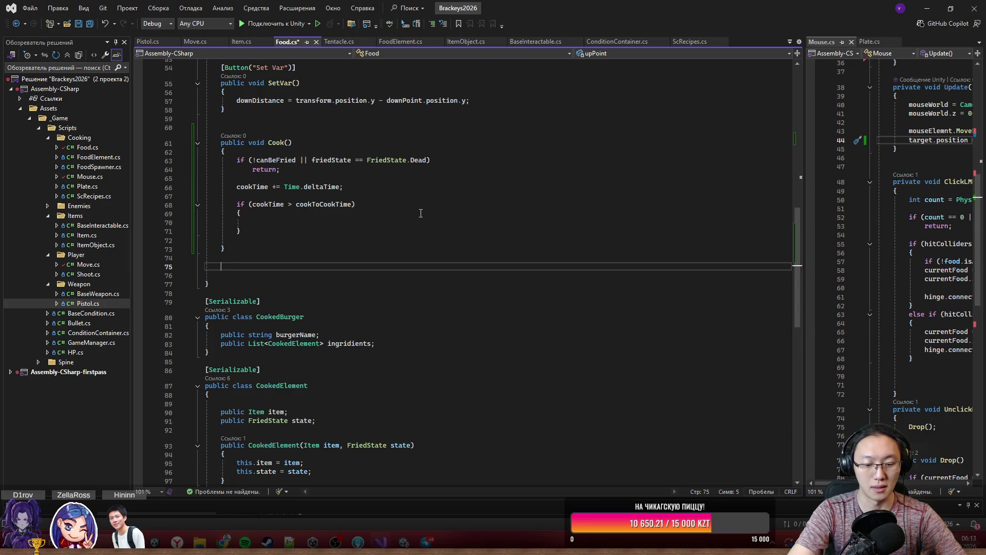
pyautogui.write('public void Tr')
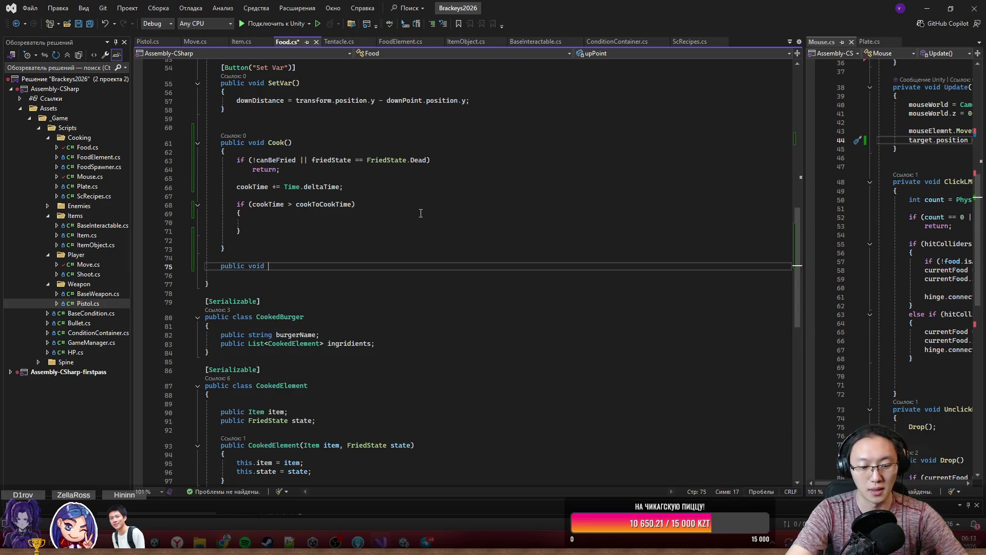
pyautogui.write('yCook')
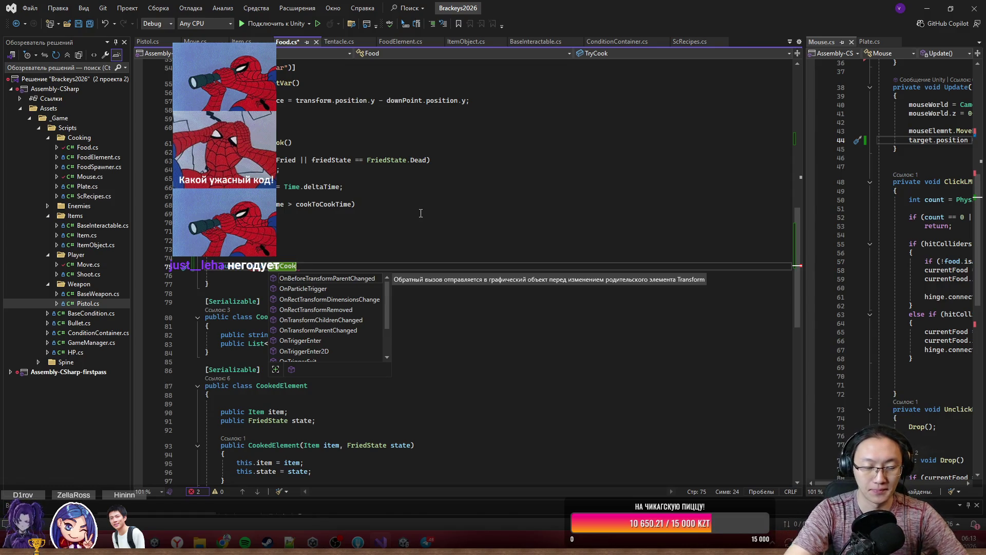
pyautogui.write('(')
pyautogui.press('BackSpace')
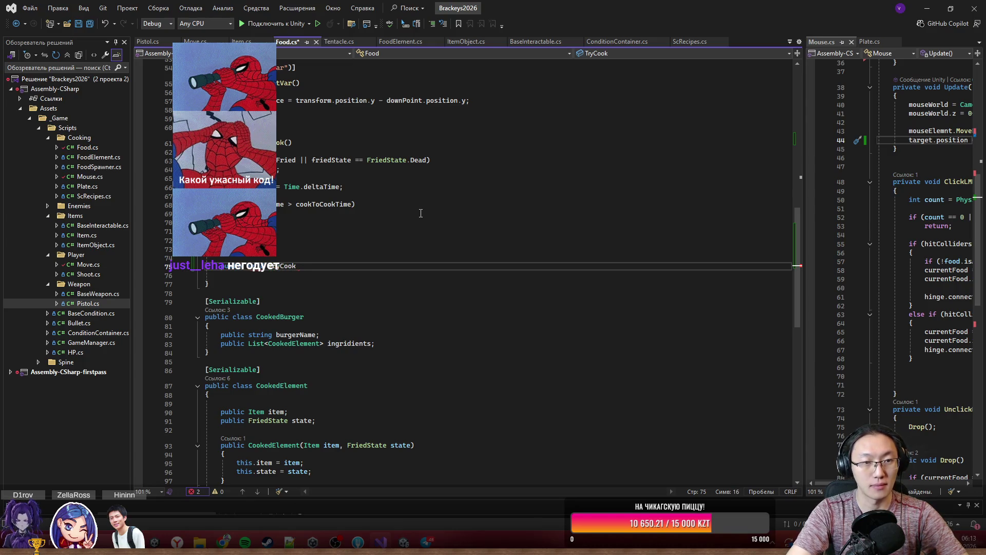
pyautogui.write('Food')
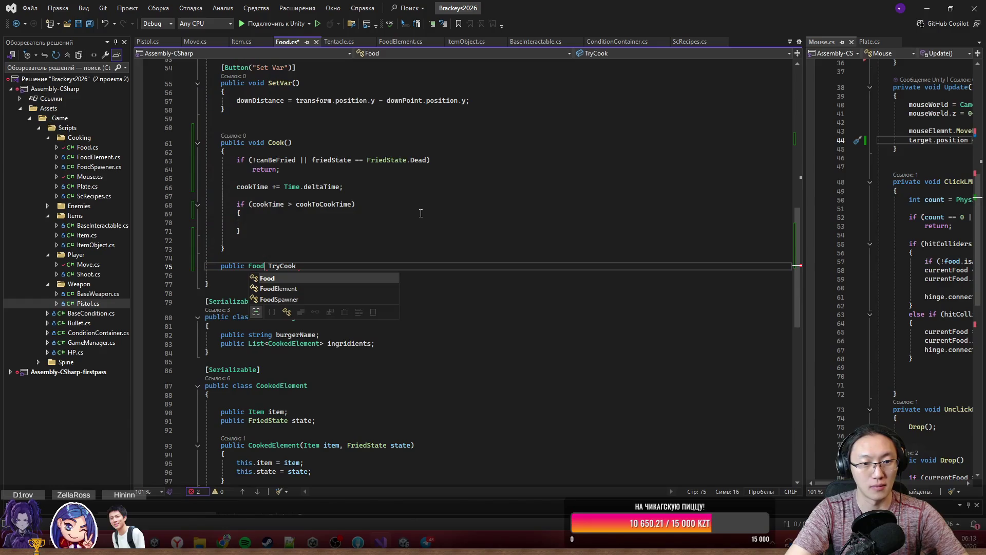
pyautogui.press('End')
pyautogui.write('() {')
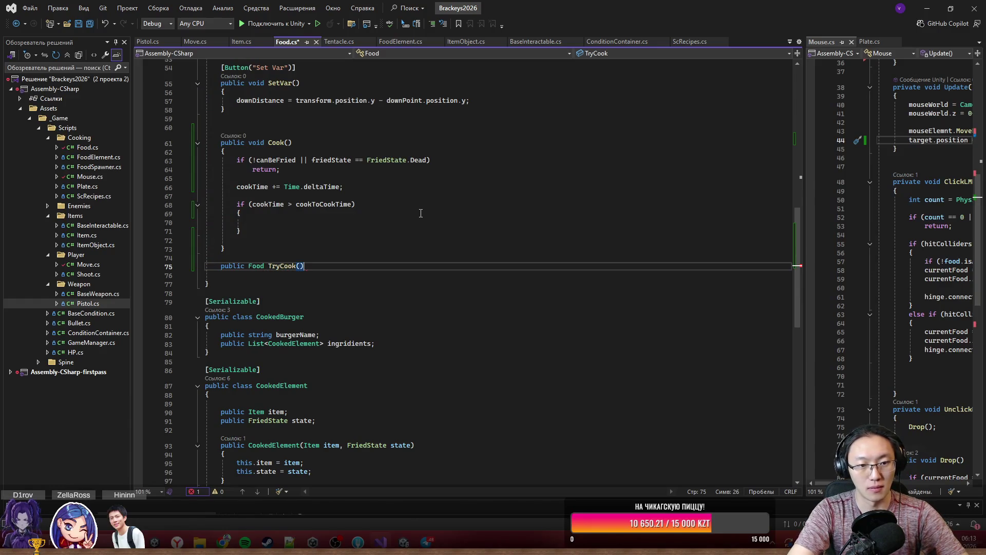
pyautogui.press('Return')
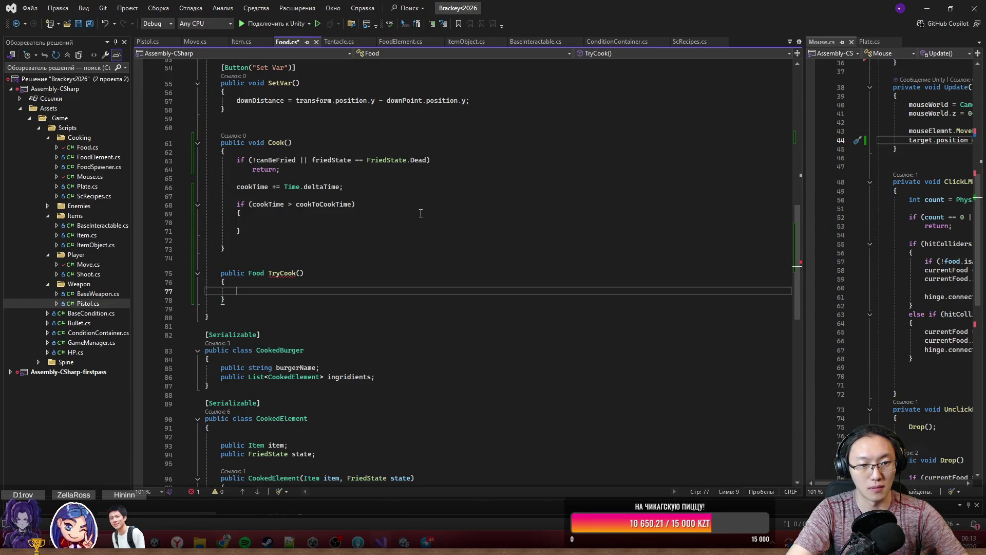
pyautogui.write('retu')
pyautogui.press('BackSpace')
pyautogui.press('BackSpace')
pyautogui.press('BackSpace')
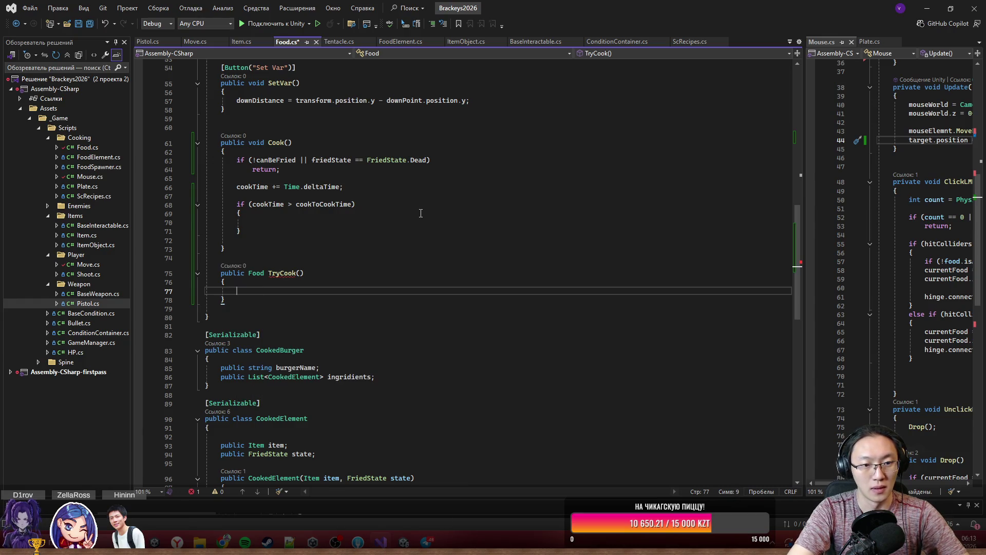
# - Copy Cook()'s !canBeFried || FriedState.Dead guard into TryCook(), replacing the unfinished if
pyautogui.write('if')
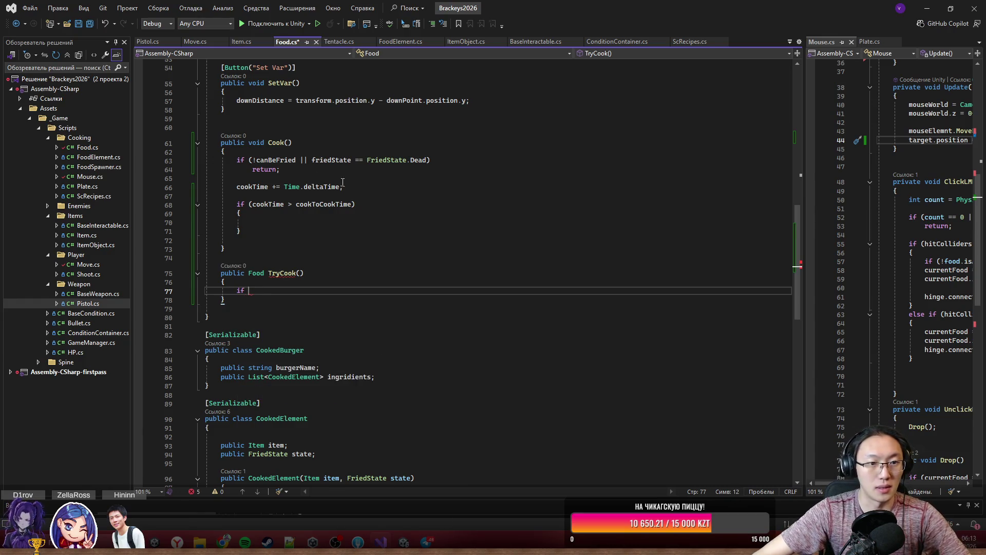
pyautogui.moveTo(280, 170); pyautogui.dragTo(237, 160)
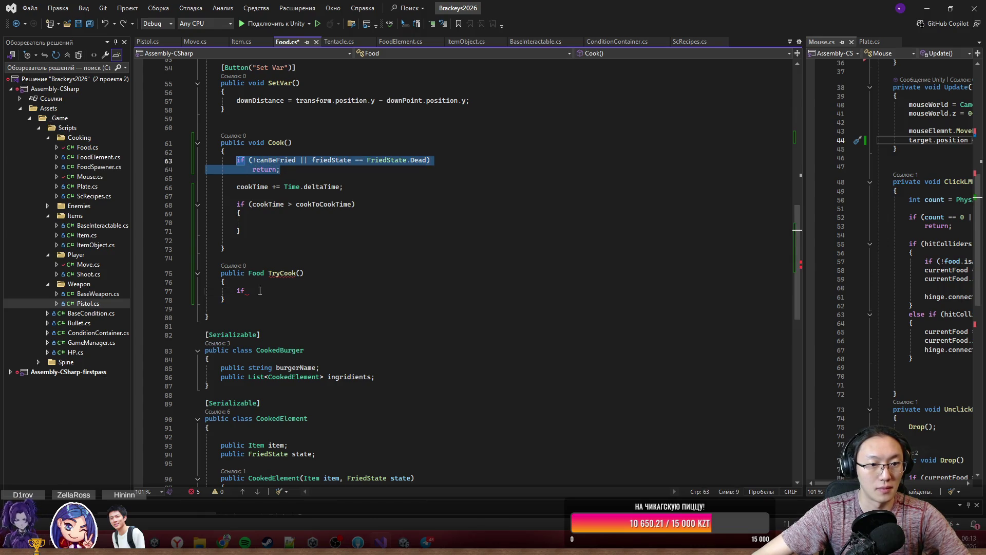
pyautogui.hotkey('ctrl', 'c')
pyautogui.doubleClick(241, 291)
pyautogui.hotkey('ctrl', 'v')
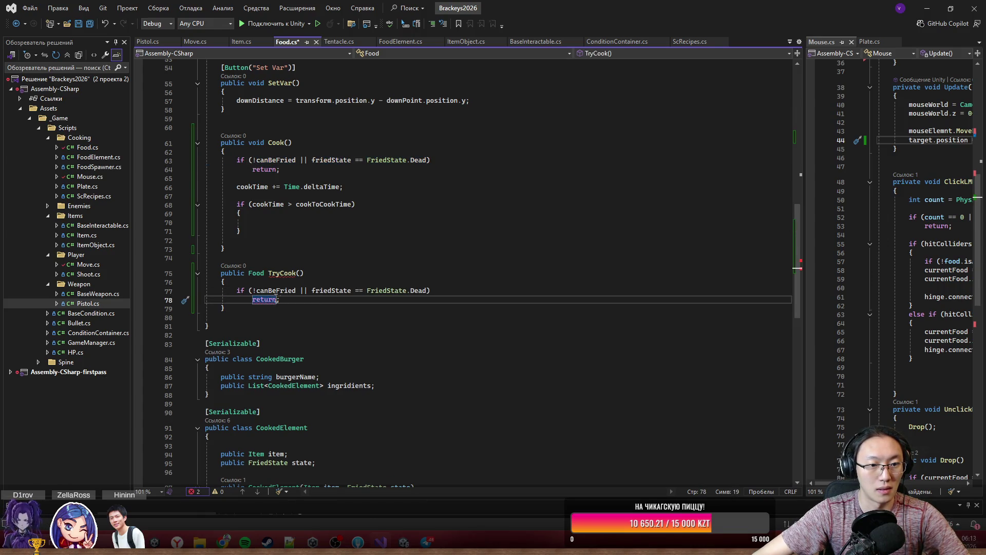
pyautogui.write('null')
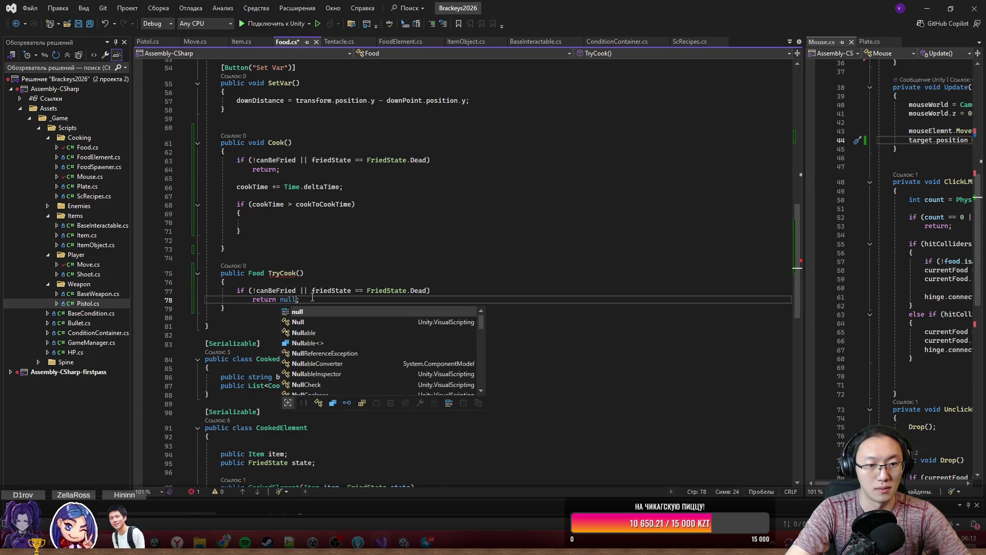
pyautogui.press('Escape')
# - Change TryCook's return type to bool and make the guard return false
pyautogui.doubleClick(253, 273)
pyautogui.write('b')
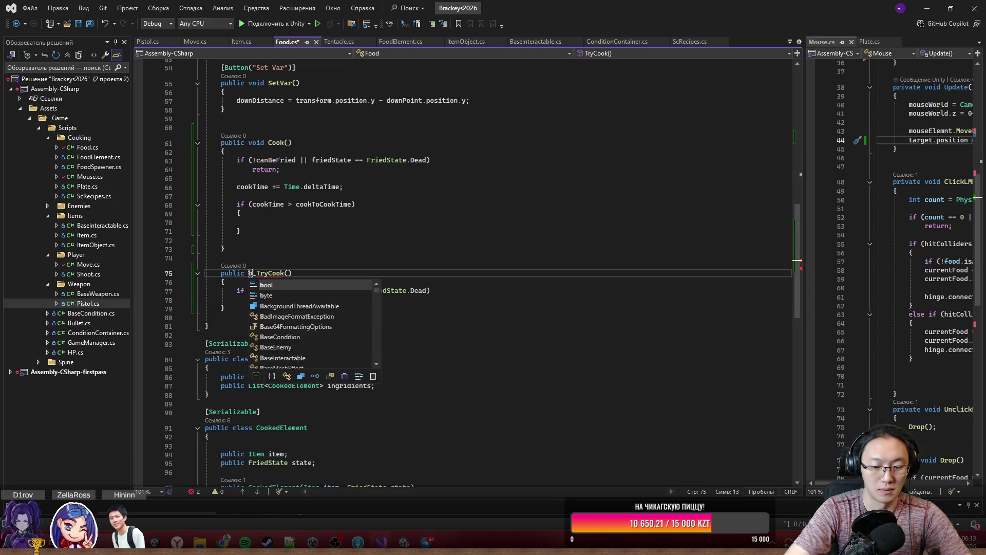
pyautogui.write('ool')
pyautogui.click(392, 237)
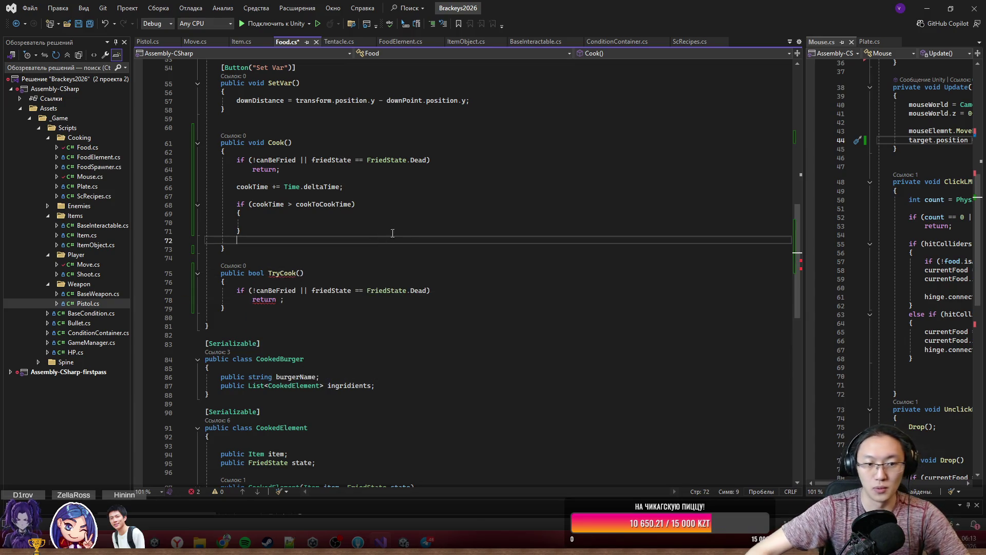
pyautogui.click(278, 300)
pyautogui.write('false')
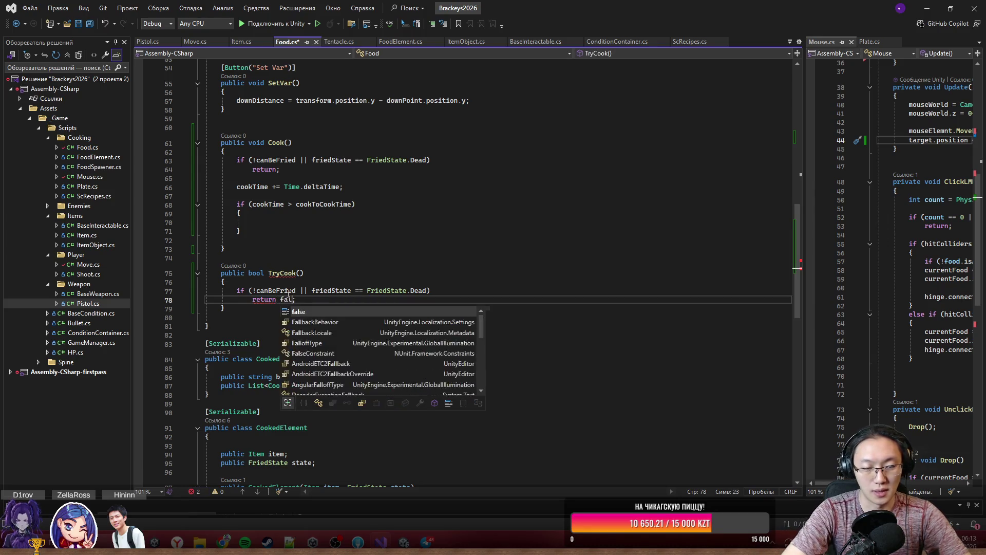
pyautogui.press('BackSpace')
pyautogui.press('BackSpace')
pyautogui.press('BackSpace')
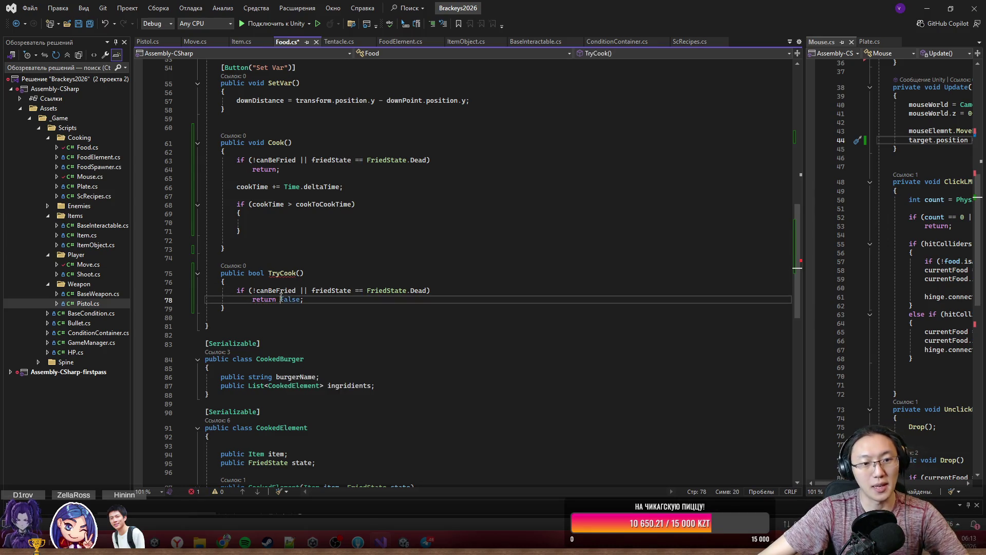
pyautogui.write('false')
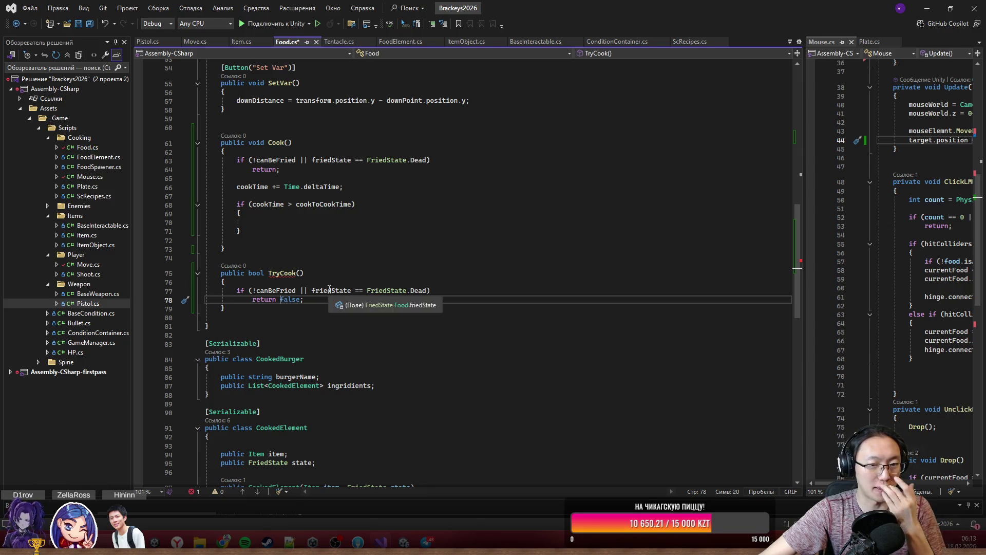
pyautogui.moveTo(312, 291); pyautogui.dragTo(382, 293)
pyautogui.click(412, 301)
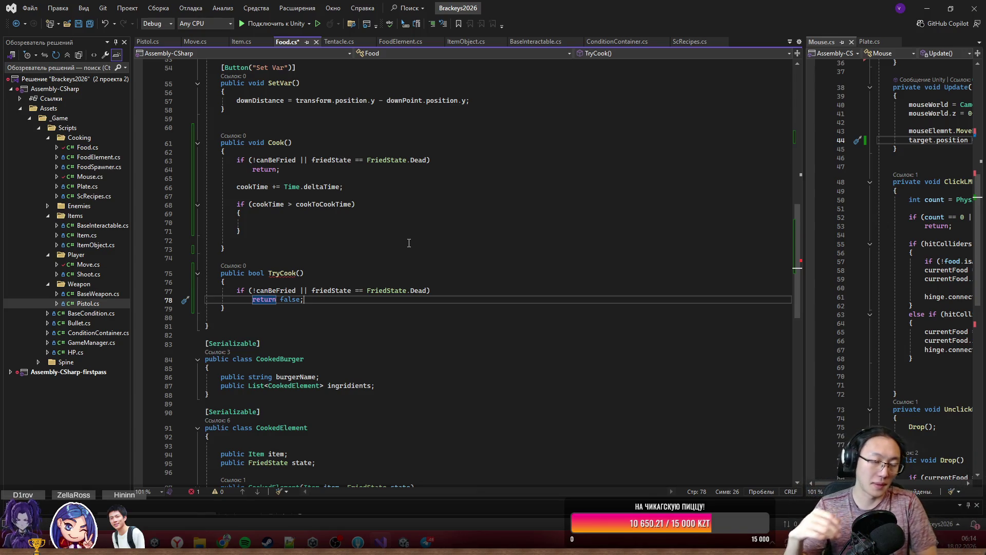
# - Add a blank line after TryCook's return false; guard and move above the method
pyautogui.press('Down')
pyautogui.press('Up')
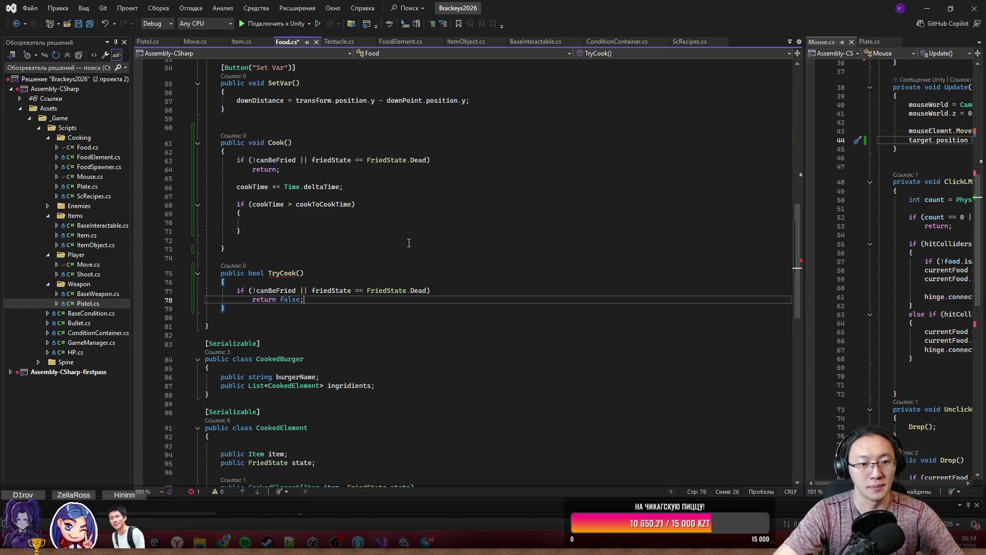
pyautogui.press('Return')
pyautogui.press('Down')
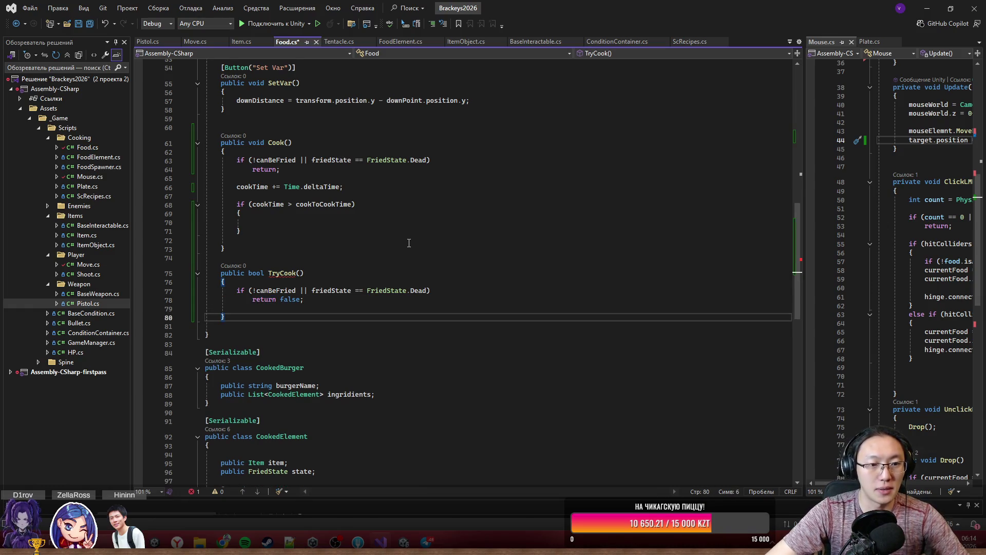
pyautogui.press('Up')
pyautogui.press('Up')
pyautogui.press('Up')
# - Declare a private Coroutine friedCoroutine field above TryCook()
pyautogui.press('Return')
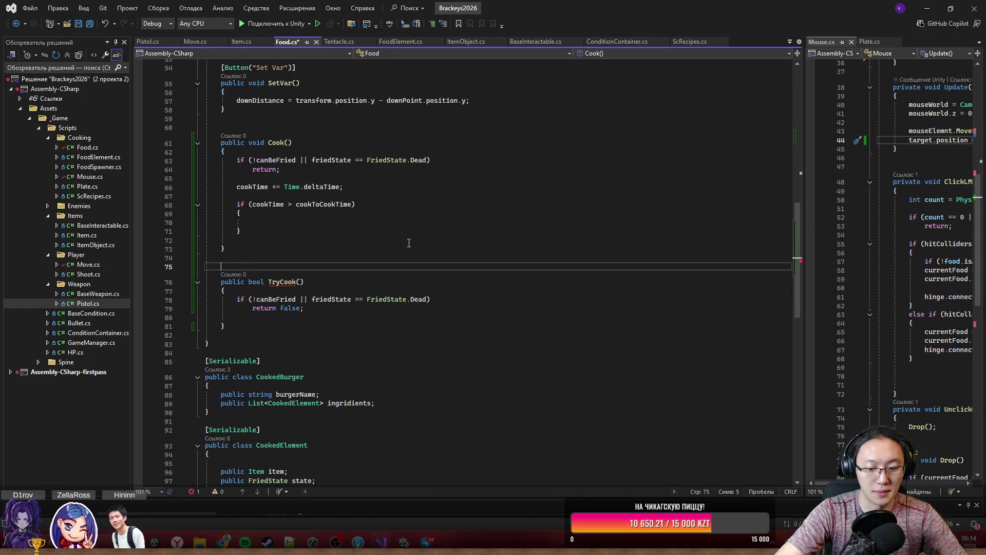
pyautogui.write('private ')
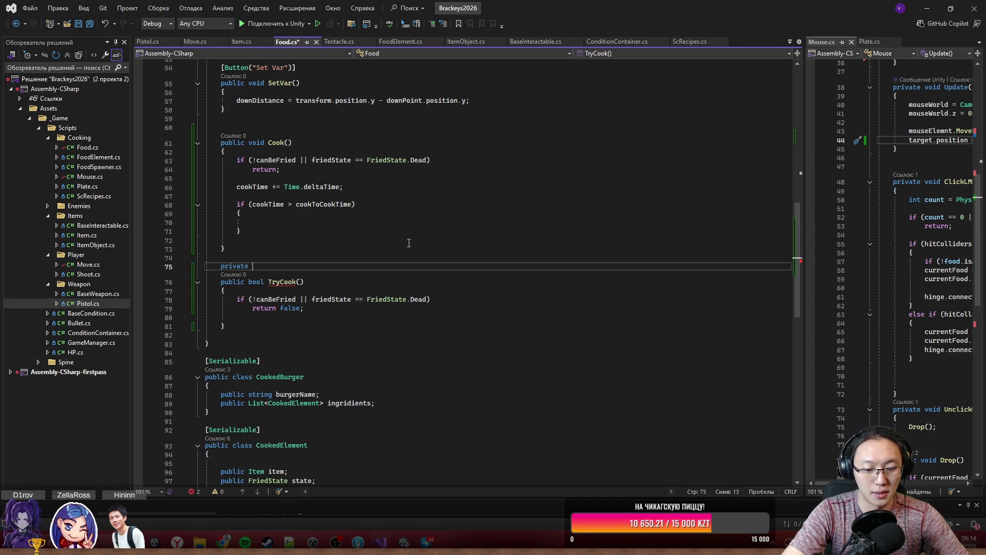
pyautogui.write('Coroutine co')
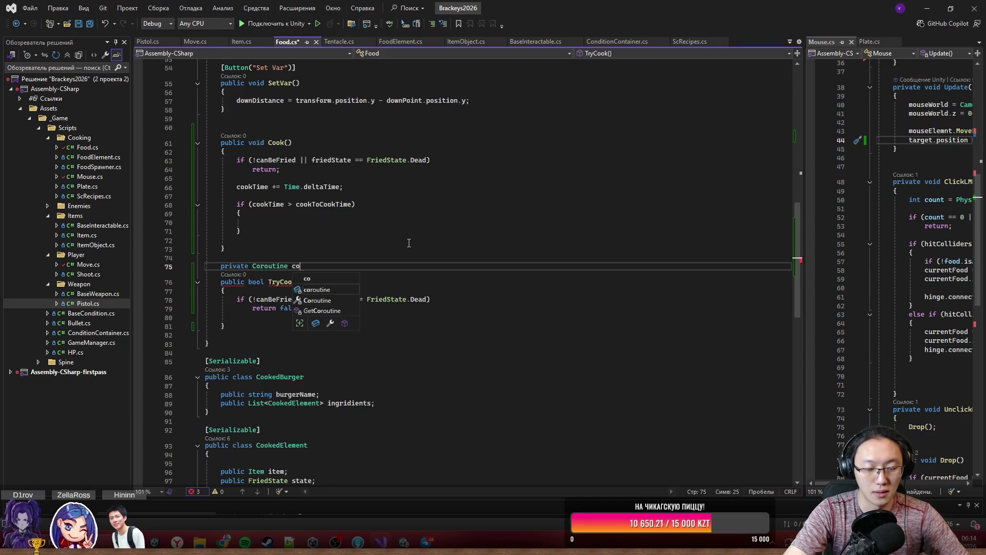
pyautogui.press('BackSpace')
pyautogui.press('BackSpace')
pyautogui.write('fri')
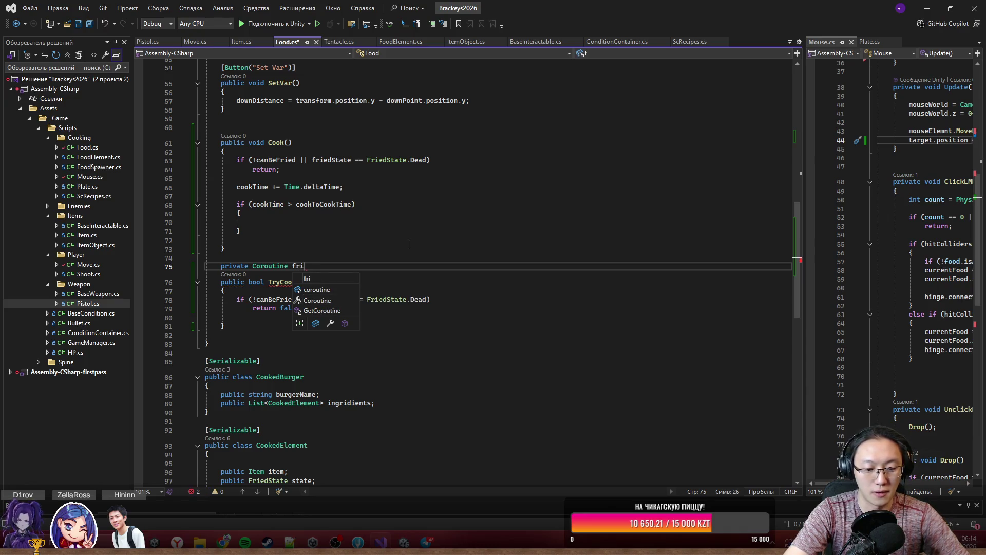
pyautogui.write('edCoro')
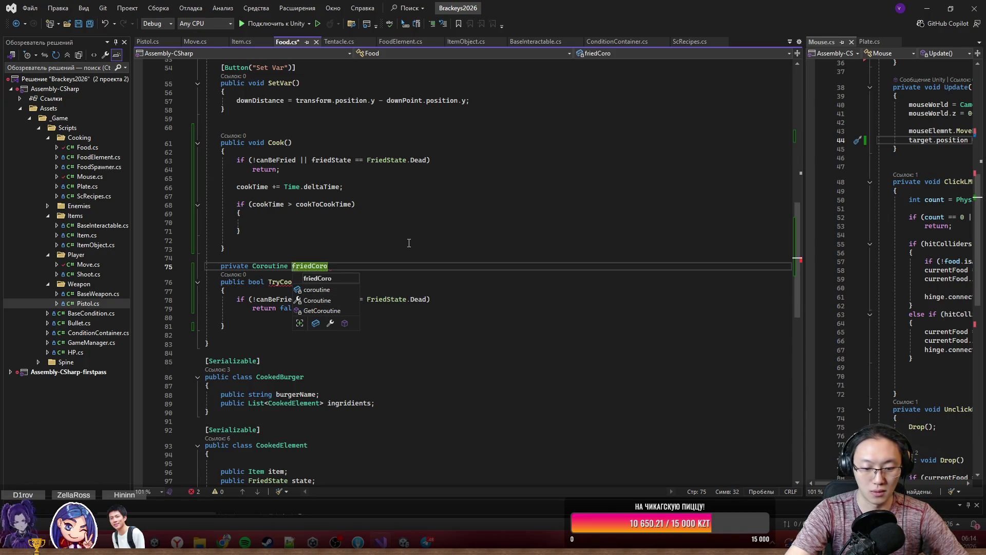
pyautogui.write('utine;')
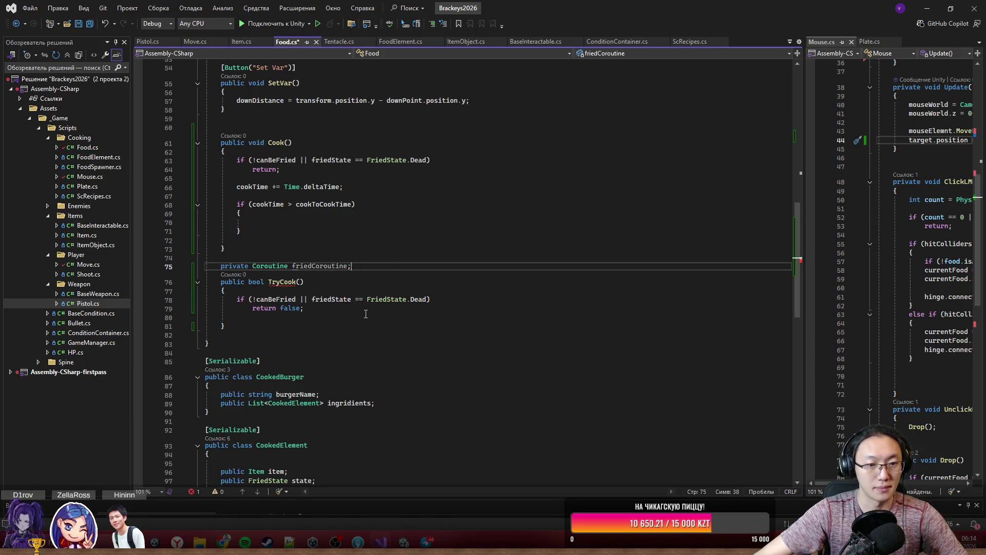
# - In TryCook, add friedCoroutine = StartCoroutine(FriedCor()); followed by return true;
pyautogui.click(366, 317)
pyautogui.click(360, 315)
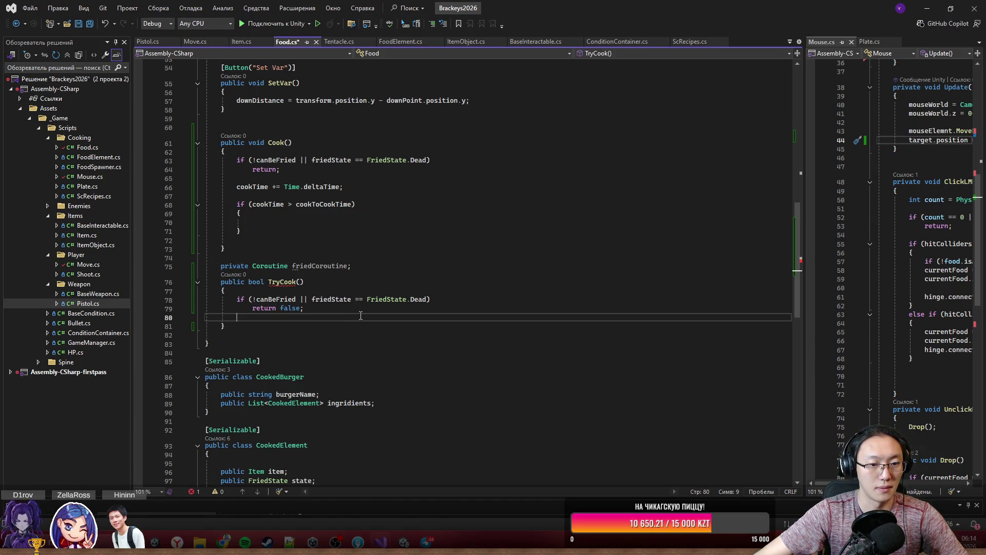
pyautogui.press('Return')
pyautogui.write('retu')
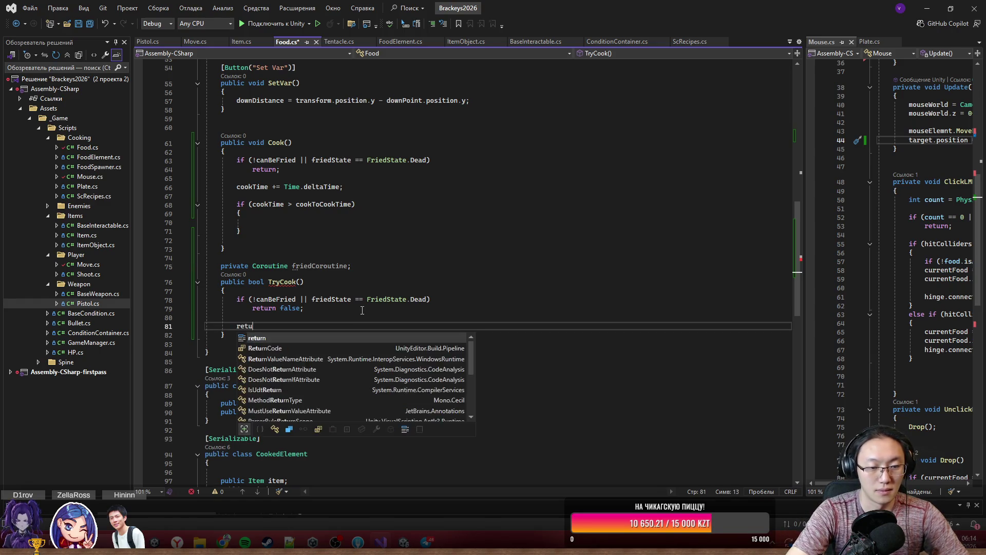
pyautogui.write('rn true;')
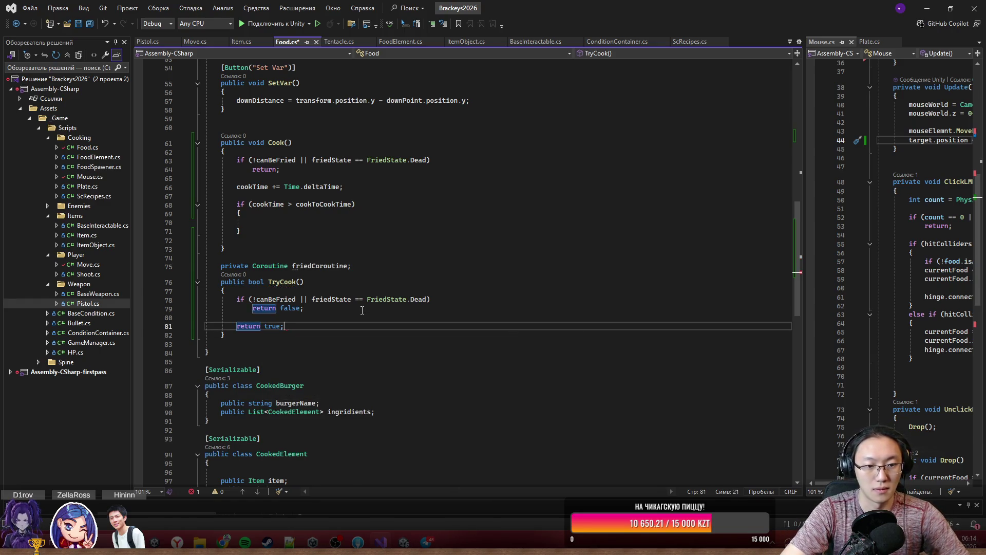
pyautogui.press('Up')
pyautogui.press('Return')
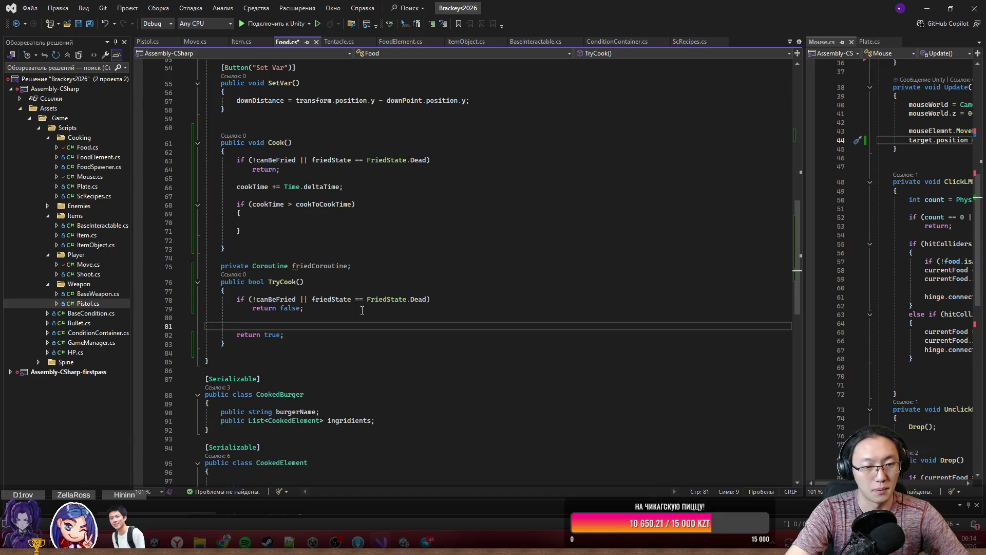
pyautogui.write('f')
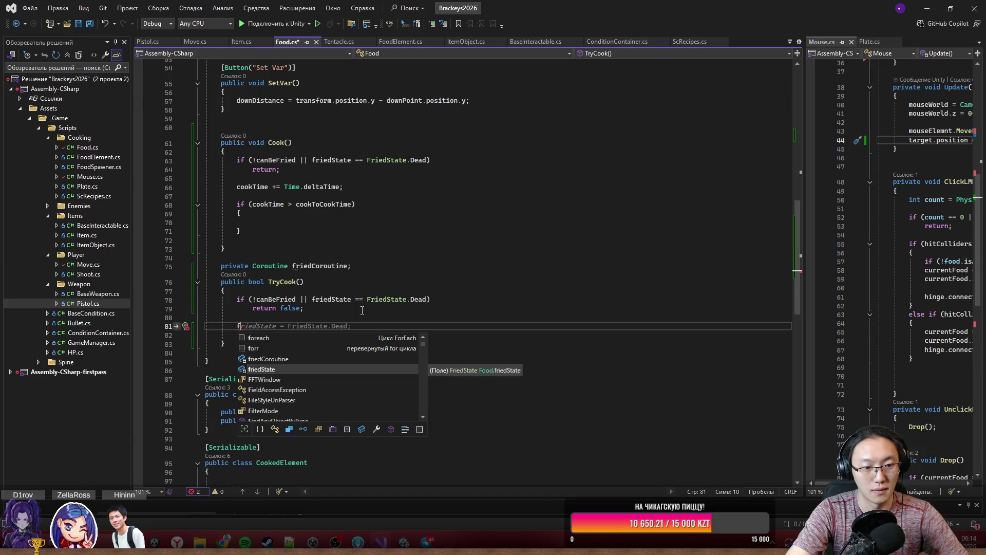
pyautogui.write('riedCoroutine = ')
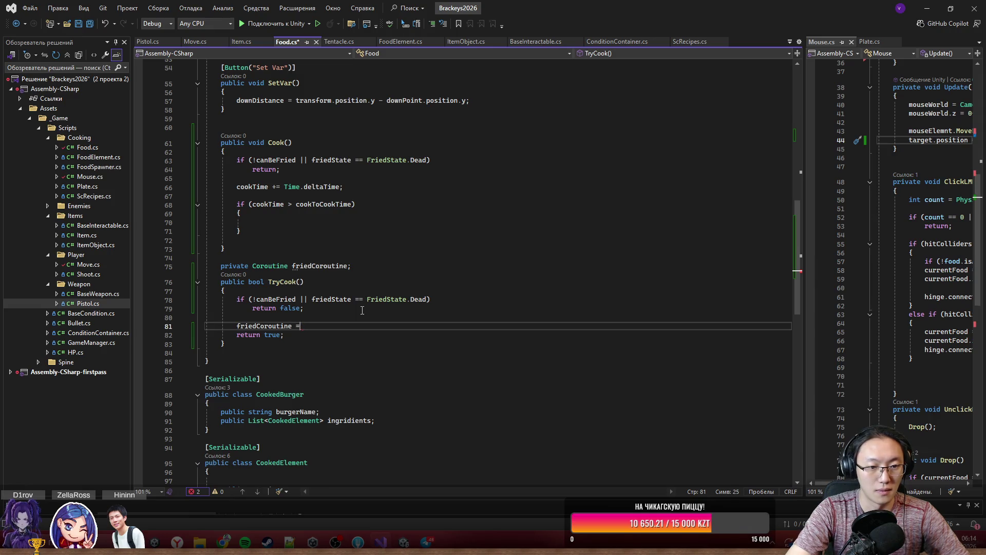
pyautogui.write('StartCoroutine')
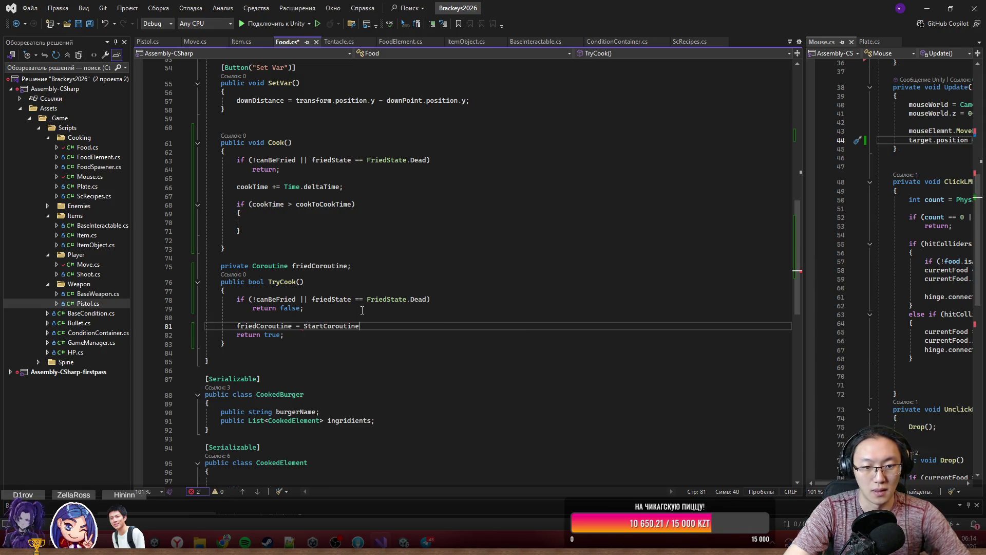
pyautogui.write('(Frie')
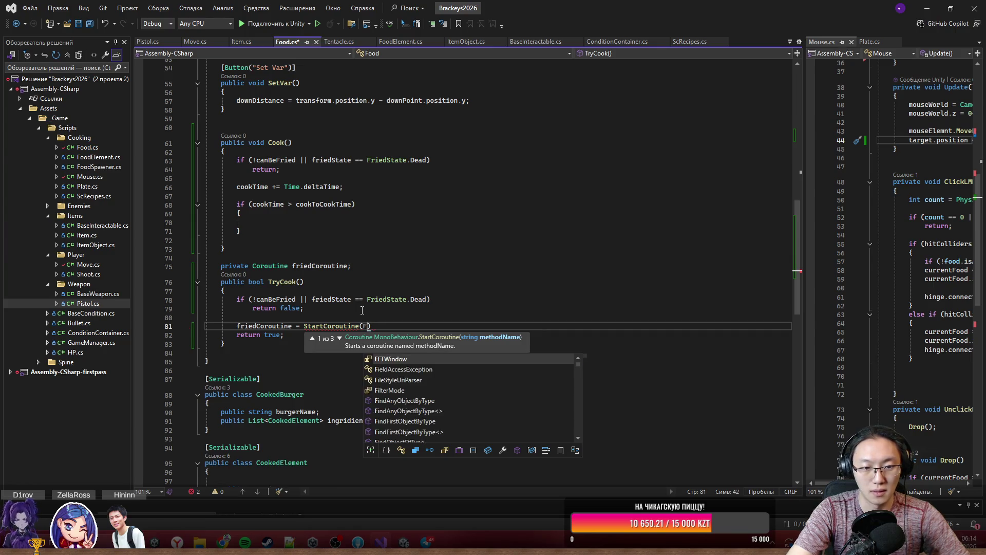
pyautogui.write('dCo')
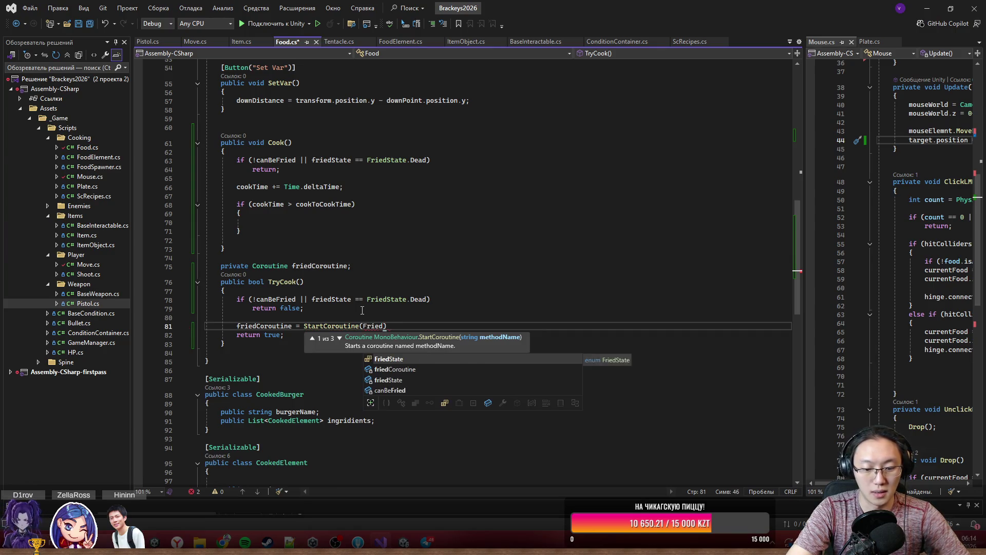
pyautogui.write('routine')
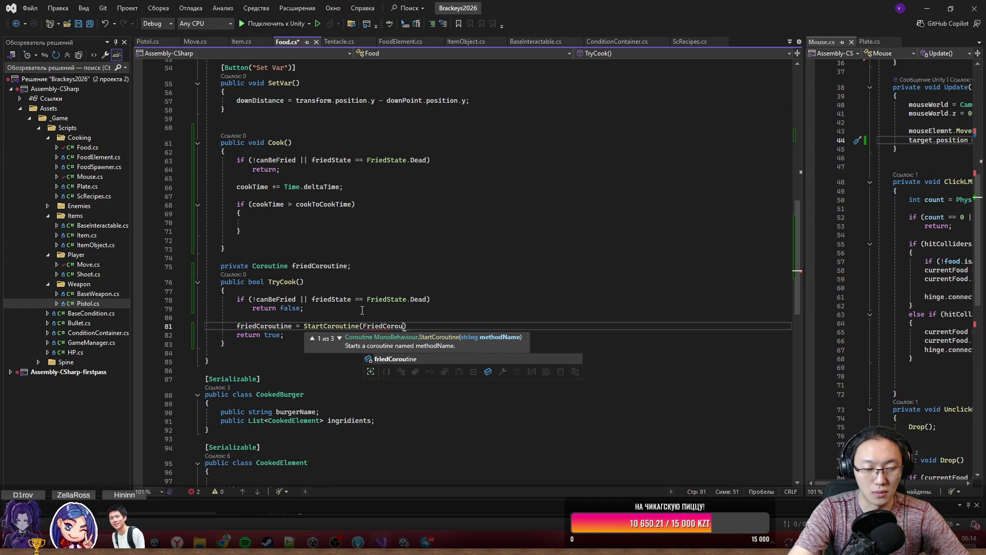
pyautogui.press('BackSpace')
pyautogui.press('BackSpace')
pyautogui.press('BackSpace')
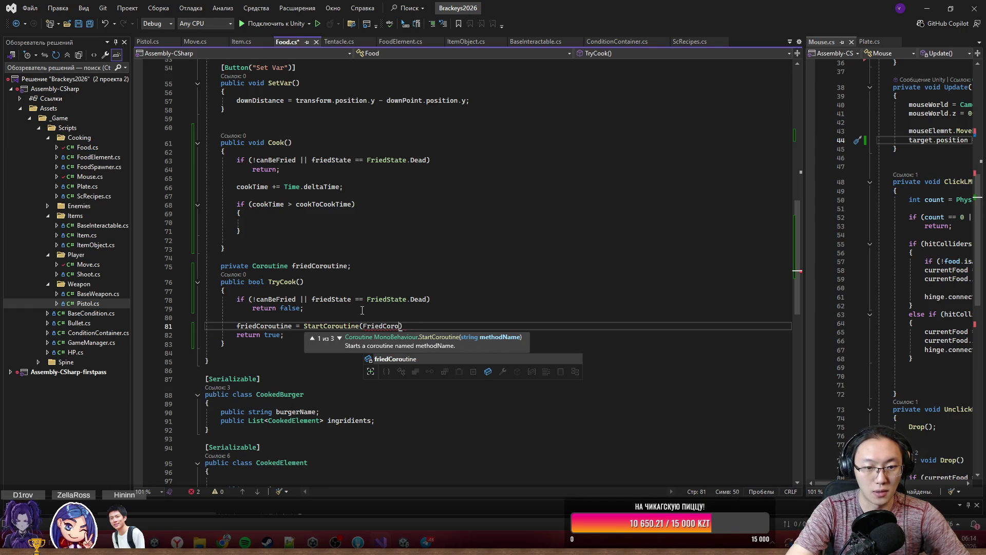
pyautogui.write('())')
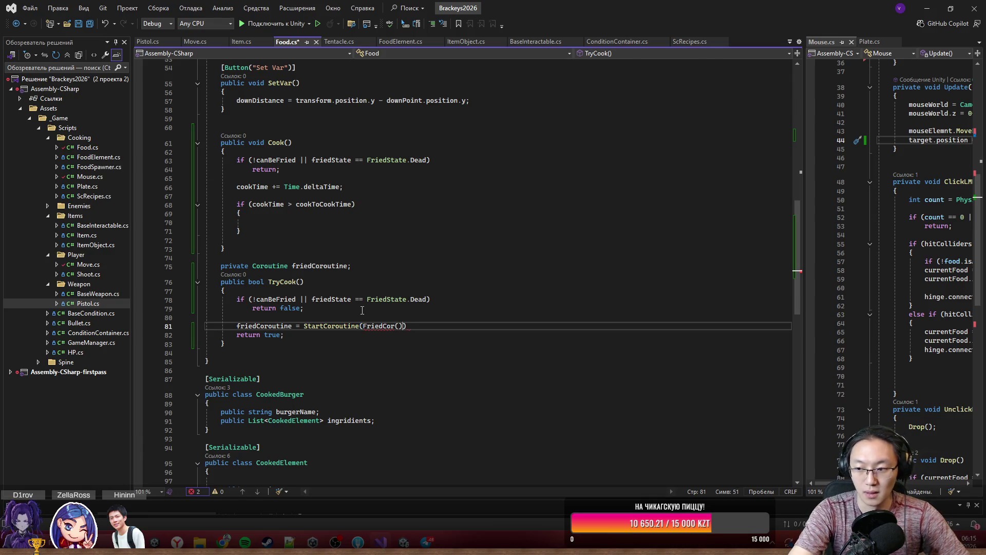
pyautogui.write(';')
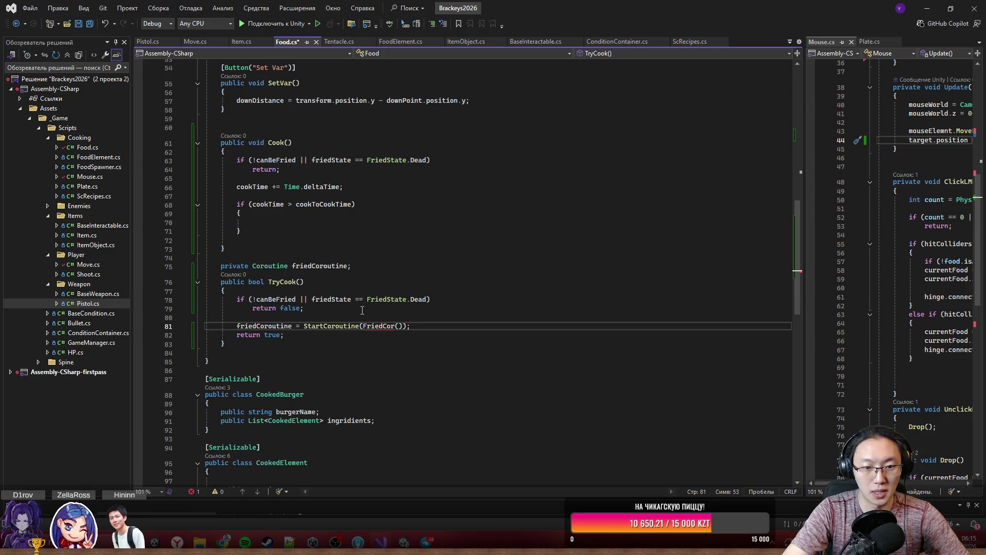
pyautogui.click(367, 351)
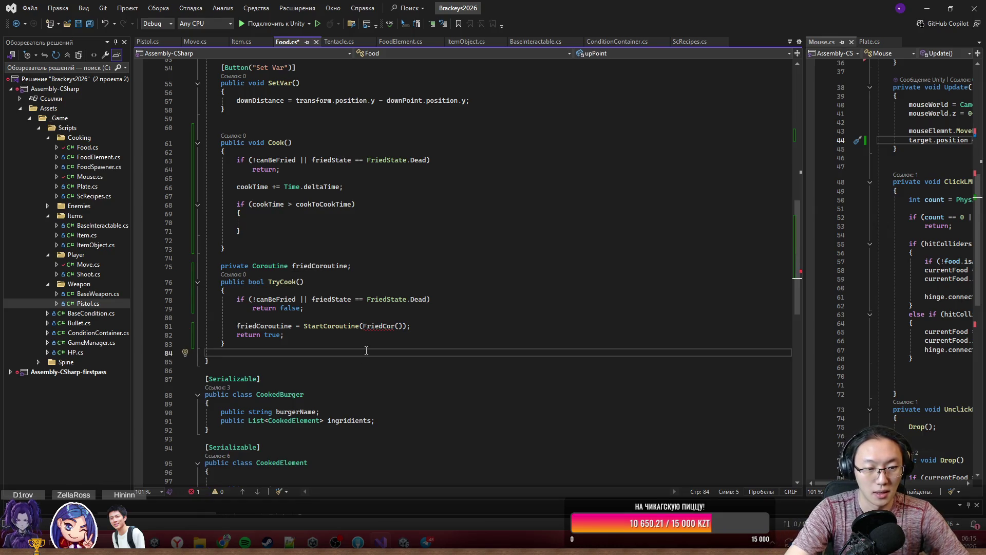
# - Add an empty IEnumerator FriedCor() { } method below TryCook()
pyautogui.write('y')
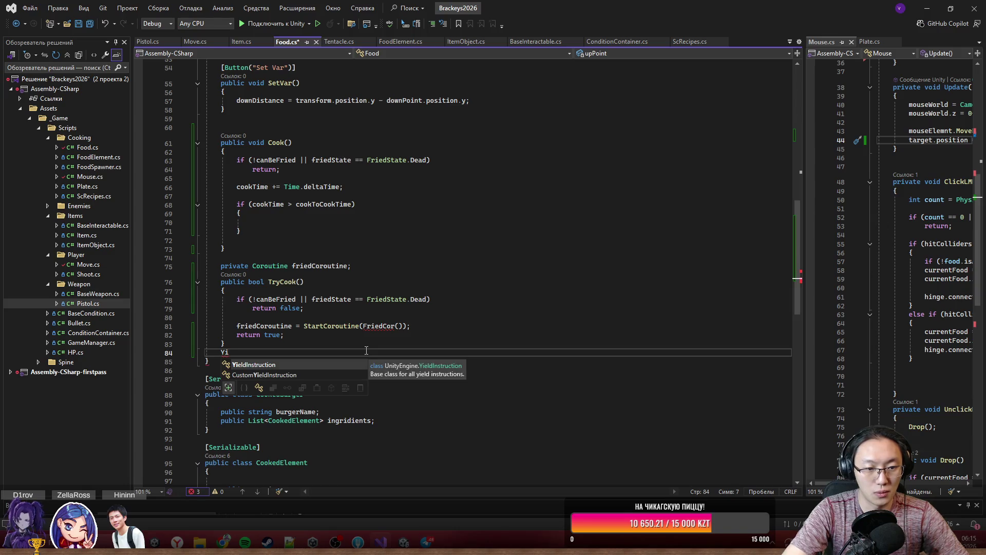
pyautogui.press('BackSpace')
pyautogui.write('IEn')
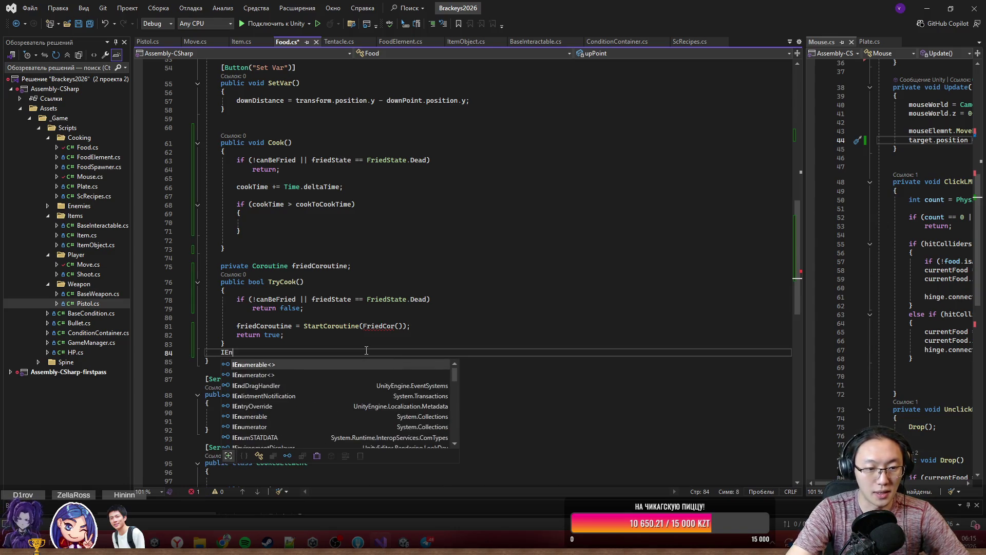
pyautogui.write('umerator ')
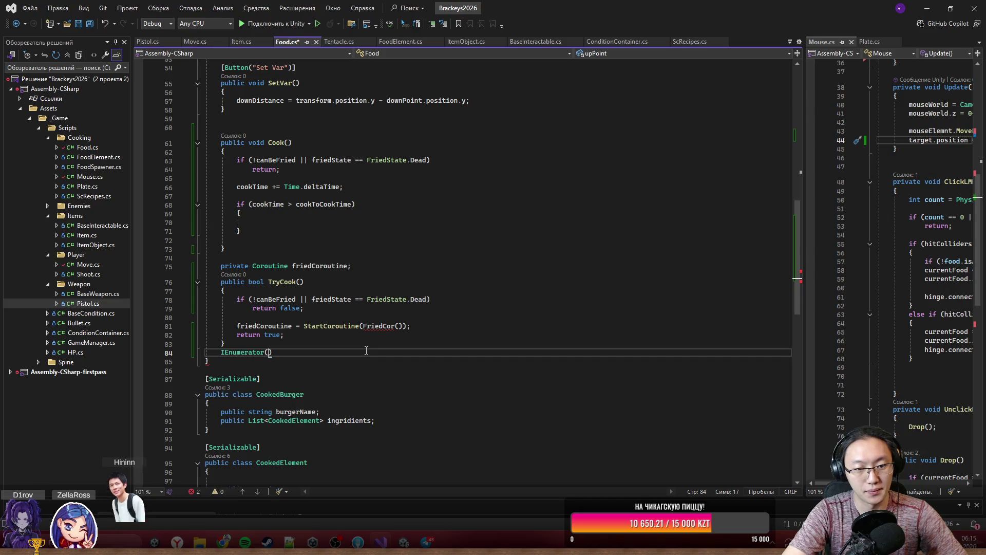
pyautogui.write('FriedCor')
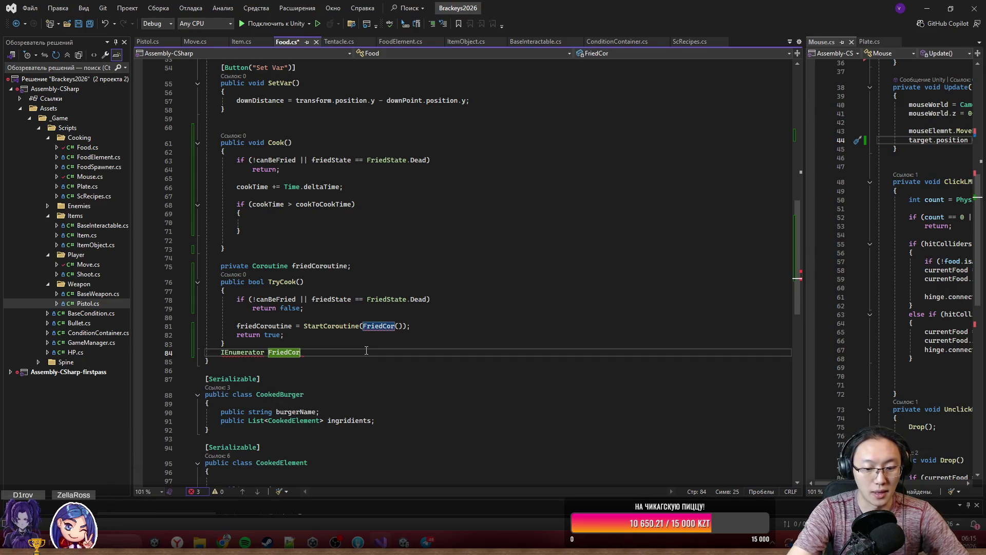
pyautogui.write('()')
pyautogui.press('Return')
pyautogui.write('{')
pyautogui.press('Return')
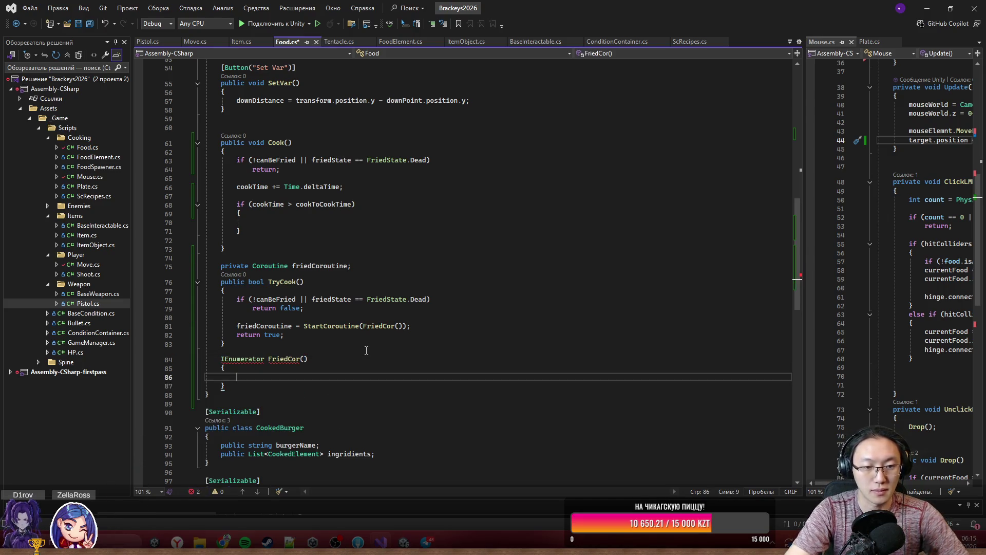
pyautogui.scroll(-2, 367, 350)
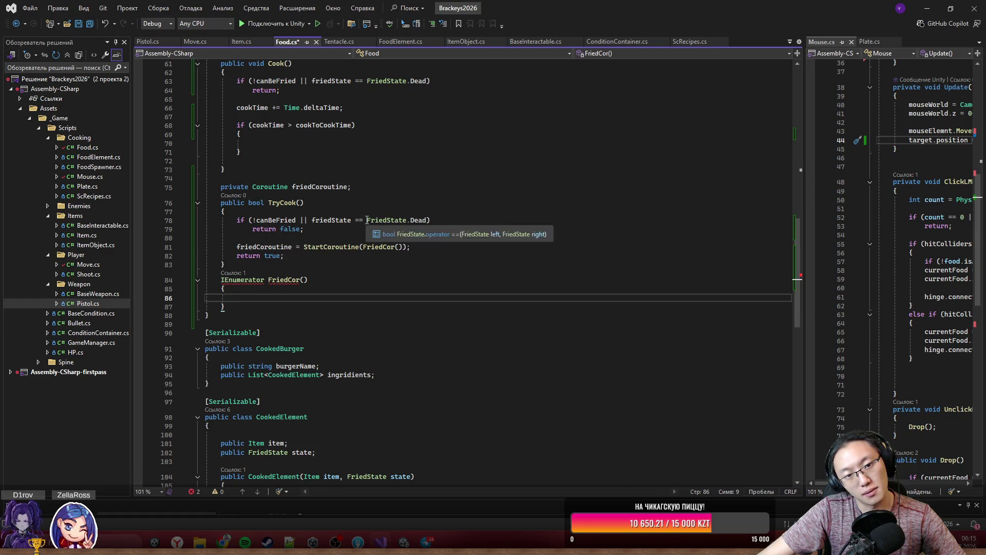
# - Delete || friedState == FriedState.Dead so TryCook's guard checks only !canBeFried
pyautogui.moveTo(366, 219); pyautogui.dragTo(420, 220)
pyautogui.press('BackSpace')
pyautogui.press('BackSpace')
pyautogui.press('BackSpace')
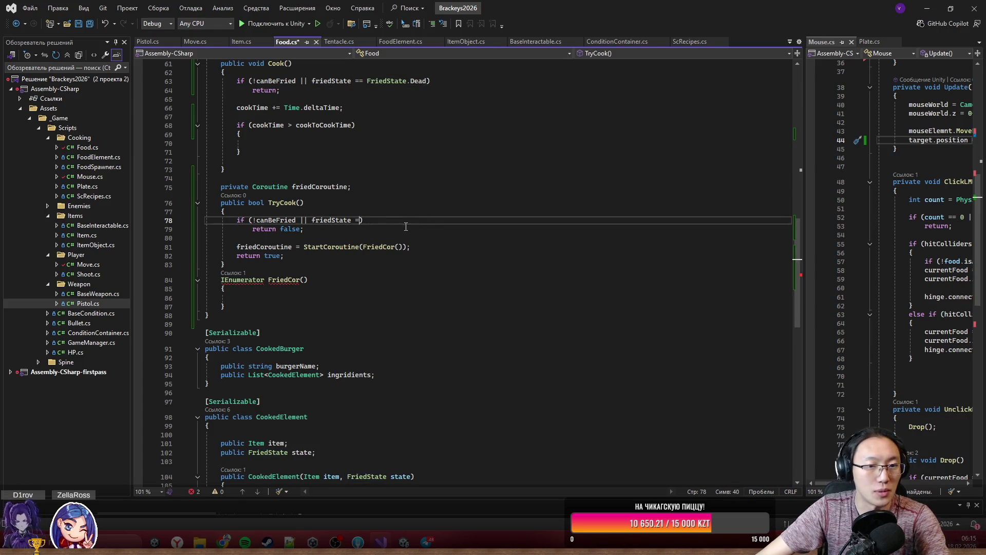
pyautogui.press('BackSpace')
pyautogui.press('BackSpace')
pyautogui.press('Down')
pyautogui.press('Down')
pyautogui.press('Down')
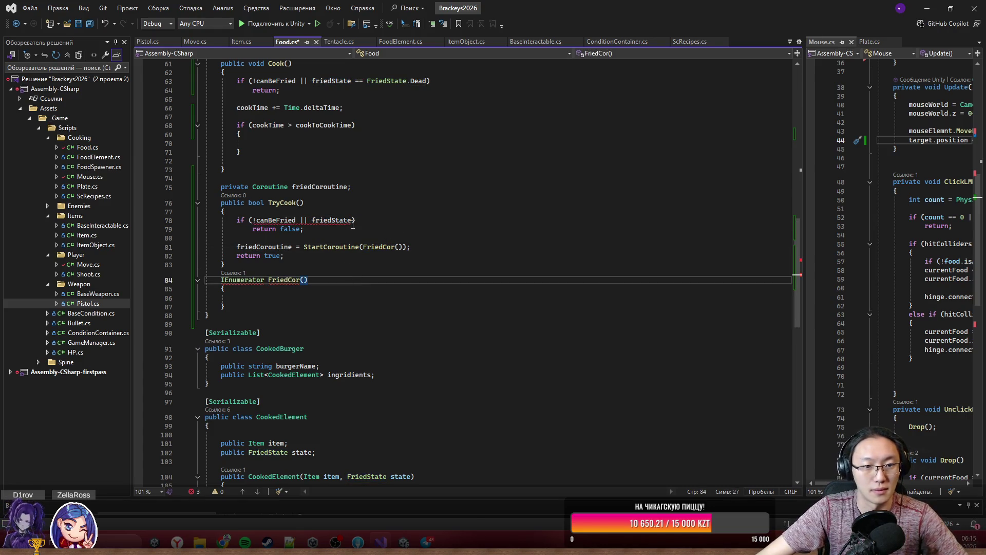
pyautogui.doubleClick(333, 221)
pyautogui.press('BackSpace')
pyautogui.press('BackSpace')
pyautogui.press('BackSpace')
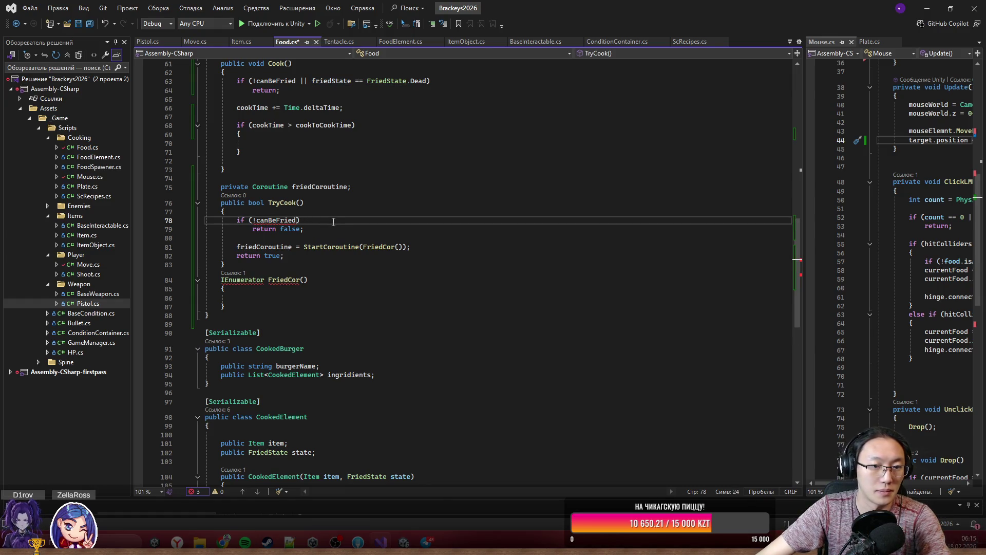
pyautogui.click(275, 294)
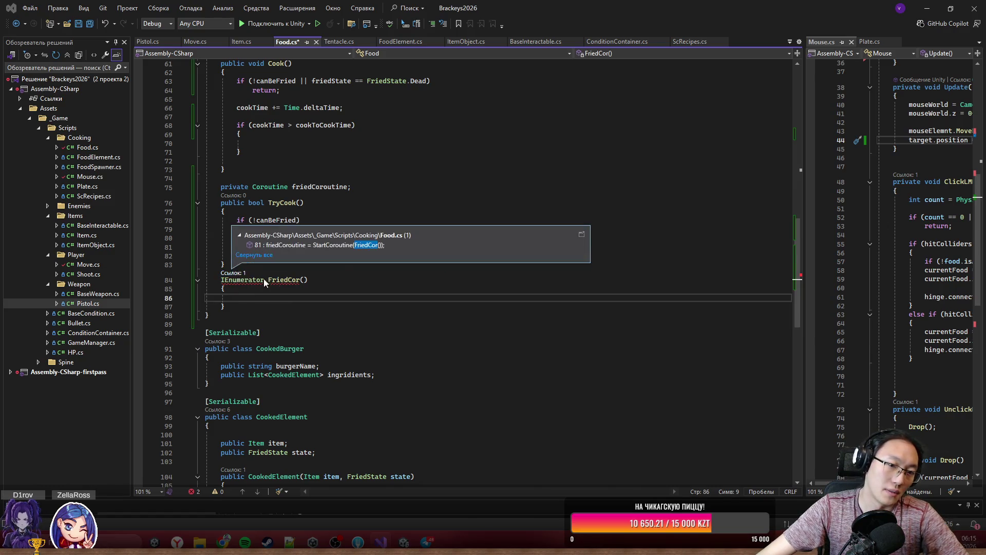
pyautogui.click(269, 292)
pyautogui.click(286, 279)
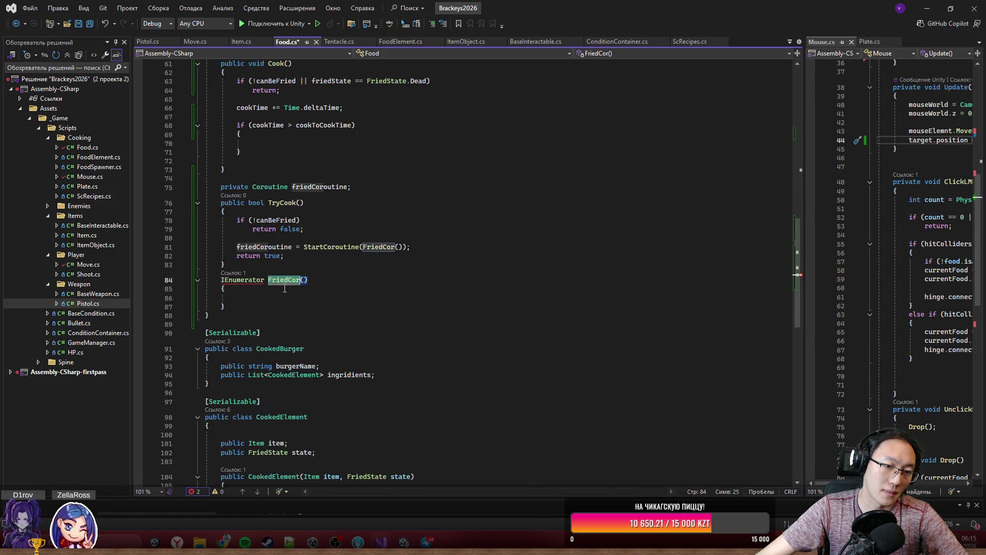
pyautogui.click(282, 297)
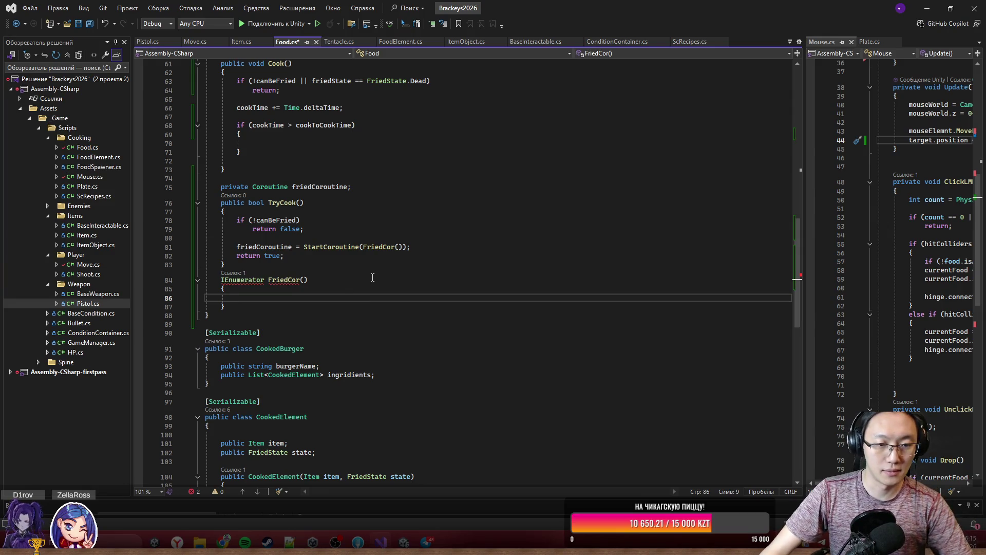
# - Write a while (true) loop containing yield return null inside FriedCor
pyautogui.hotkey('ctrl', 'space')
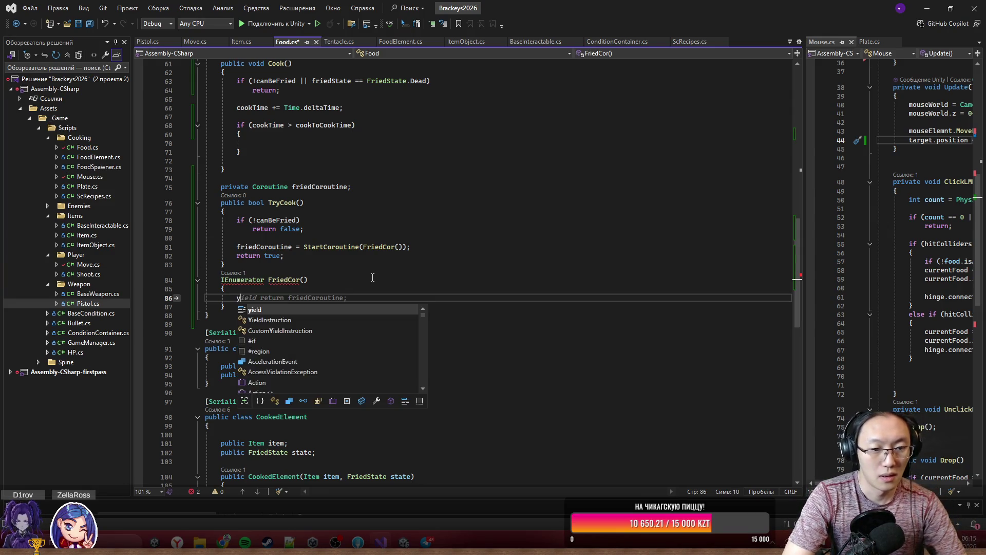
pyautogui.write('while ')
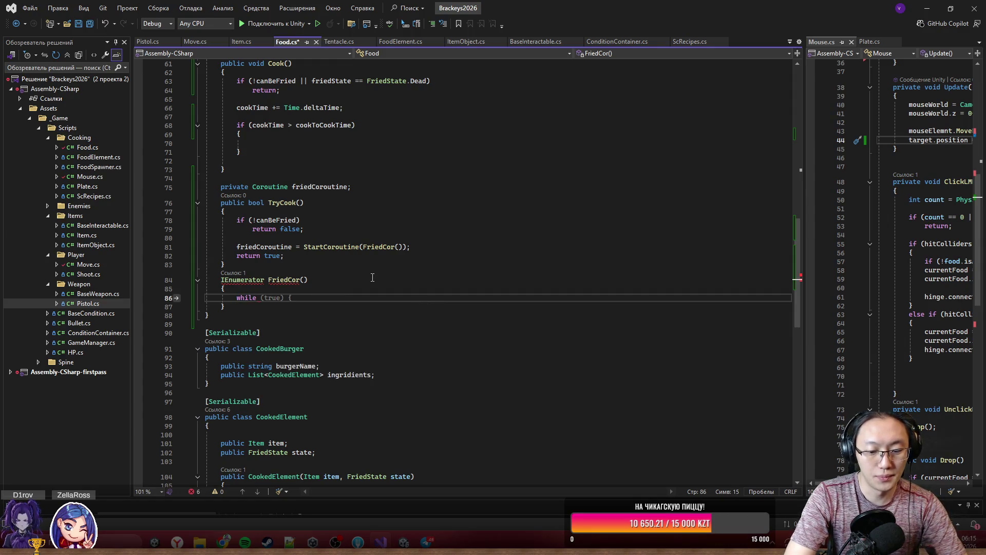
pyautogui.write('(true) {')
pyautogui.press('Return')
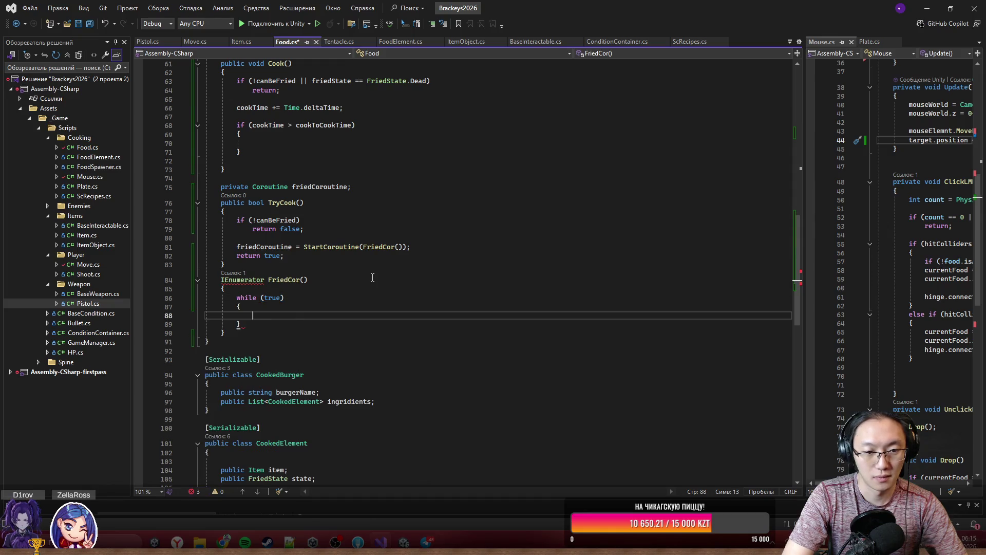
pyautogui.write('yield return null;')
pyautogui.press('Tab')
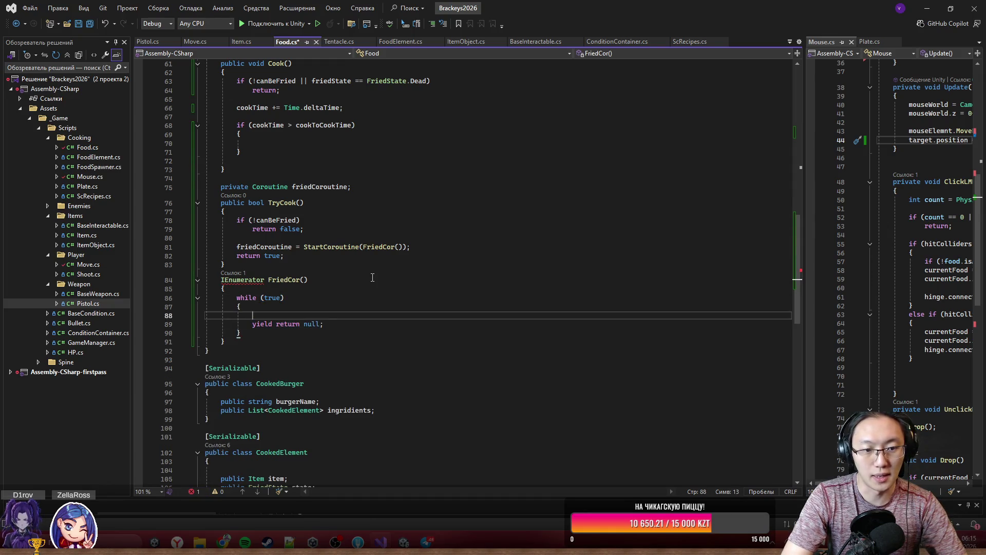
pyautogui.scroll(2, 277, 128)
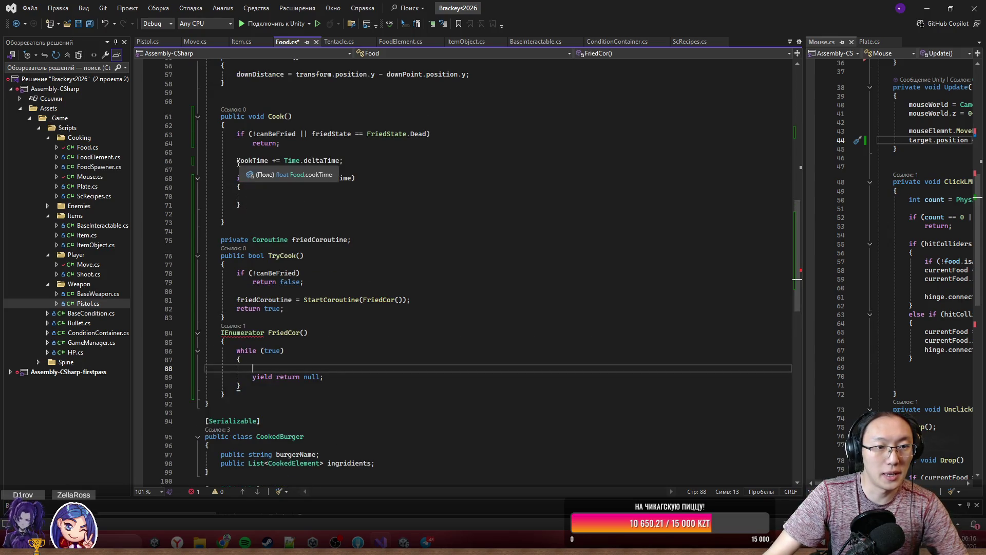
# - Move the cookTime timer lines from Cook() into the loop and delete Cook()
pyautogui.moveTo(236, 160); pyautogui.dragTo(276, 202)
pyautogui.hotkey('ctrl', 'x')
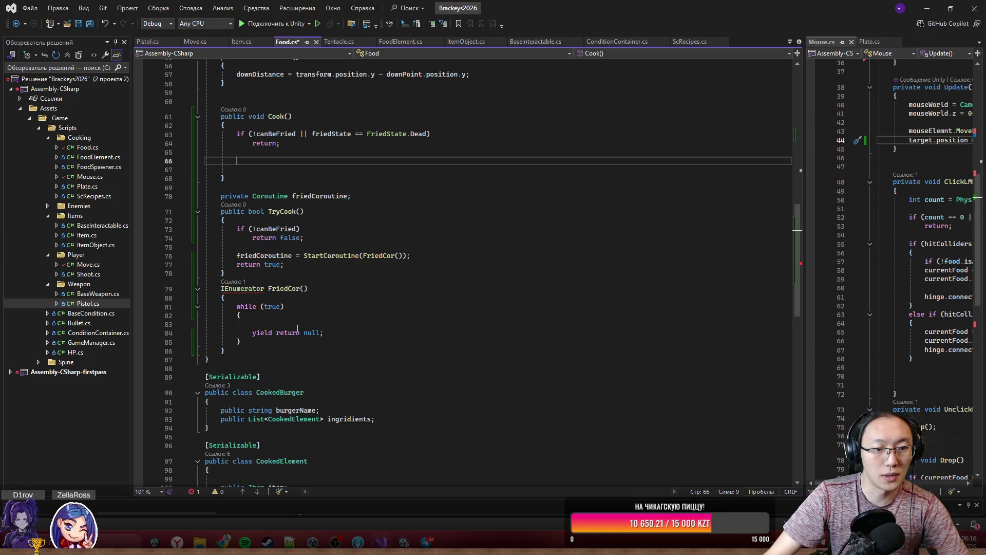
pyautogui.click(252, 324)
pyautogui.hotkey('ctrl', 'v')
pyautogui.moveTo(240, 169); pyautogui.dragTo(222, 102)
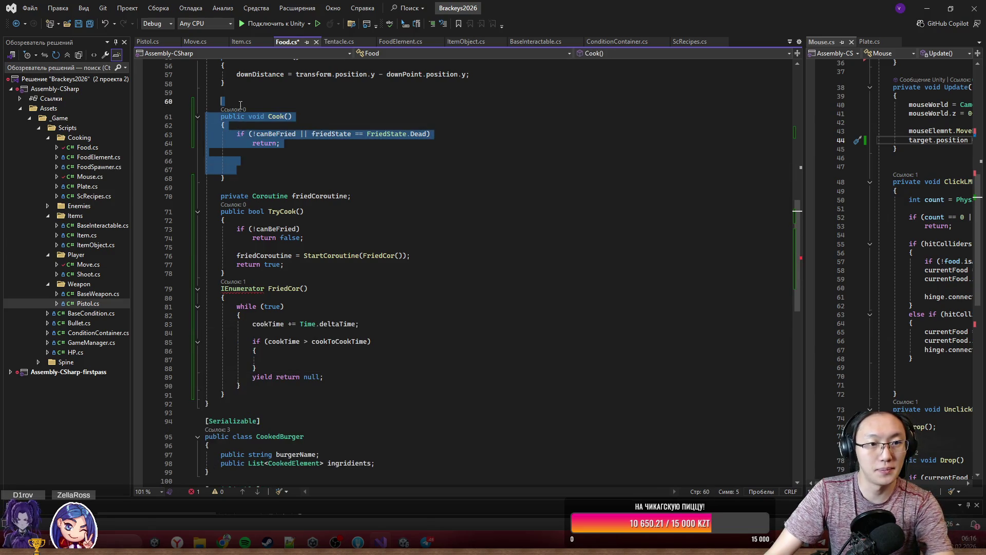
pyautogui.press('Delete')
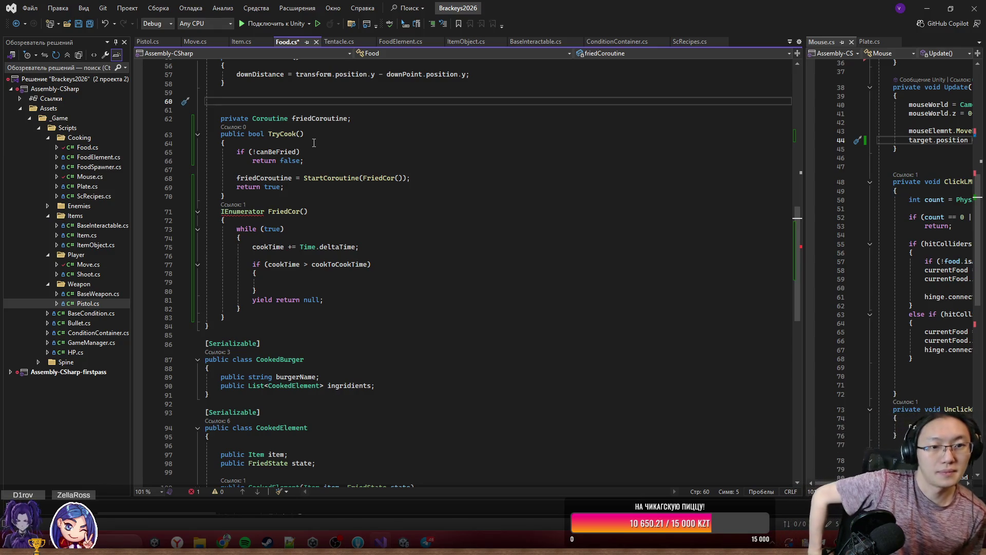
pyautogui.click(298, 320)
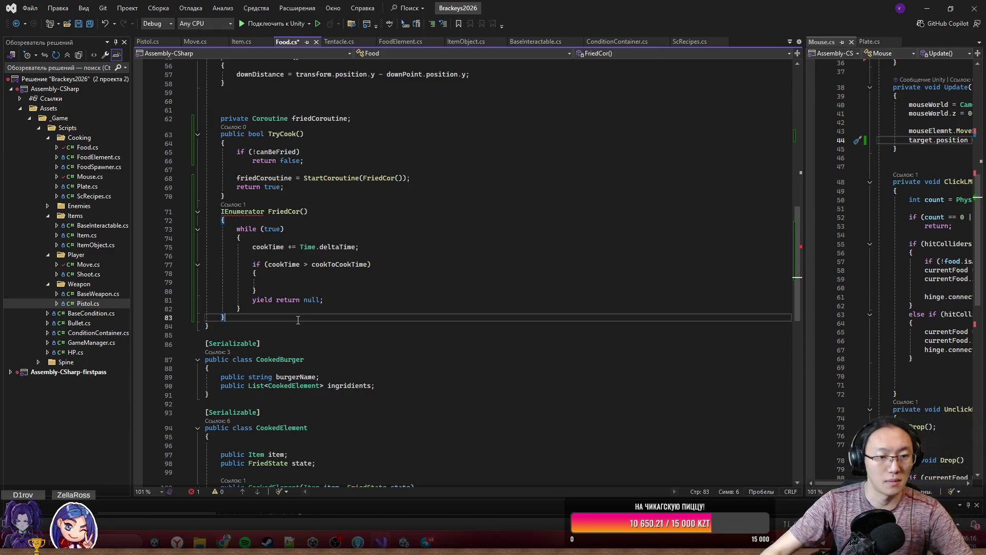
pyautogui.press('Return')
pyautogui.write('public void Stop')
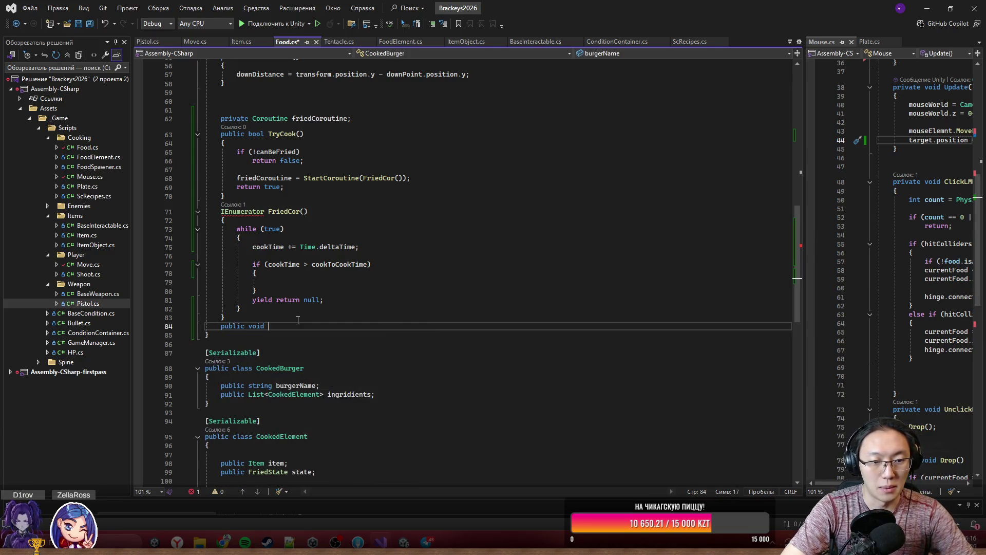
pyautogui.write('Cook()')
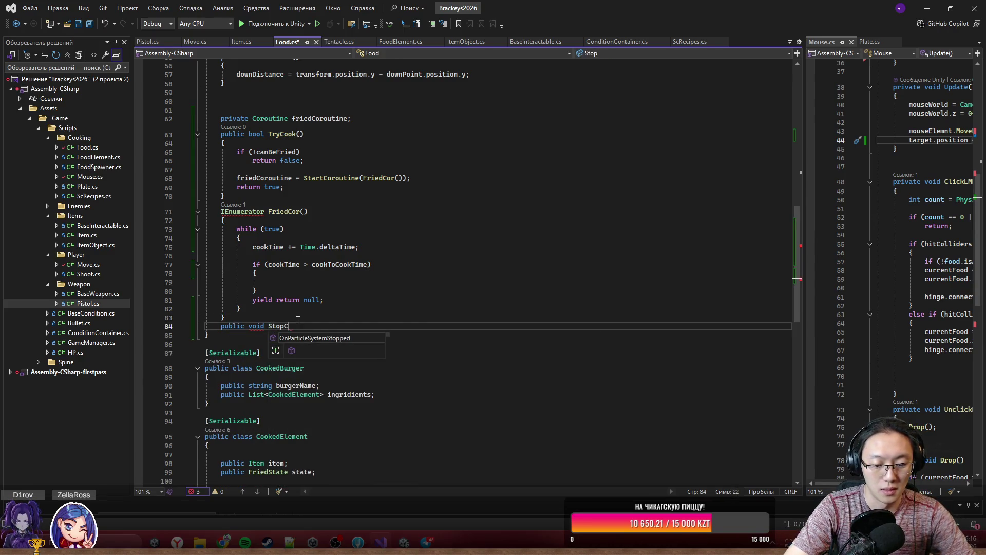
pyautogui.press('Return')
pyautogui.write('{')
pyautogui.press('Return')
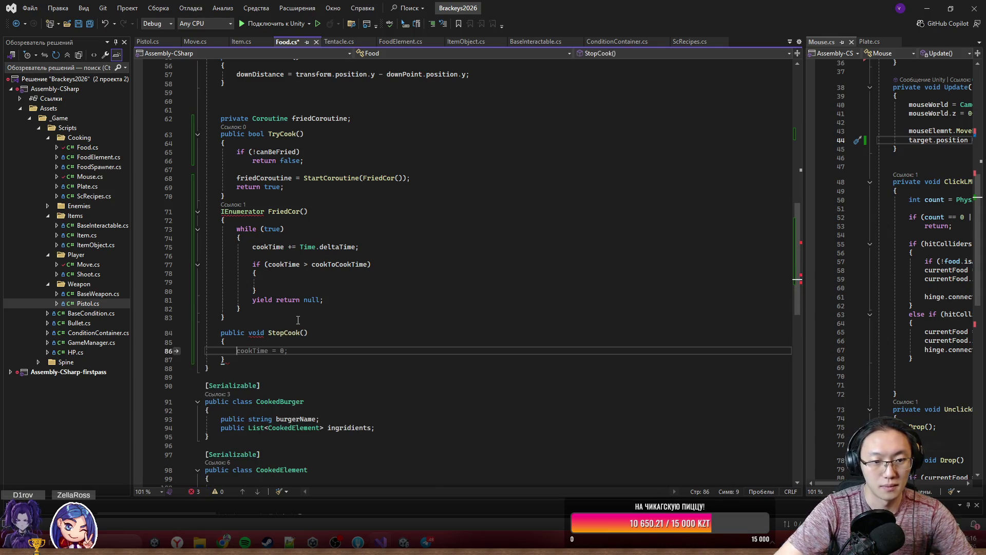
pyautogui.click(307, 231)
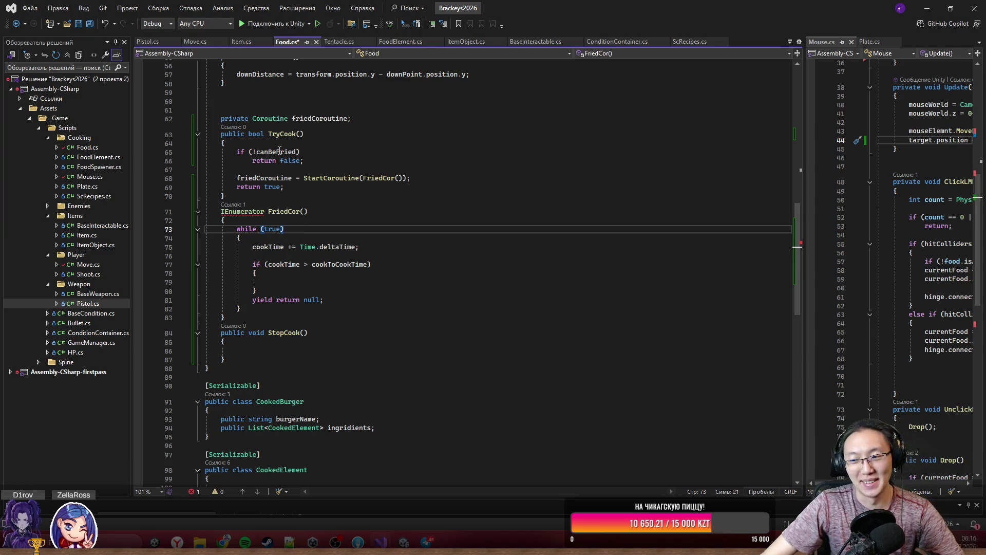
pyautogui.click(312, 281)
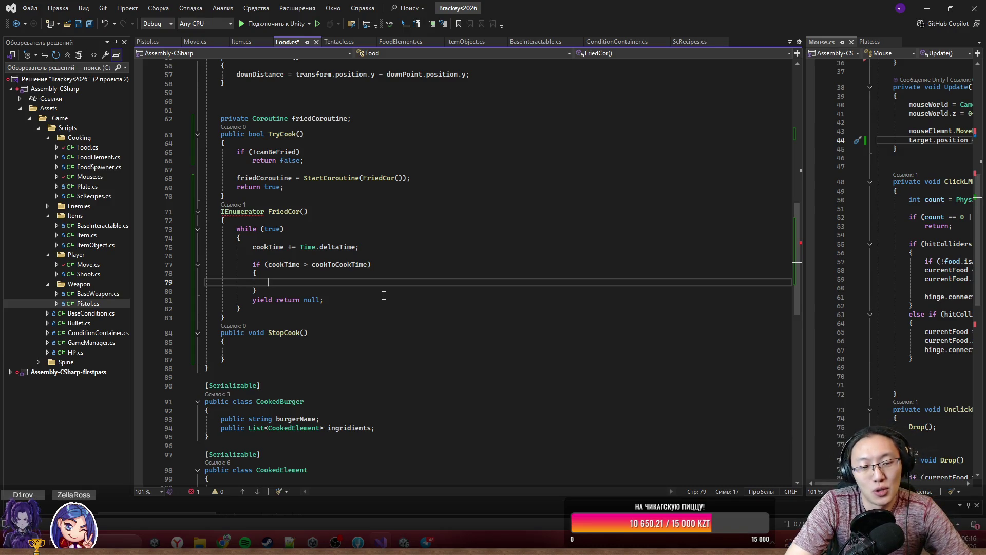
pyautogui.write('friedState')
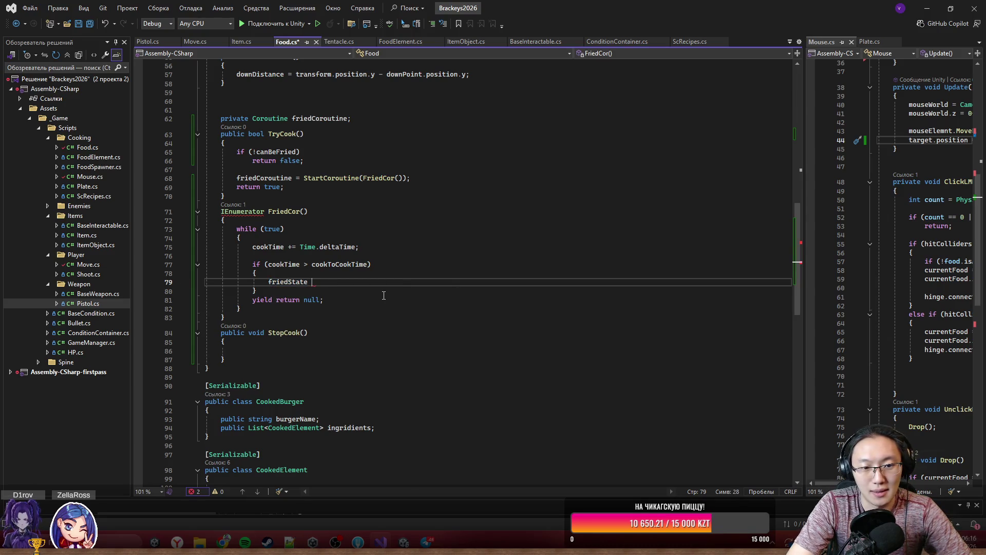
pyautogui.write(' += 1;')
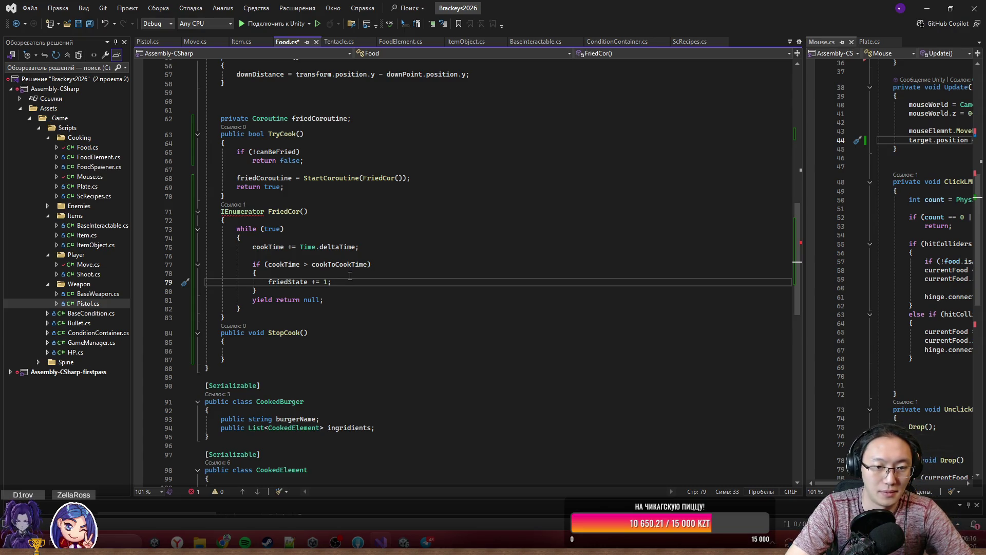
pyautogui.press('BackSpace')
pyautogui.press('BackSpace')
pyautogui.press('BackSpace')
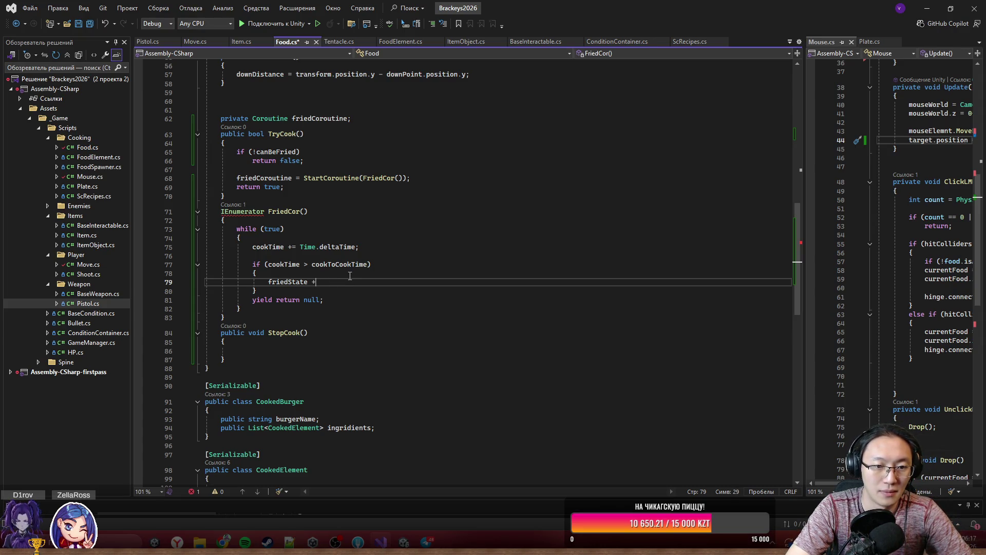
pyautogui.hotkey('ctrl', 'BackSpace')
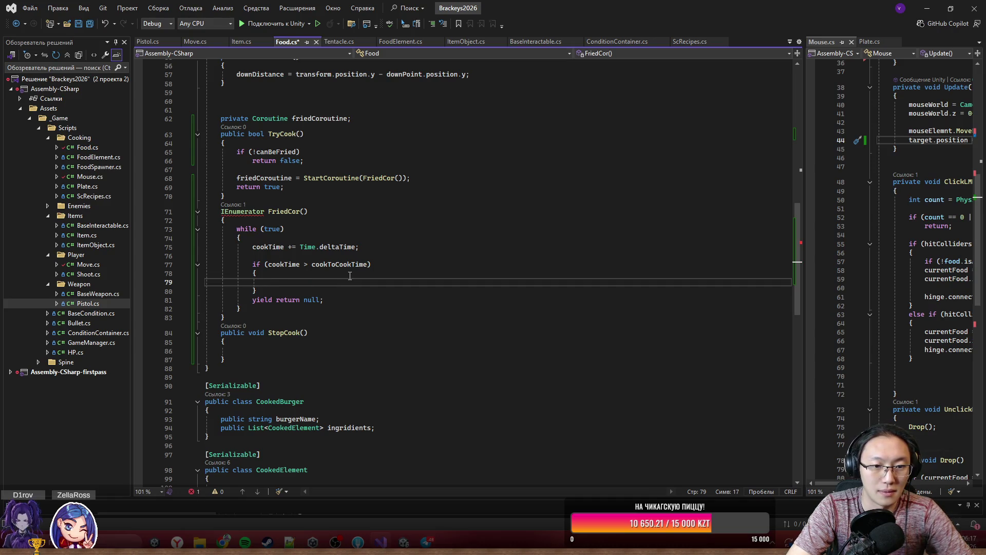
pyautogui.click(367, 264)
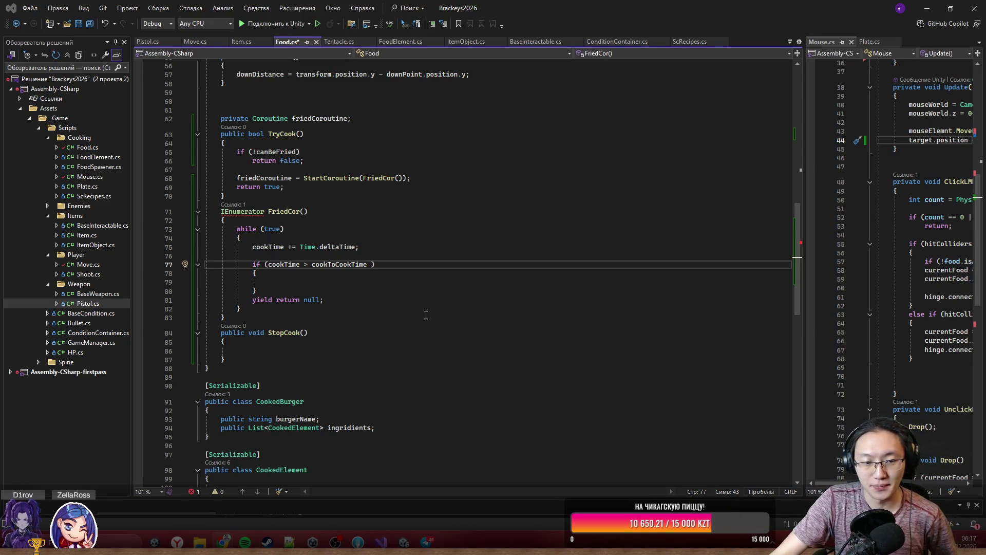
pyautogui.click(403, 278)
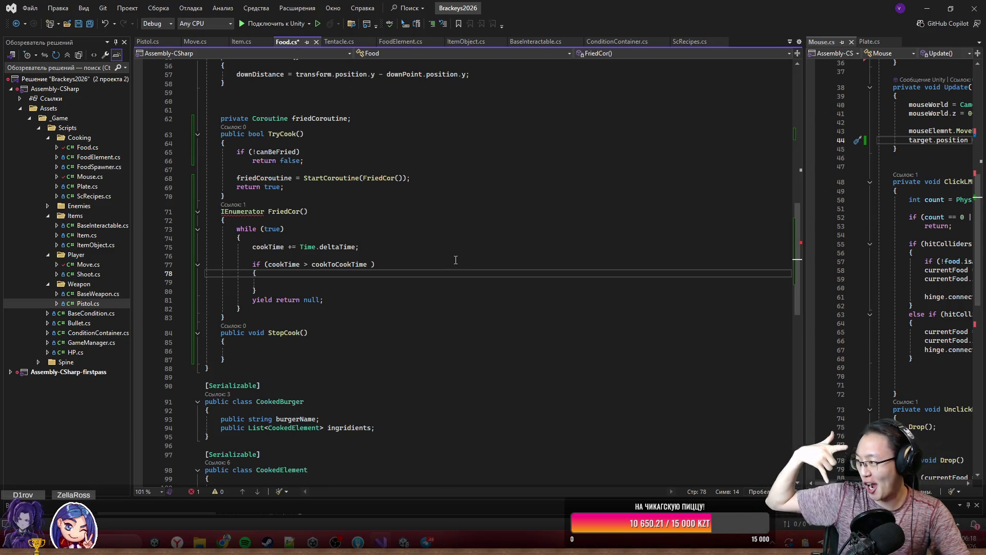
pyautogui.click(425, 282)
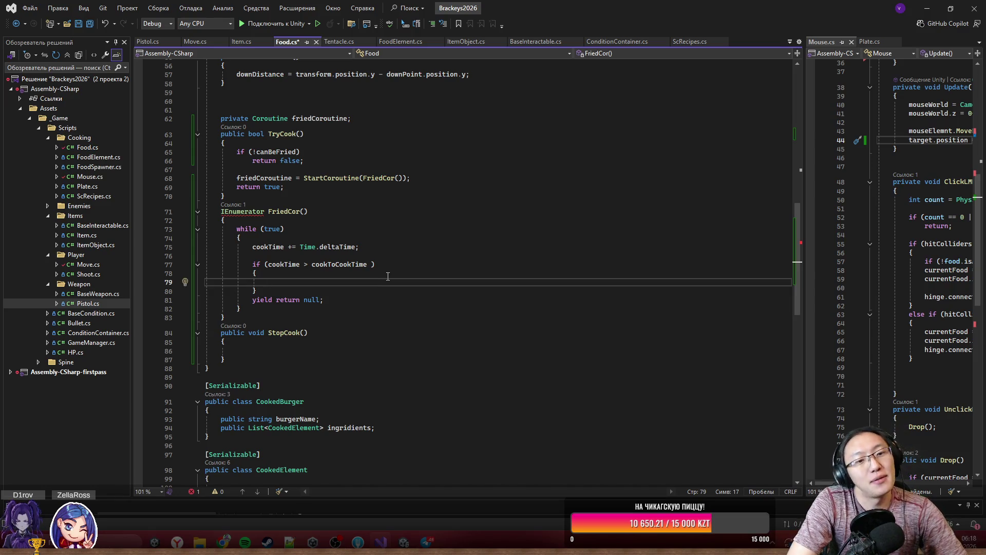
pyautogui.click(397, 263)
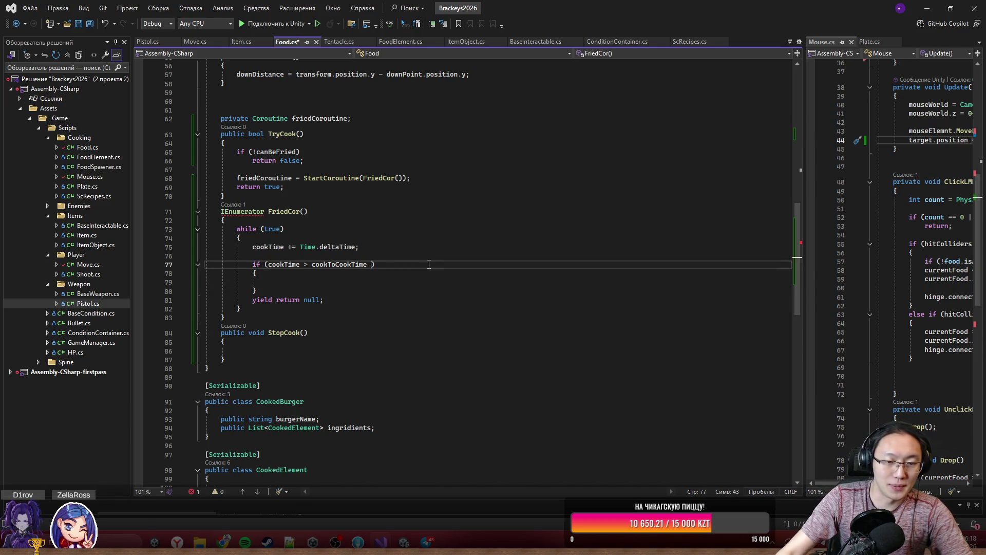
# - Add && friedState != FriedState.Dead to FriedCor's condition and friedState += 1; inside it
pyautogui.write('&& ')
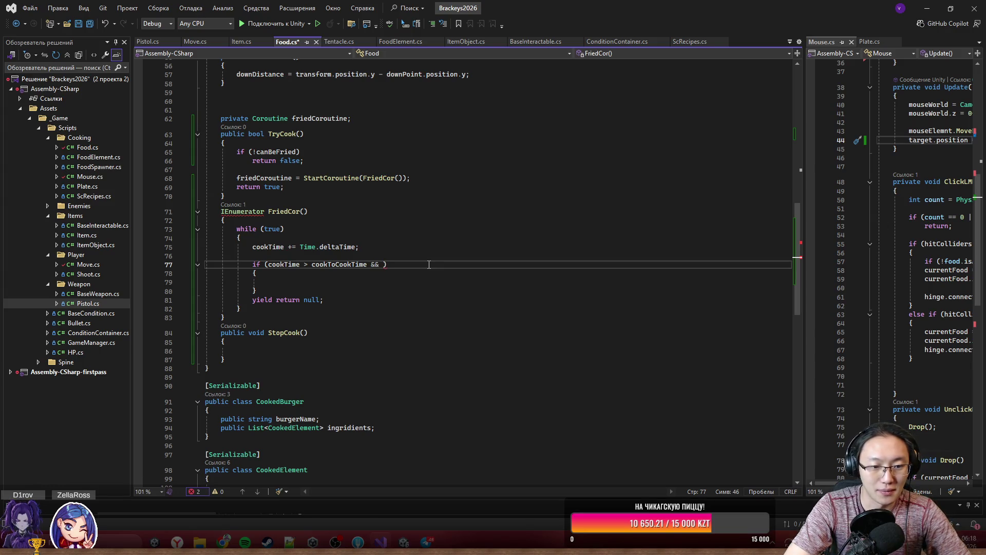
pyautogui.write('sta')
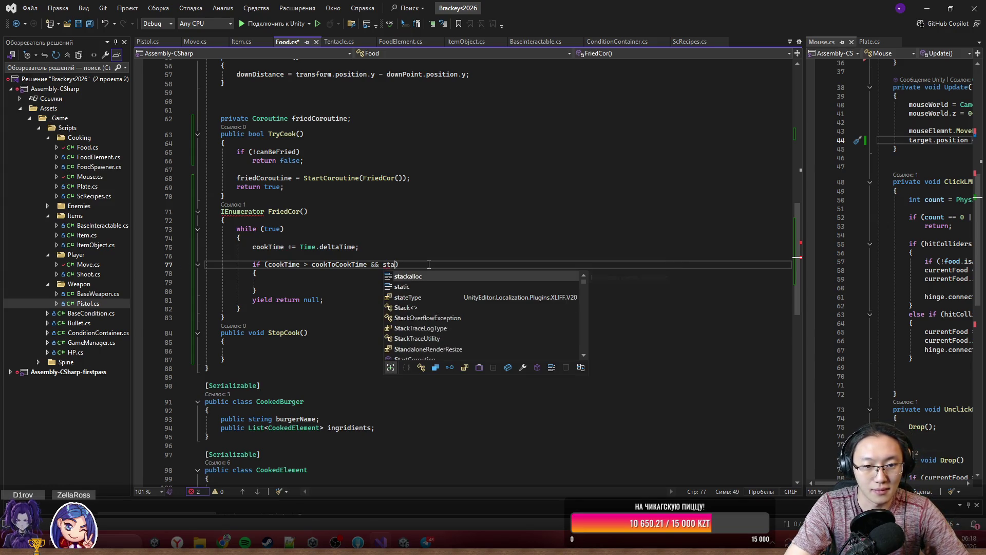
pyautogui.press('BackSpace')
pyautogui.press('BackSpace')
pyautogui.press('BackSpace')
pyautogui.write('fri')
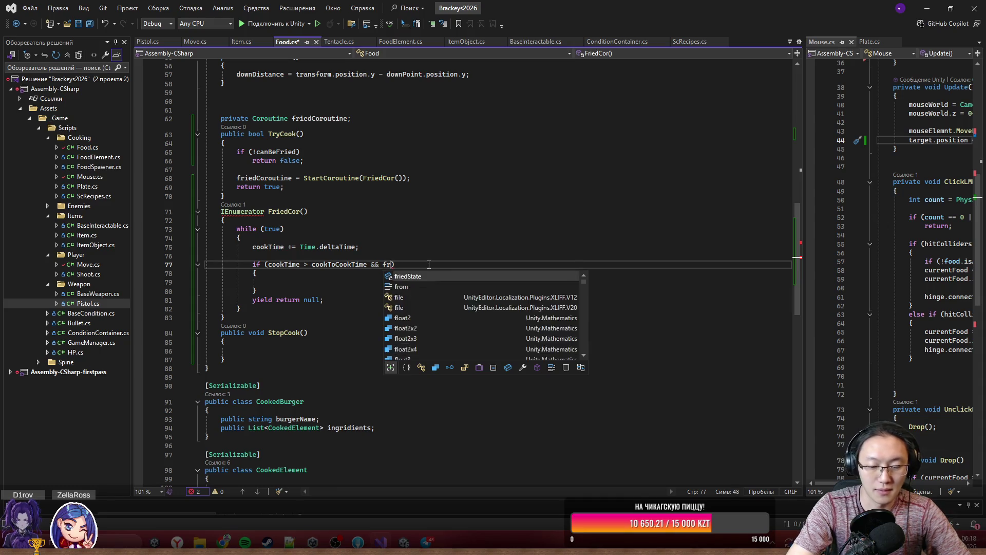
pyautogui.write('edS')
pyautogui.press('Tab')
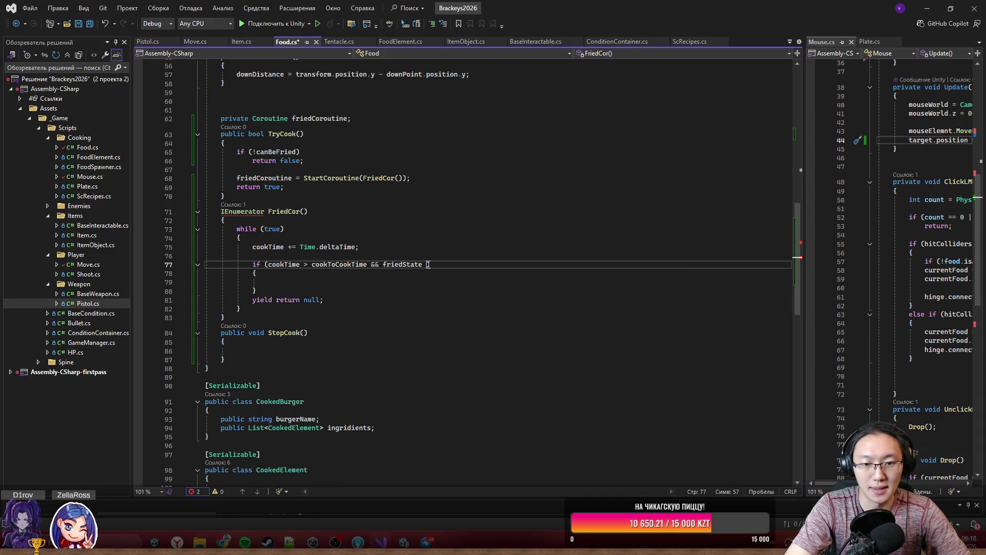
pyautogui.write('!= ')
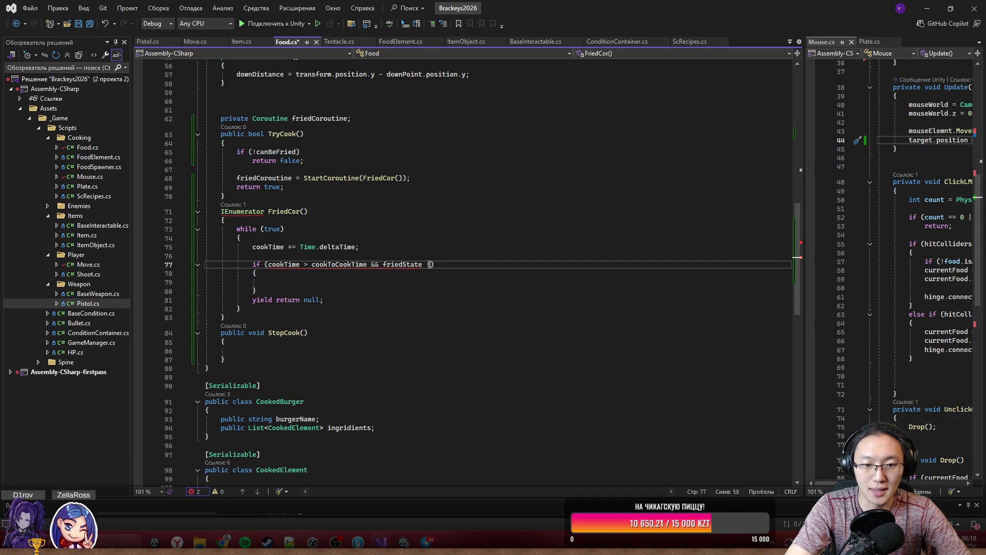
pyautogui.write('.')
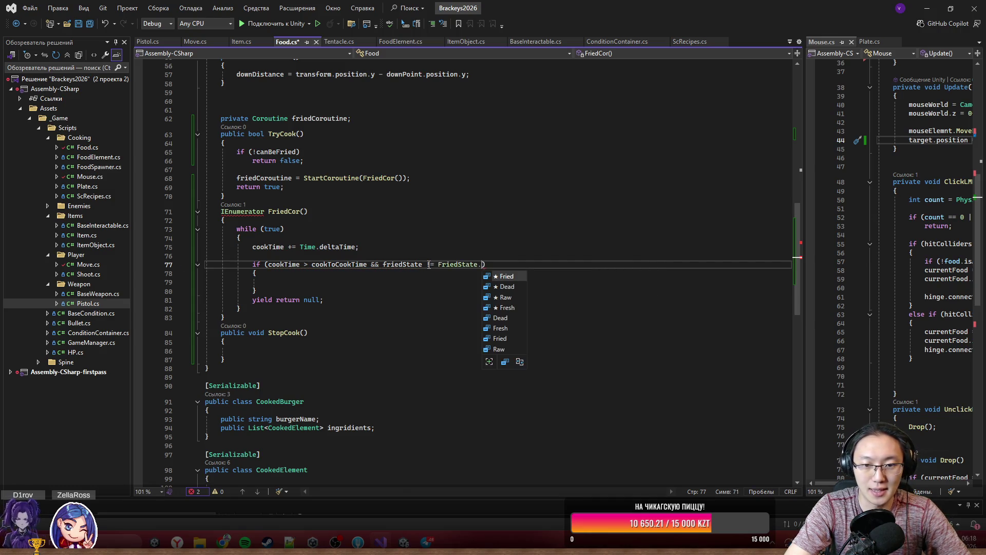
pyautogui.press('Tab')
pyautogui.press('Down')
pyautogui.press('Down')
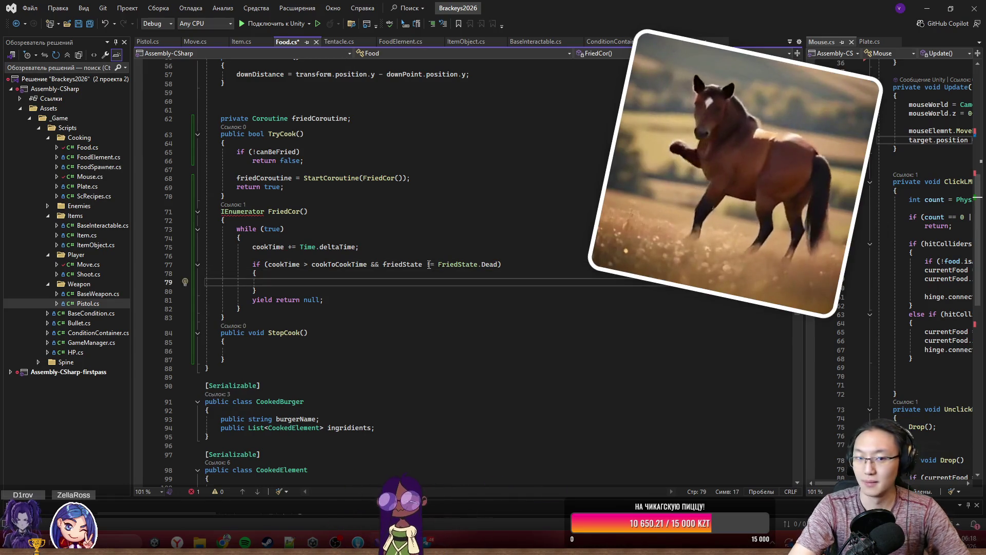
pyautogui.write('fr')
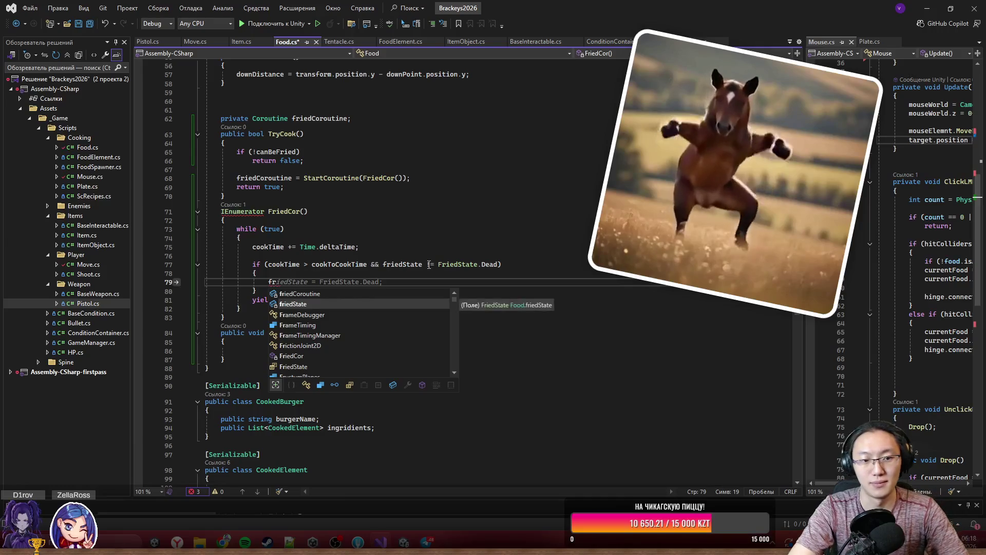
pyautogui.press('Tab')
pyautogui.write('+')
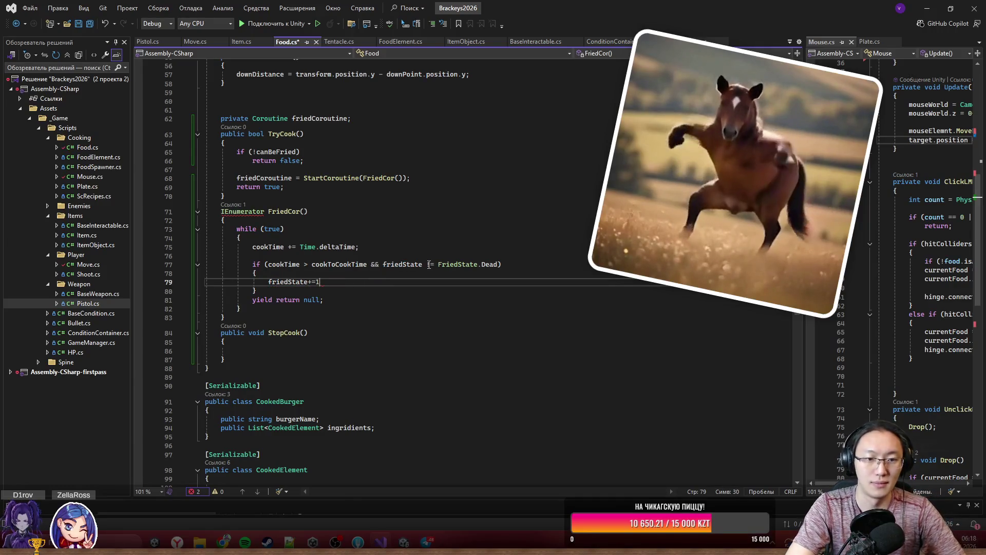
pyautogui.write('= 1;')
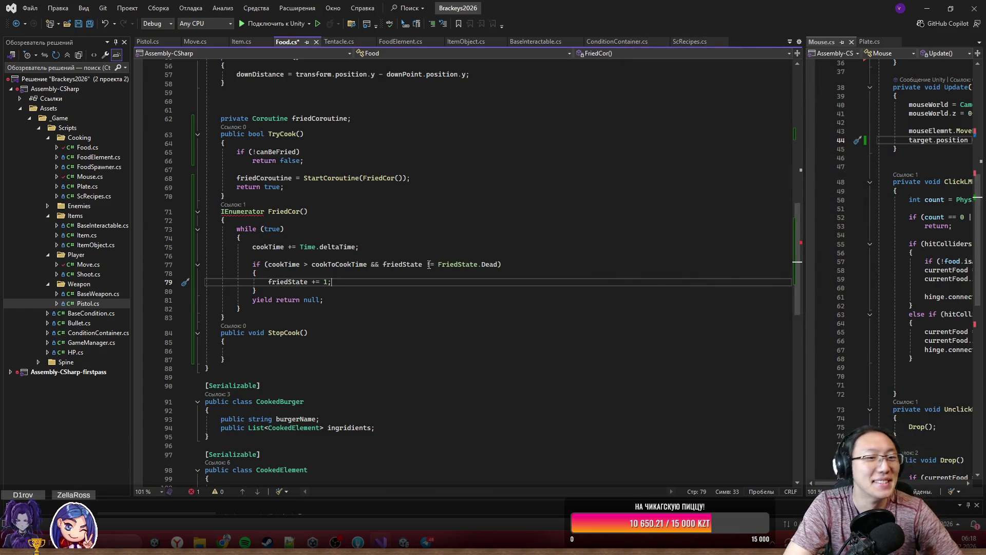
pyautogui.press('Down')
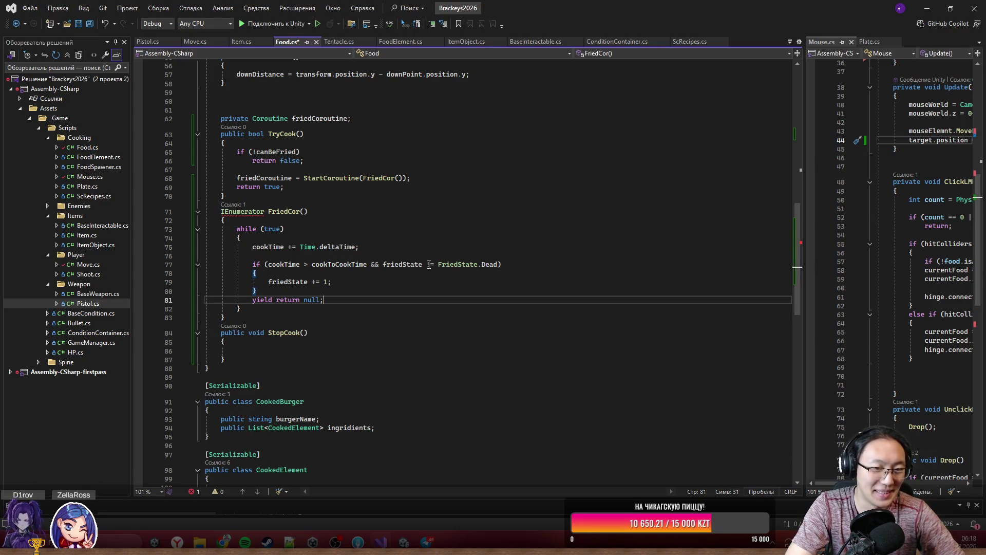
pyautogui.press('Return')
# - Add an else block to FriedCor's check containing 'friedCoroutine = null;' followed by 'break;'
pyautogui.write('else')
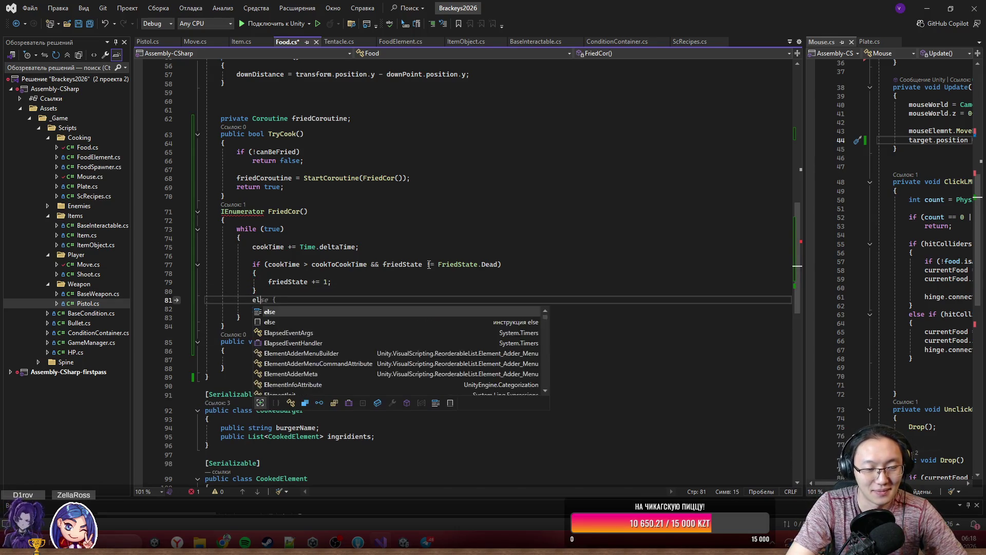
pyautogui.press('Tab')
pyautogui.press('Tab')
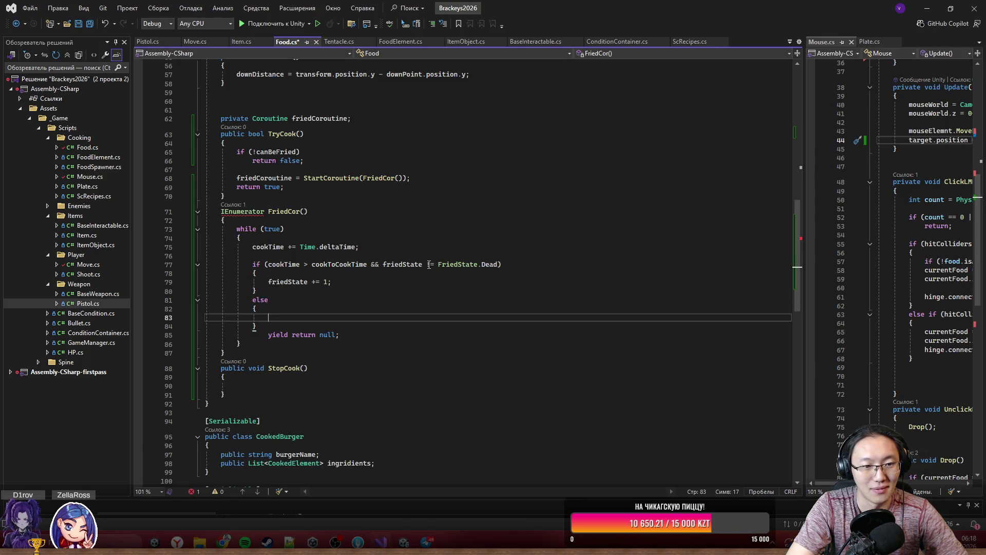
pyautogui.write('break;')
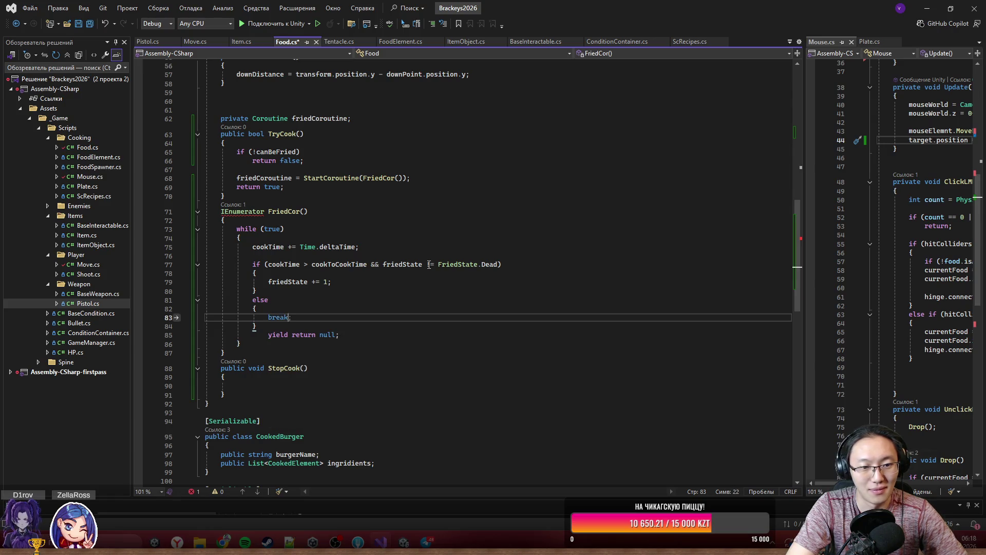
pyautogui.hotkey('ctrl', 'Return')
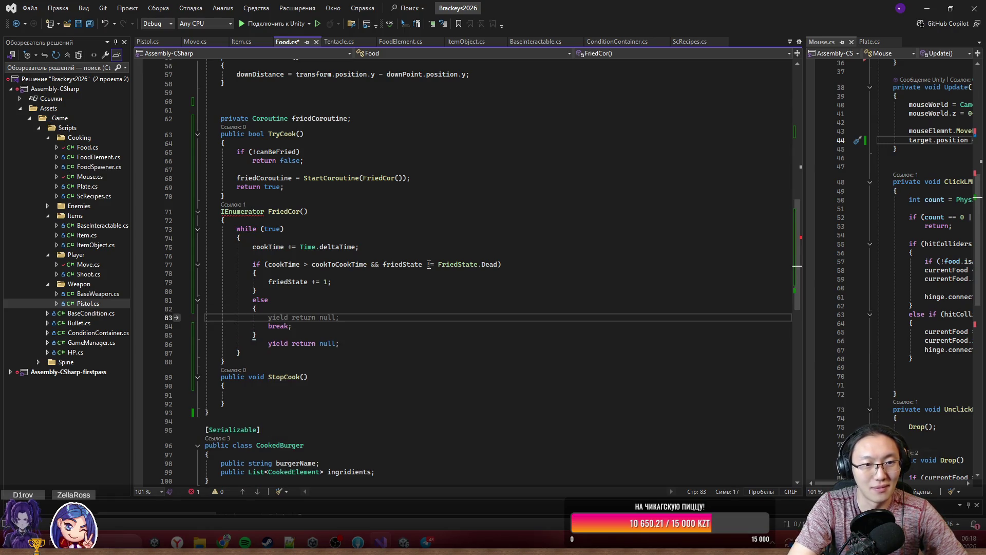
pyautogui.write('fr')
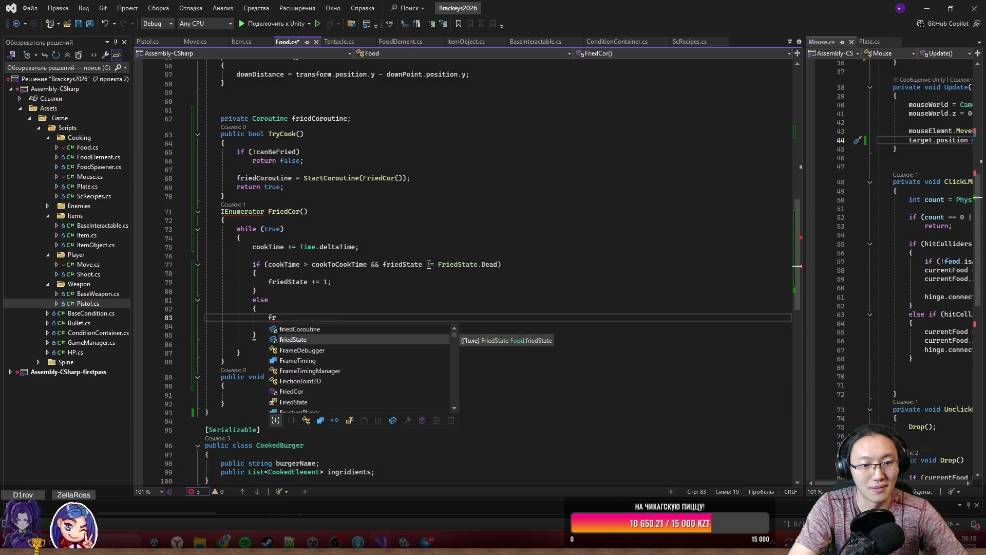
pyautogui.press('Tab')
pyautogui.write('=')
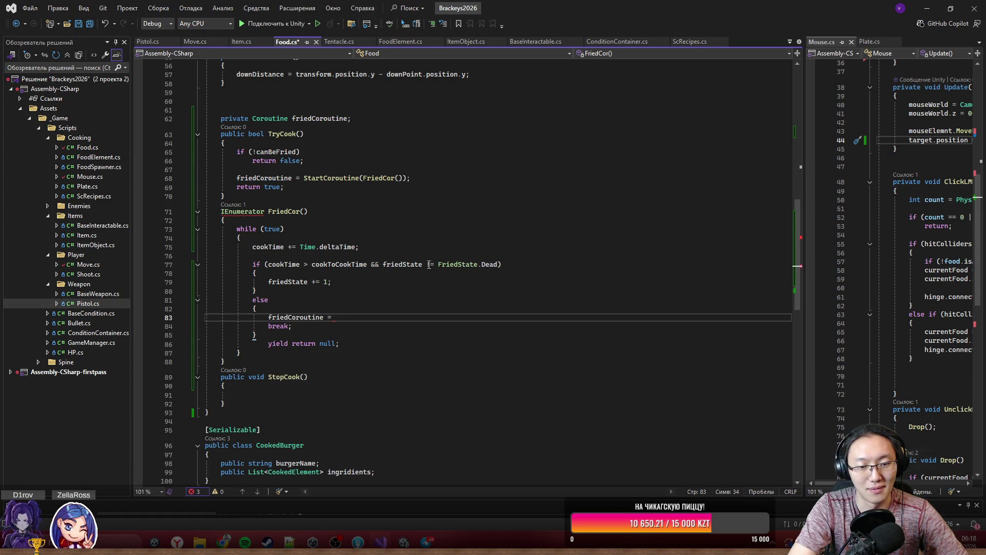
pyautogui.hotkey('ctrl', 'space')
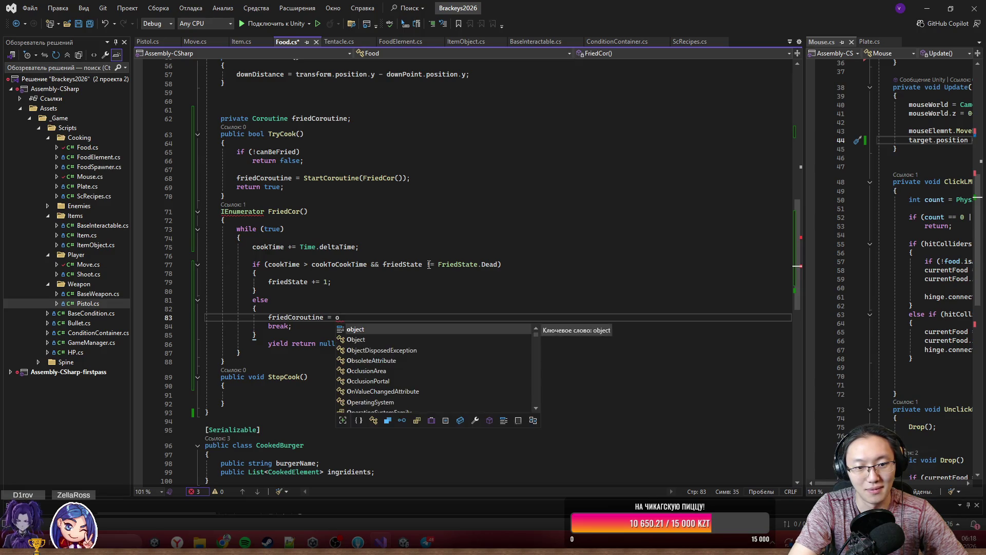
pyautogui.press('Down')
pyautogui.press('Down')
pyautogui.press('Down')
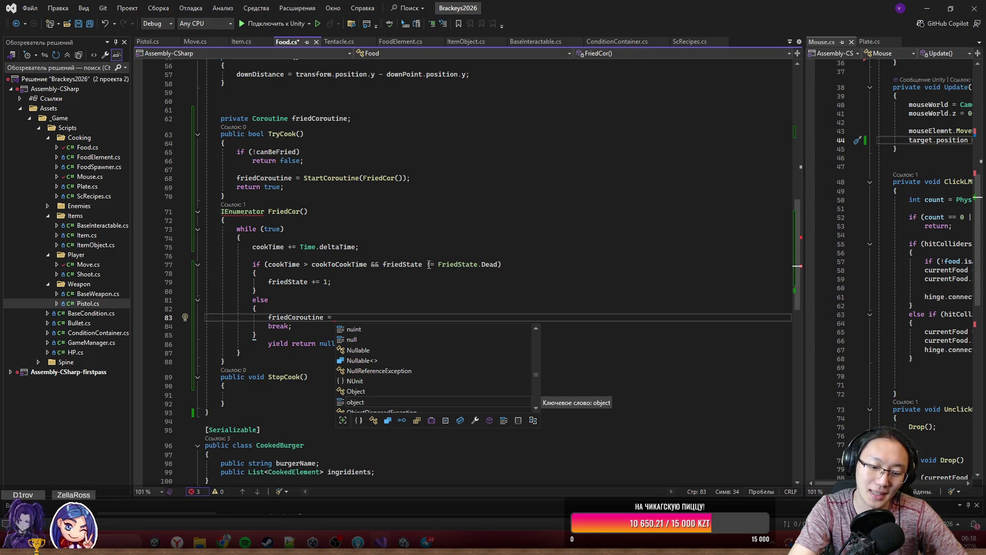
pyautogui.write('null;')
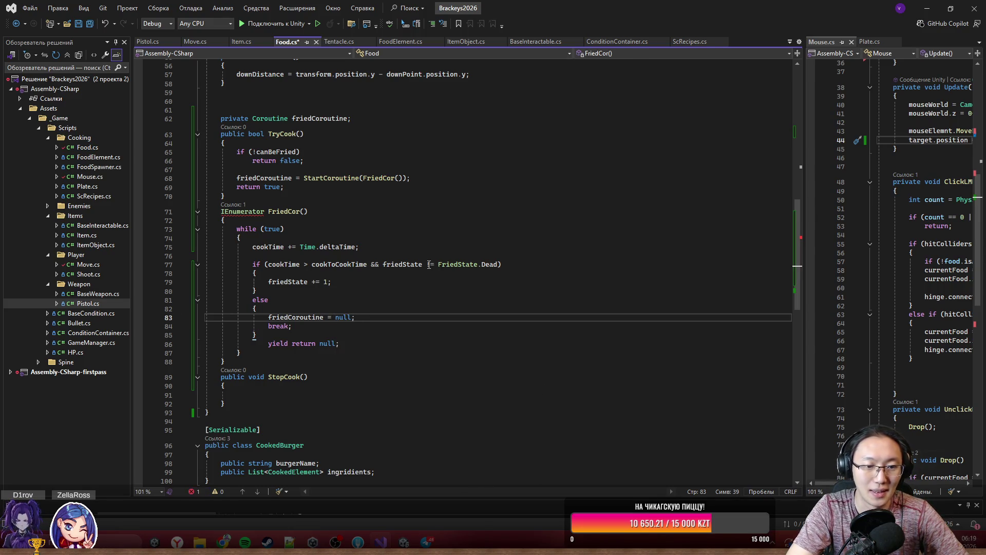
pyautogui.press('Down')
pyautogui.press('Down')
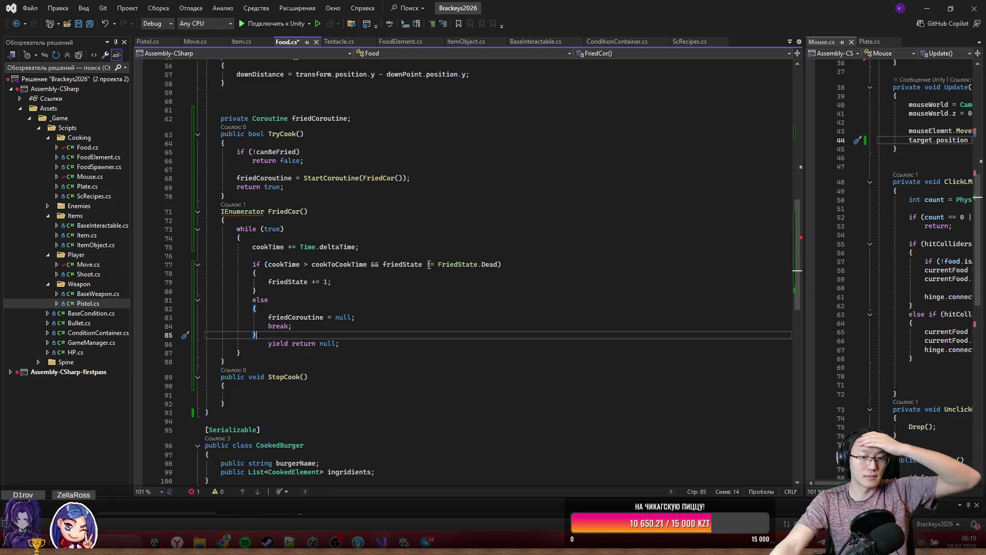
pyautogui.moveTo(241, 211)
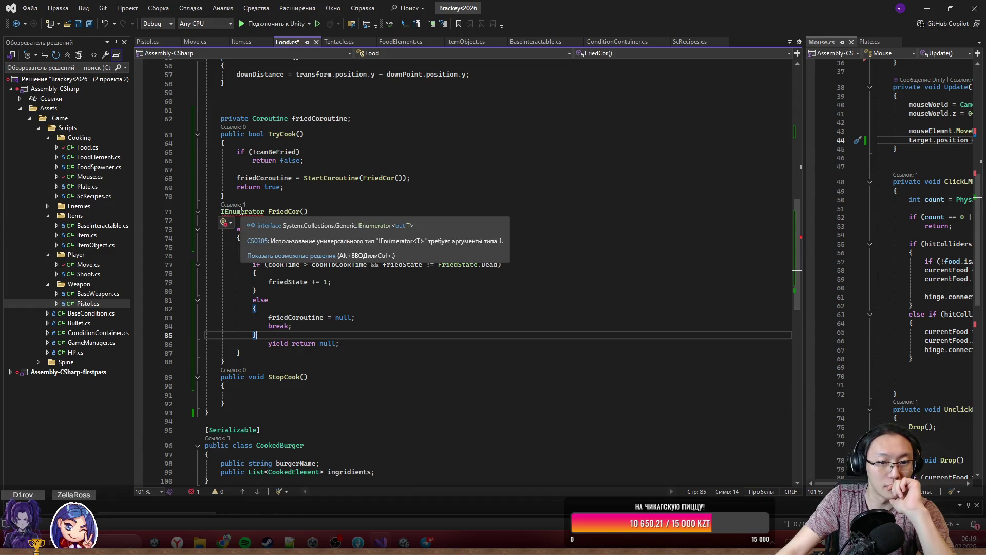
# - Review FriedCor's indentation and which while loop the break exits
pyautogui.click(279, 491)
pyautogui.click(280, 326)
pyautogui.click(276, 349)
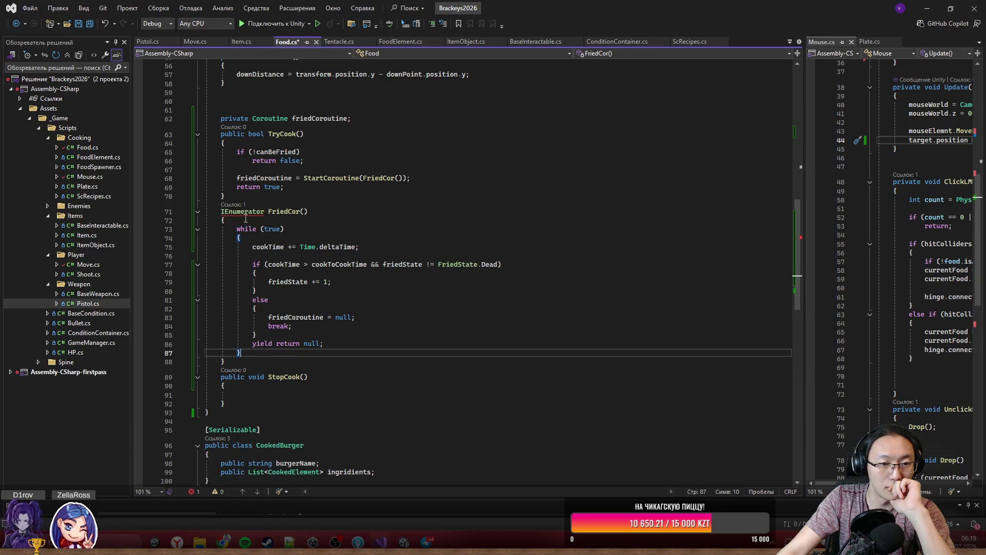
# - Fix the IEnumerator error by adding 'using System.Collections;' through Quick Actions
pyautogui.moveTo(242, 216)
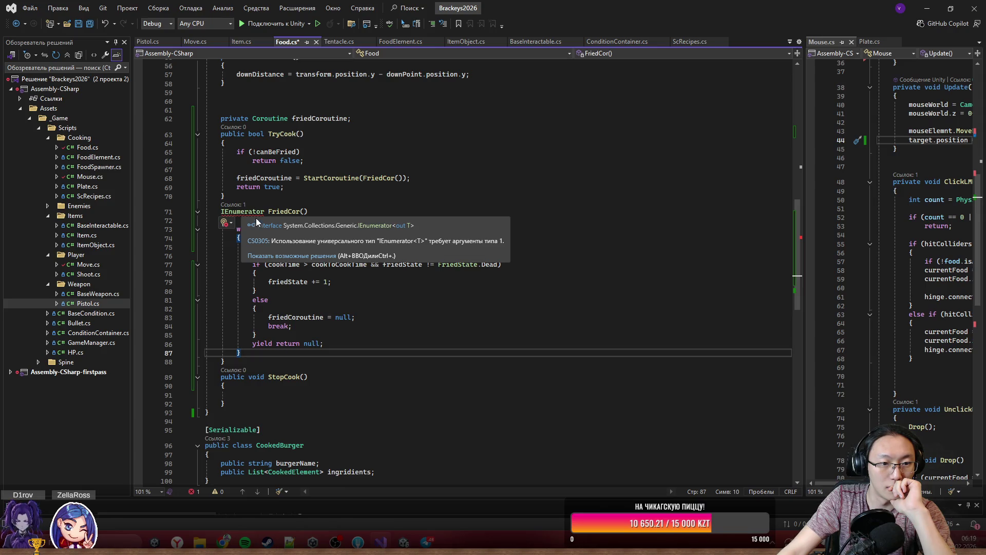
pyautogui.rightClick(254, 213)
pyautogui.click(266, 221)
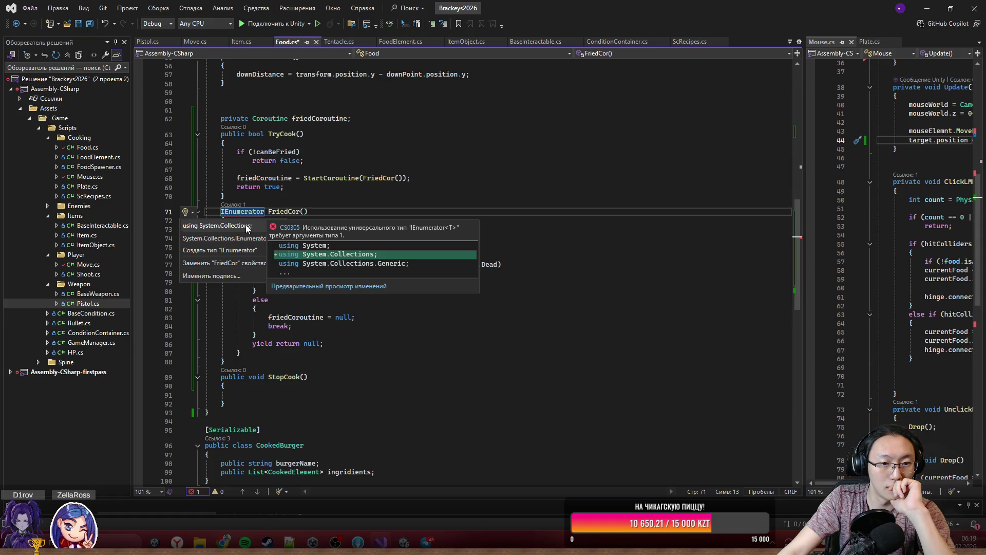
pyautogui.click(246, 225)
pyautogui.click(268, 300)
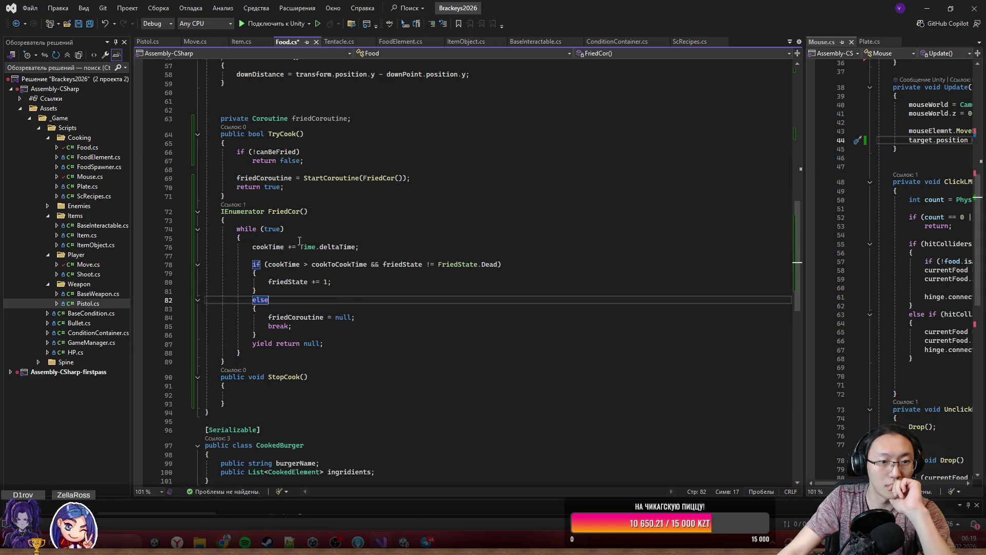
pyautogui.click(284, 211)
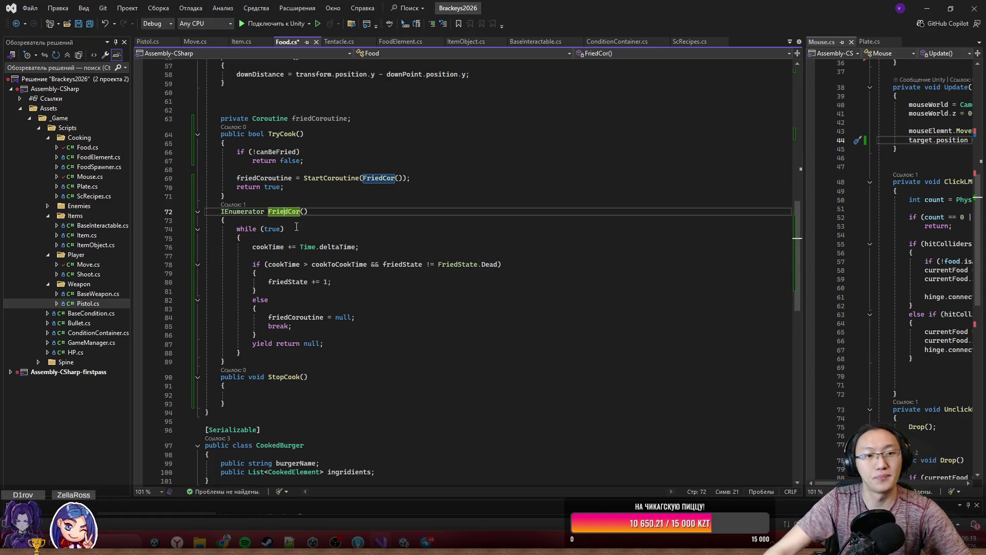
pyautogui.click(279, 392)
# - In StopCook, add 'if (friedCoroutine != null)' with an empty braced body
pyautogui.write('if (')
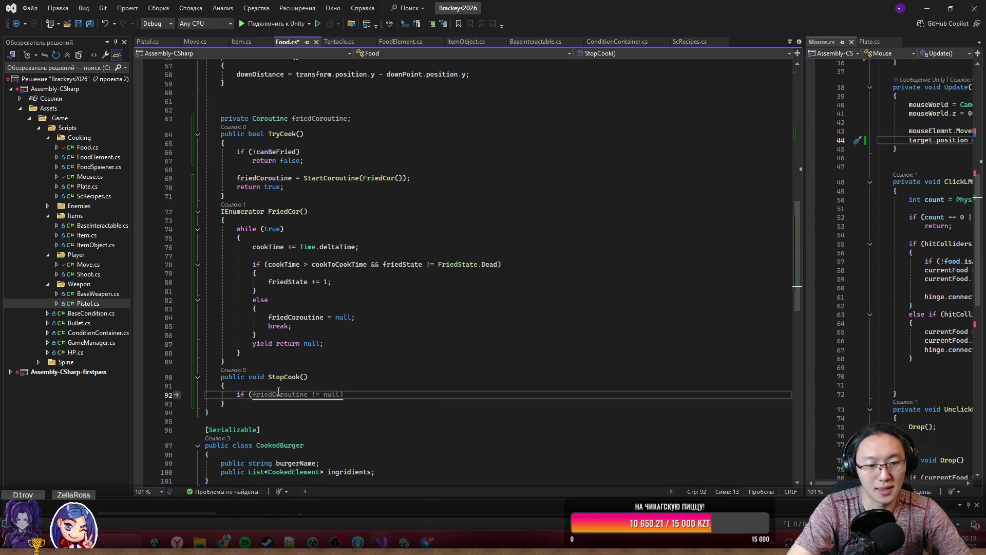
pyautogui.press('Tab')
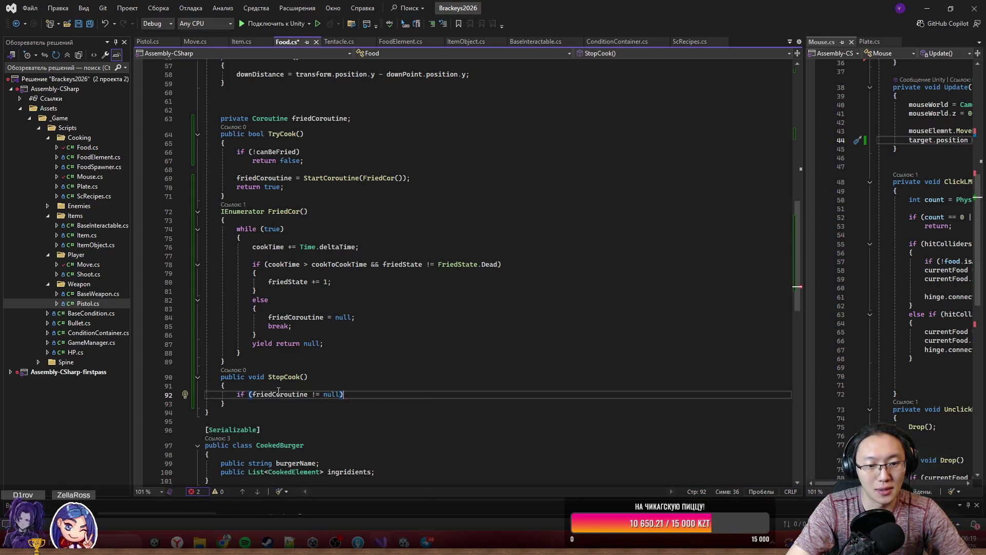
pyautogui.write('{')
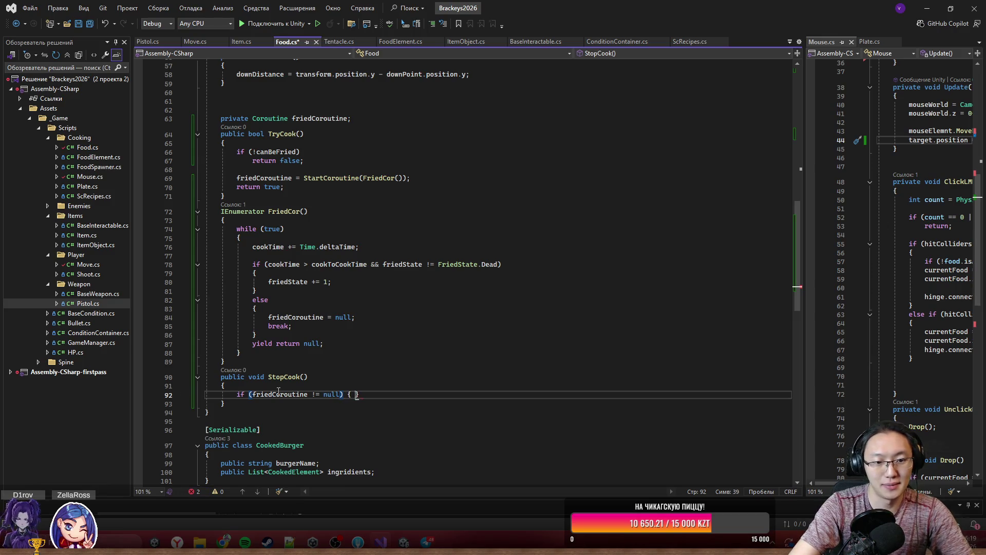
pyautogui.press('Return')
# - Insert 'StopCoroutine(friedCoroutine);' above 'friedCoroutine = null;' in FriedCor's else branch
pyautogui.click(358, 317)
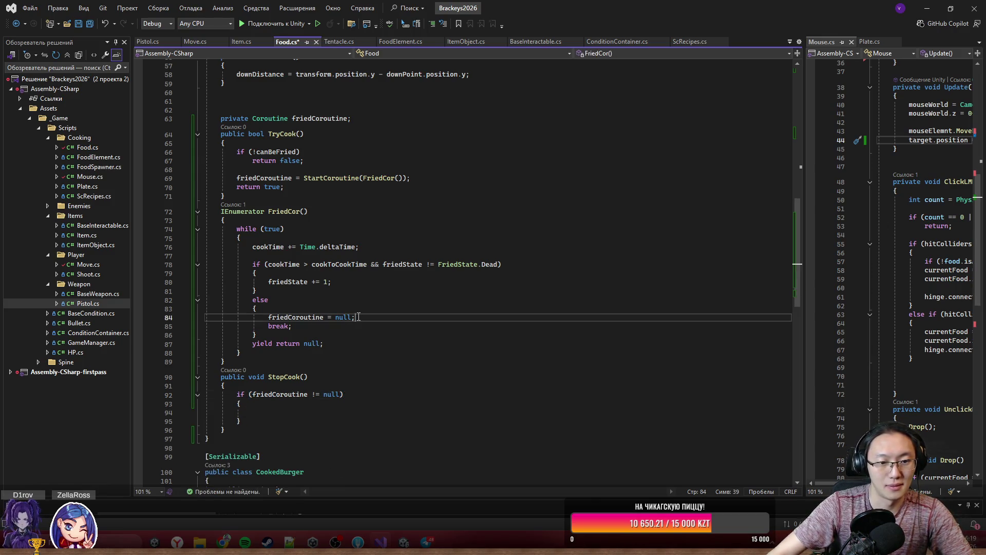
pyautogui.press('Return')
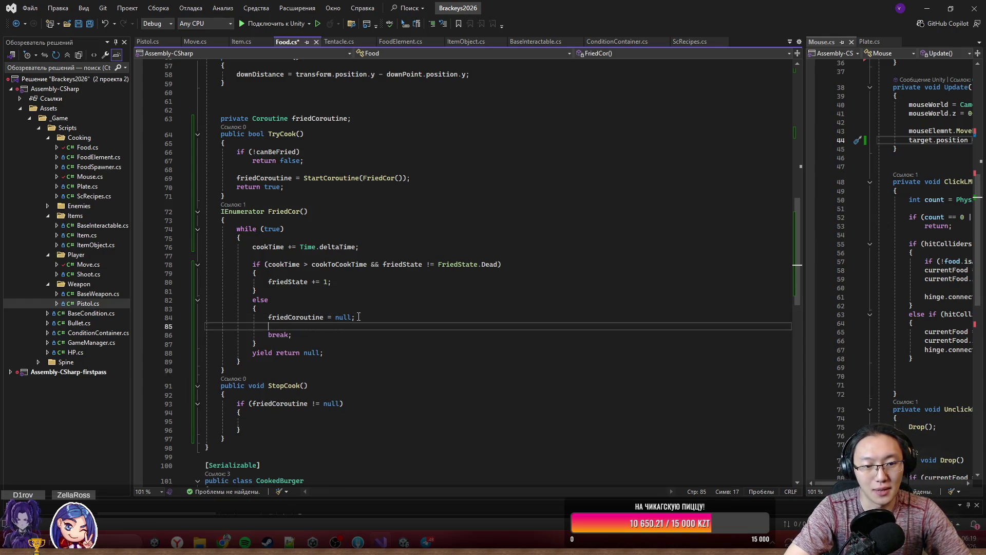
pyautogui.hotkey('ctrl', 'space')
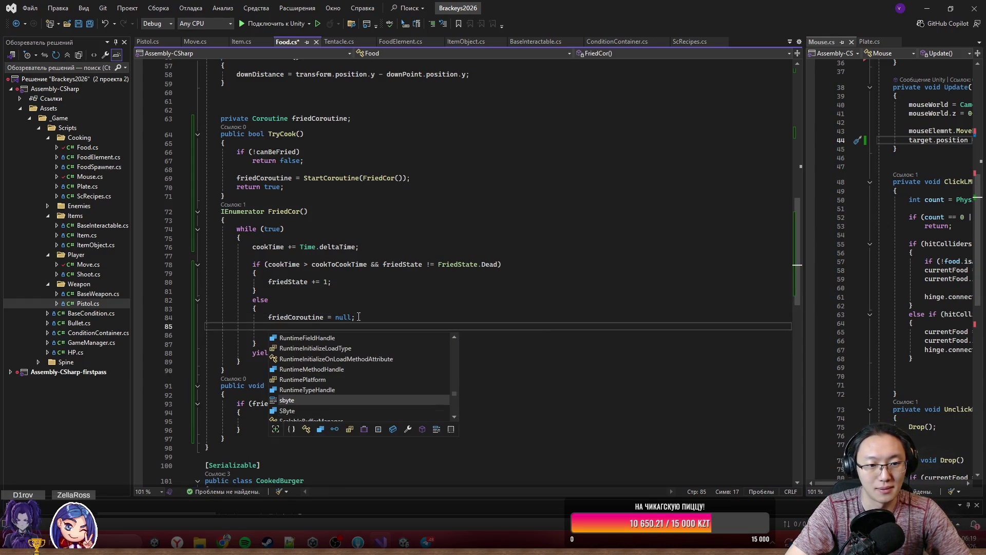
pyautogui.press('Escape')
pyautogui.press('Up')
pyautogui.hotkey('ctrl', 'Return')
pyautogui.write('St')
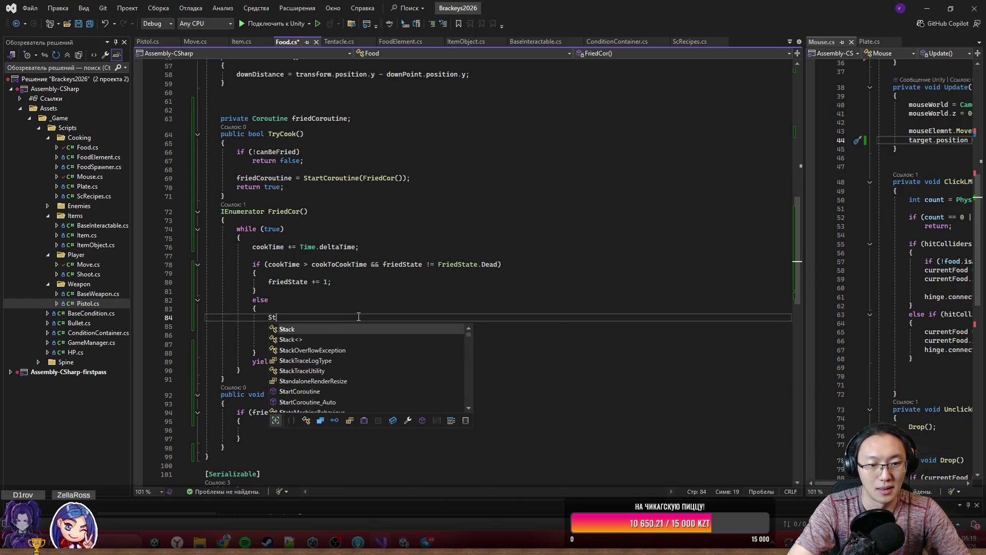
pyautogui.write('opC')
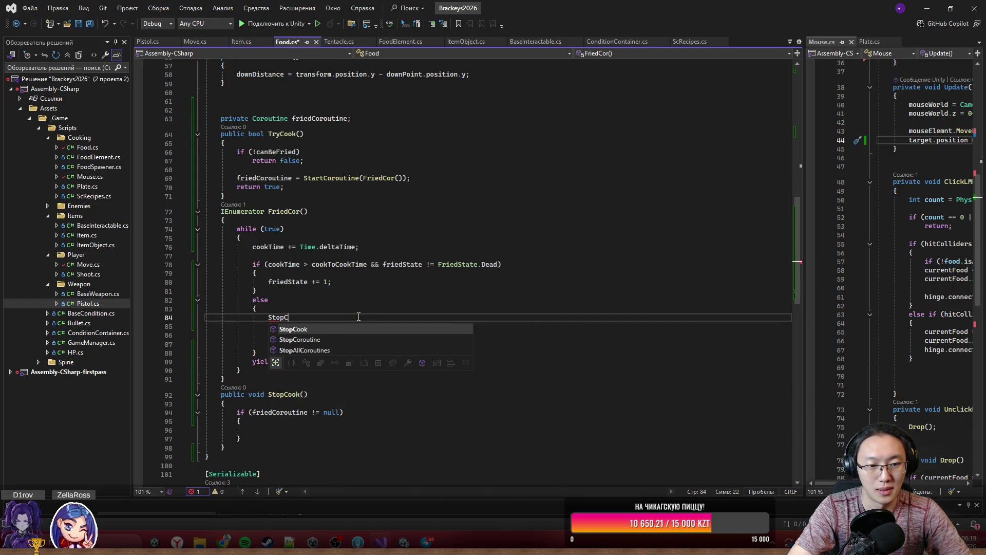
pyautogui.write('o')
pyautogui.press('Tab')
pyautogui.write('(f')
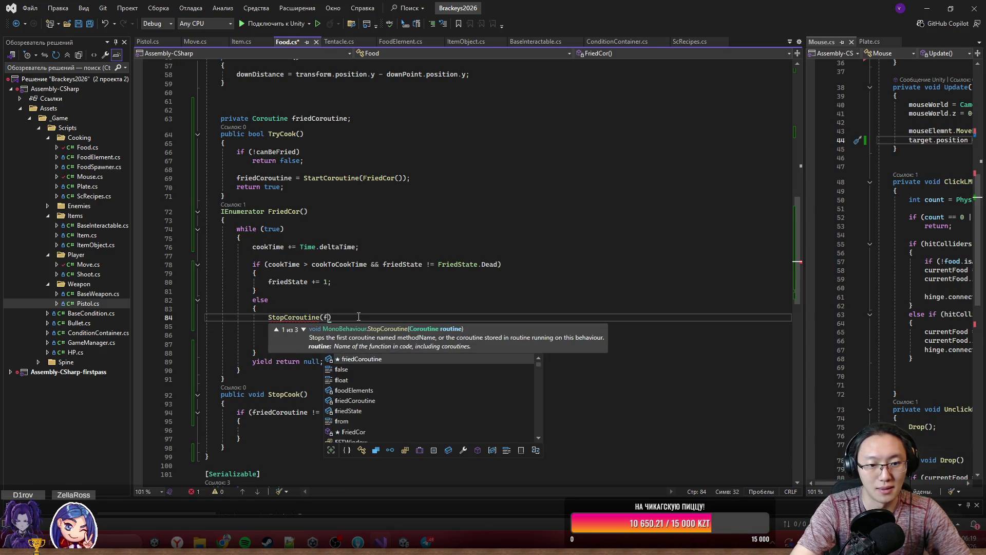
pyautogui.press('Tab')
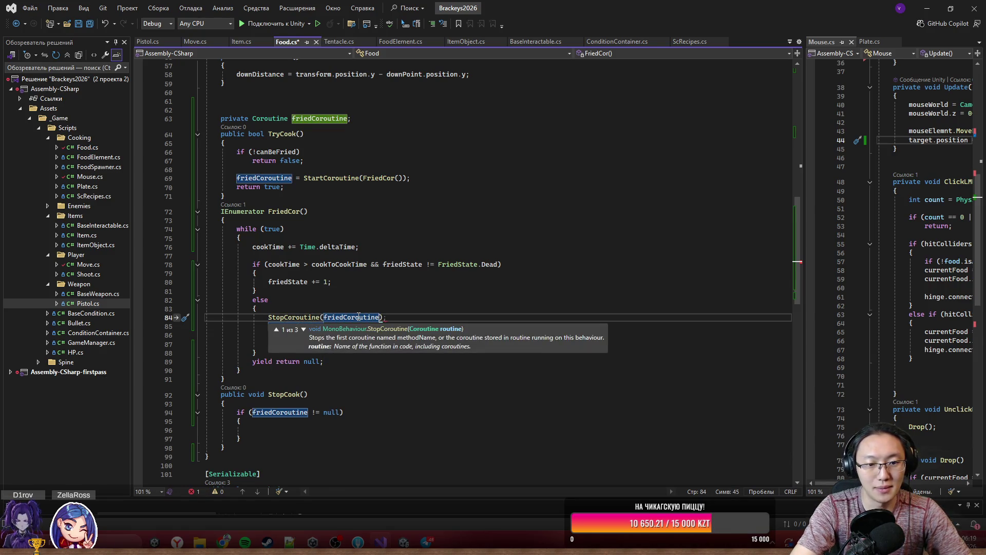
pyautogui.write('()')
pyautogui.press('End')
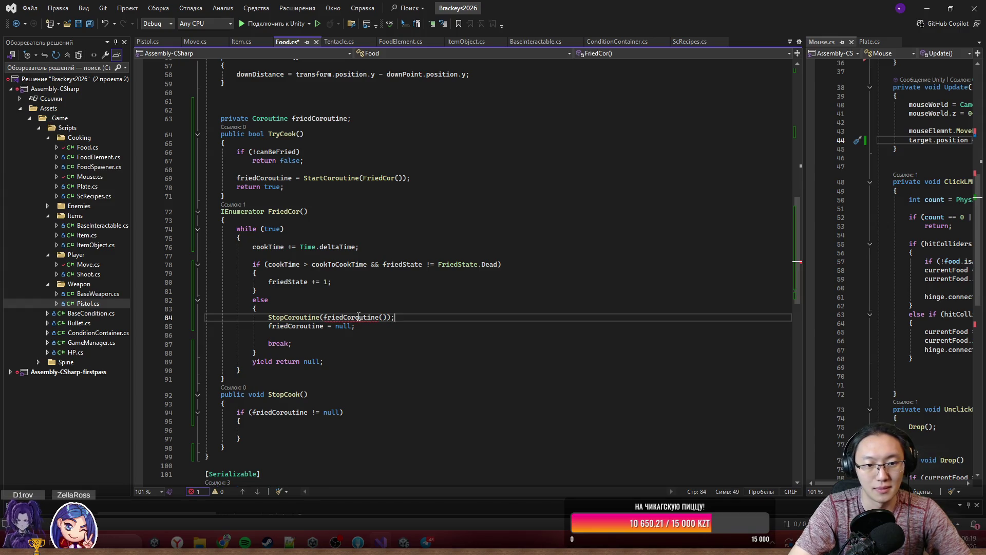
pyautogui.press('Left')
pyautogui.press('Left')
pyautogui.press('BackSpace')
pyautogui.press('BackSpace')
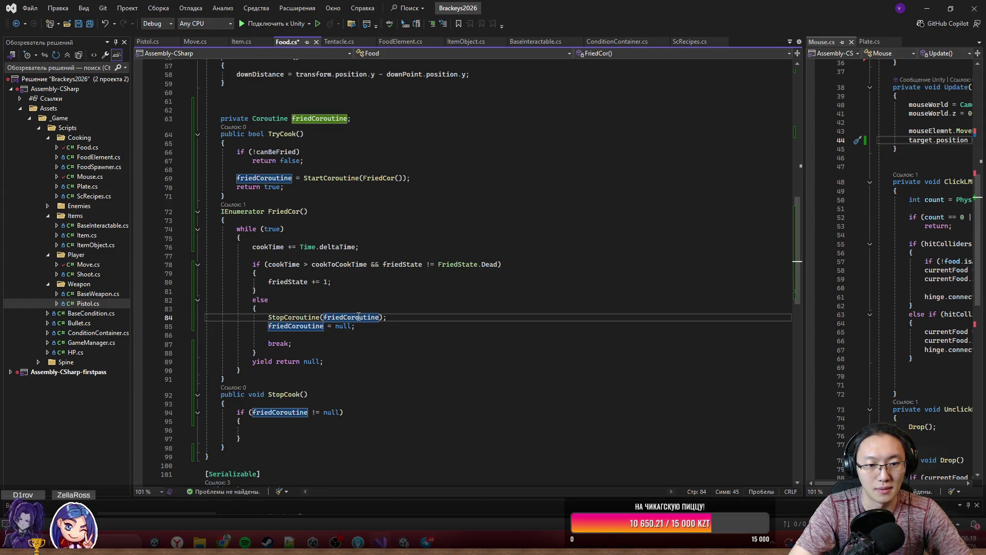
pyautogui.press('Right')
# - Delete the blank line above break and review the else branch's three statements
pyautogui.click(337, 326)
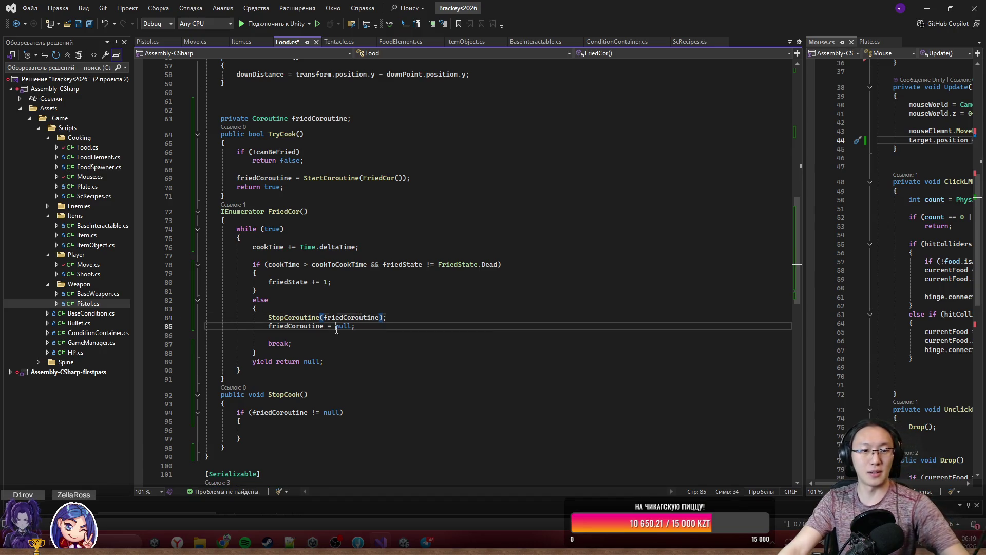
pyautogui.press('End')
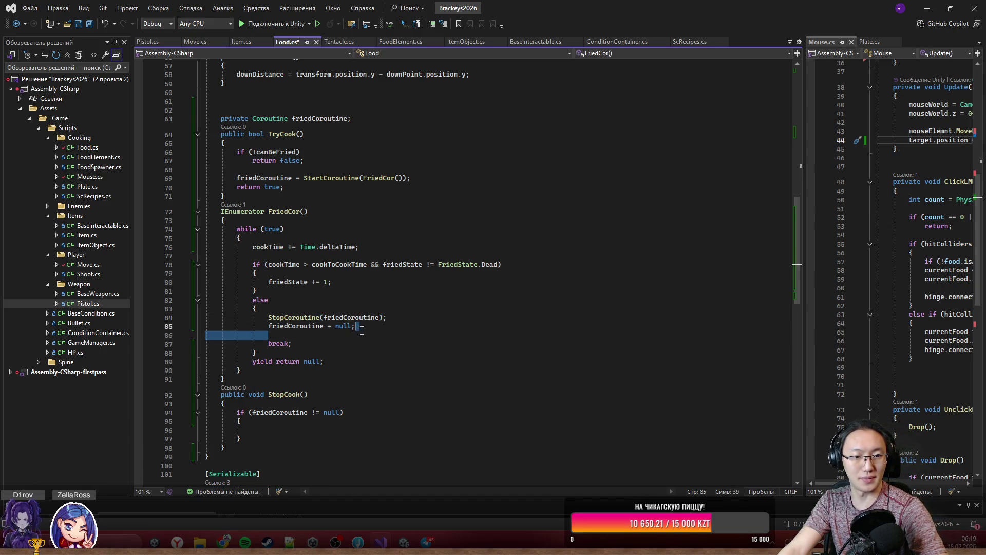
pyautogui.press('Delete')
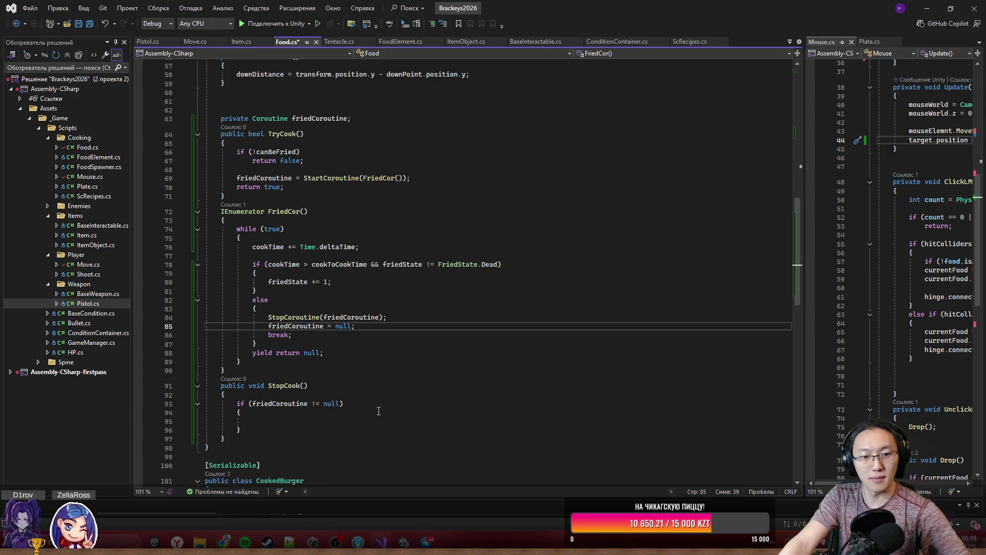
pyautogui.click(286, 317)
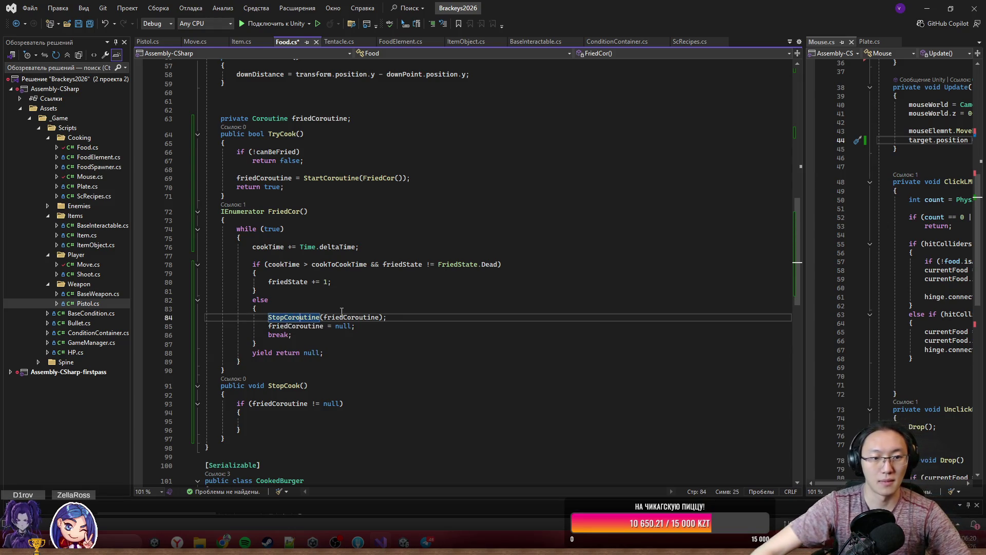
pyautogui.moveTo(314, 332); pyautogui.dragTo(268, 317)
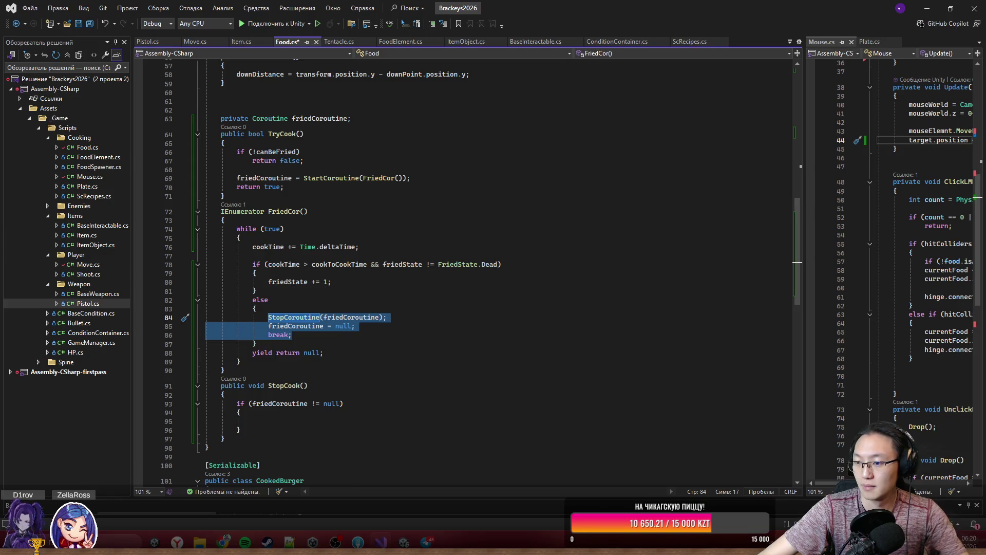
pyautogui.hotkey('alt', 'Tab')
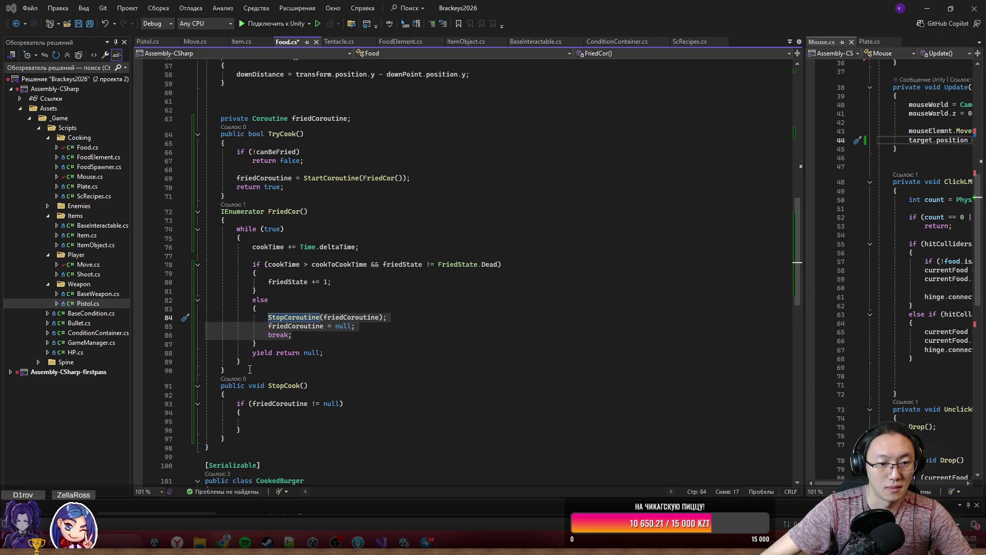
pyautogui.moveTo(250, 369)
pyautogui.mouseDown()
pyautogui.moveTo(211, 211)
pyautogui.moveTo(224, 149)
pyautogui.moveTo(217, 132)
pyautogui.mouseUp()
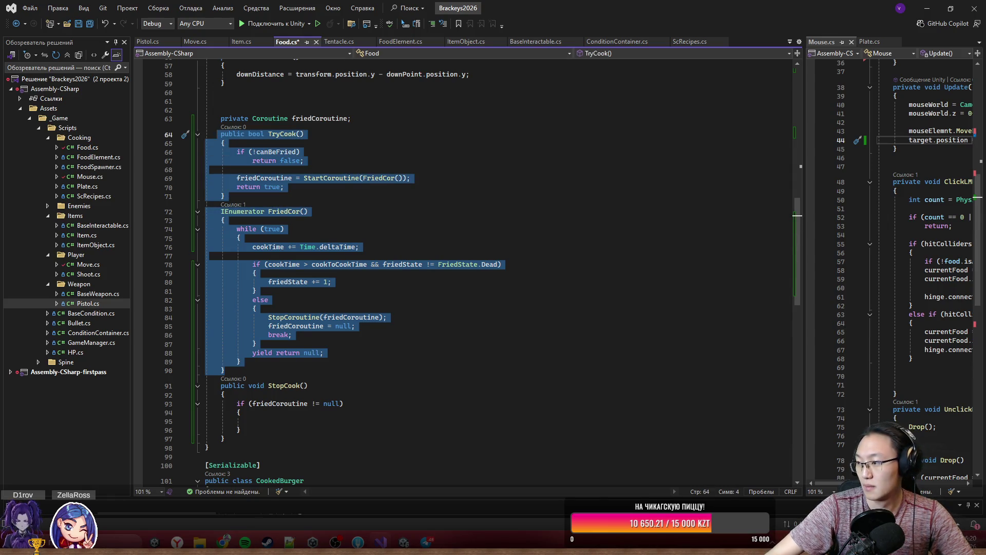
pyautogui.hotkey('alt', 'Tab')
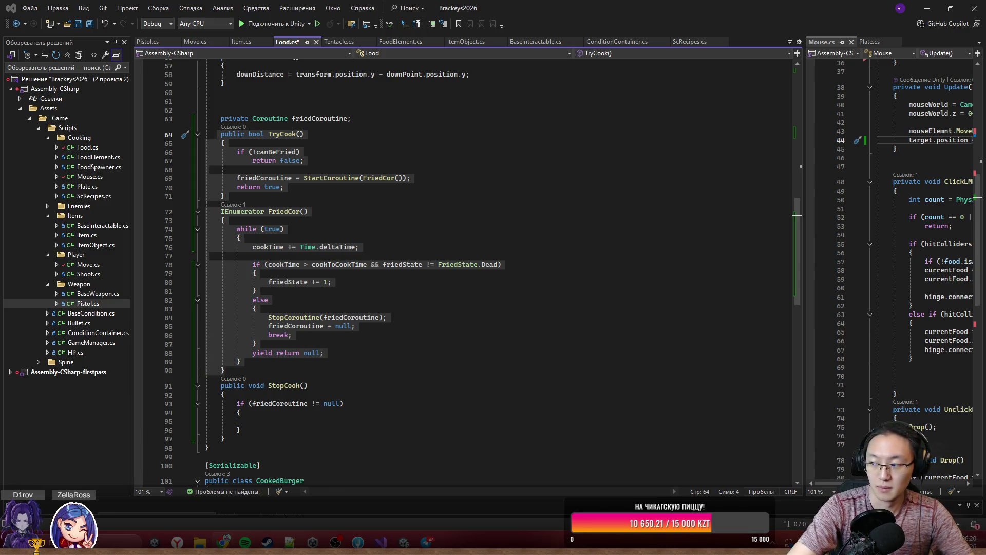
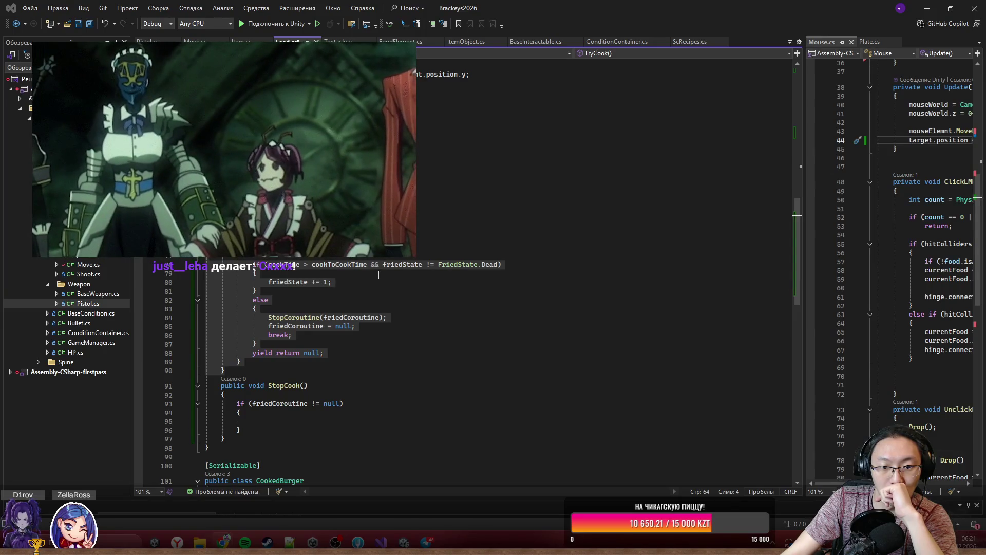
# - Change the cookTime comparison on line 78 from '>' to '<'
pyautogui.doubleClick(332, 265)
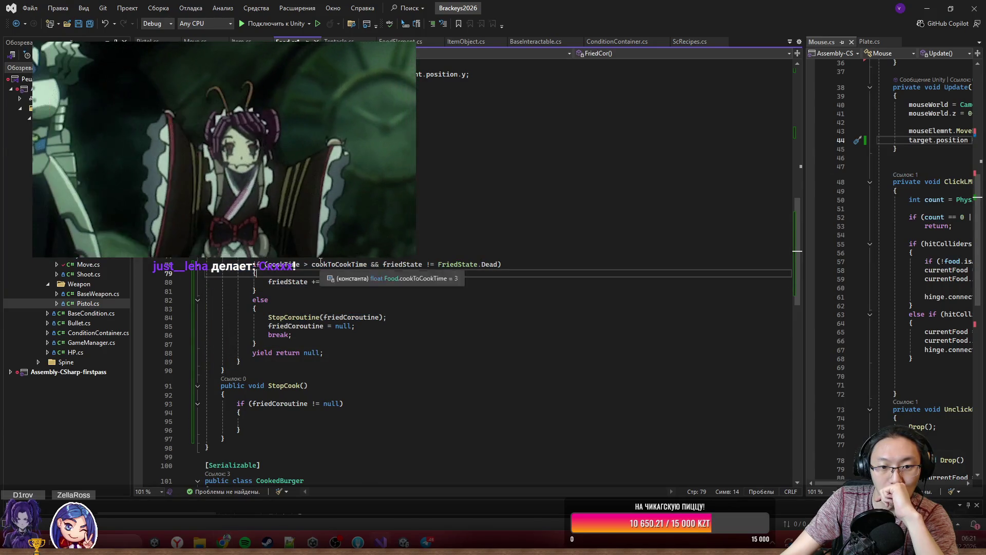
pyautogui.click(387, 264)
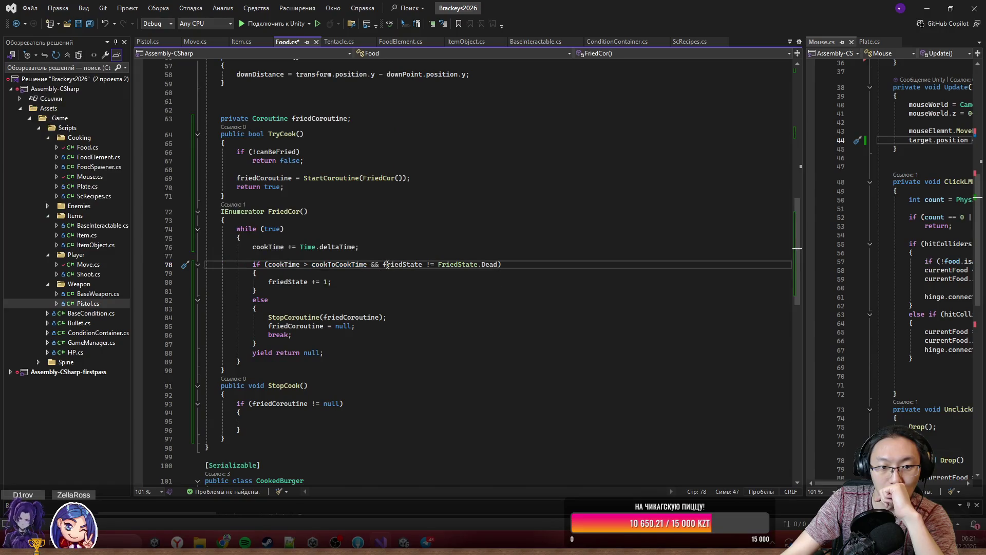
pyautogui.click(307, 264)
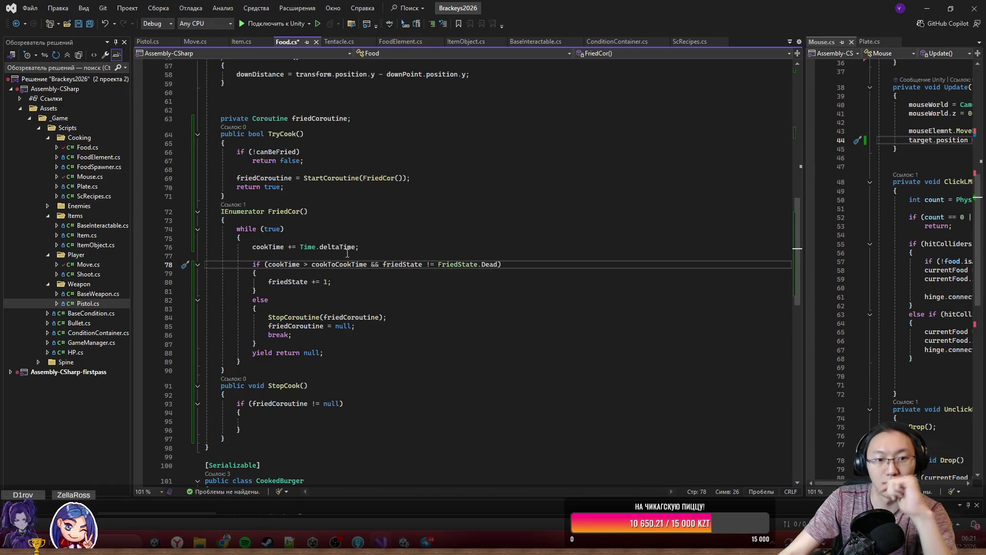
pyautogui.press('BackSpace')
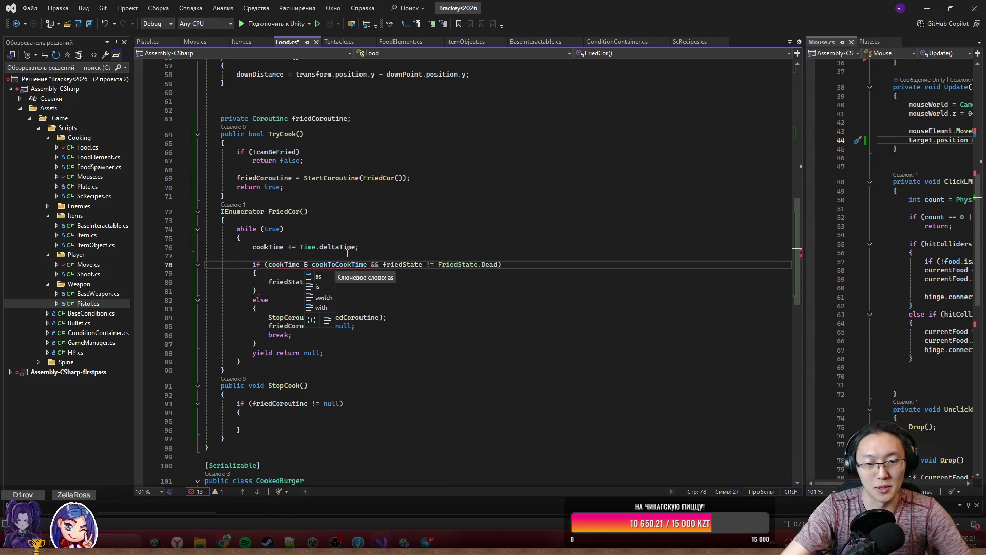
pyautogui.write('<')
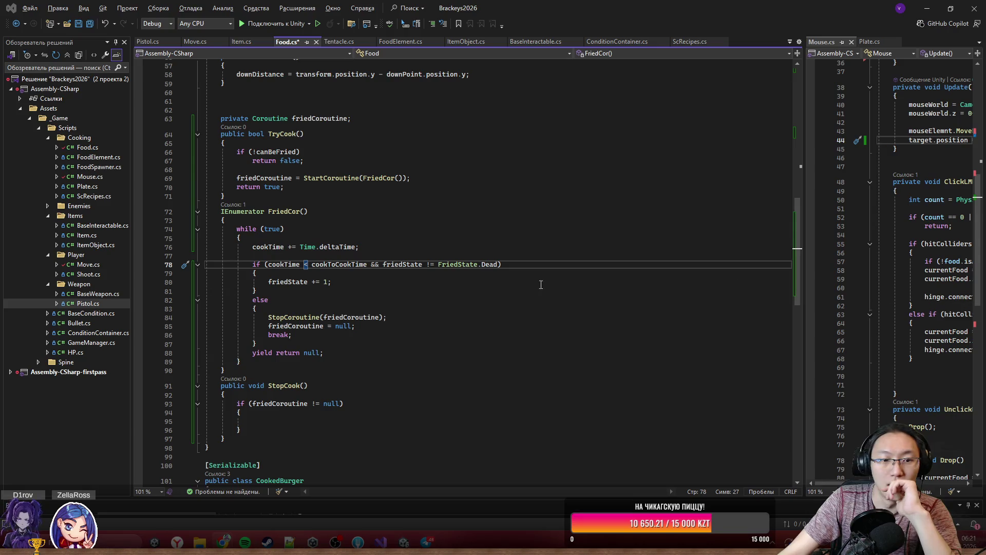
# - Delete the StopCoroutine(friedCoroutine); line from FriedCor's else branch
pyautogui.click(403, 327)
pyautogui.click(404, 316)
pyautogui.hotkey('shift', 'Home')
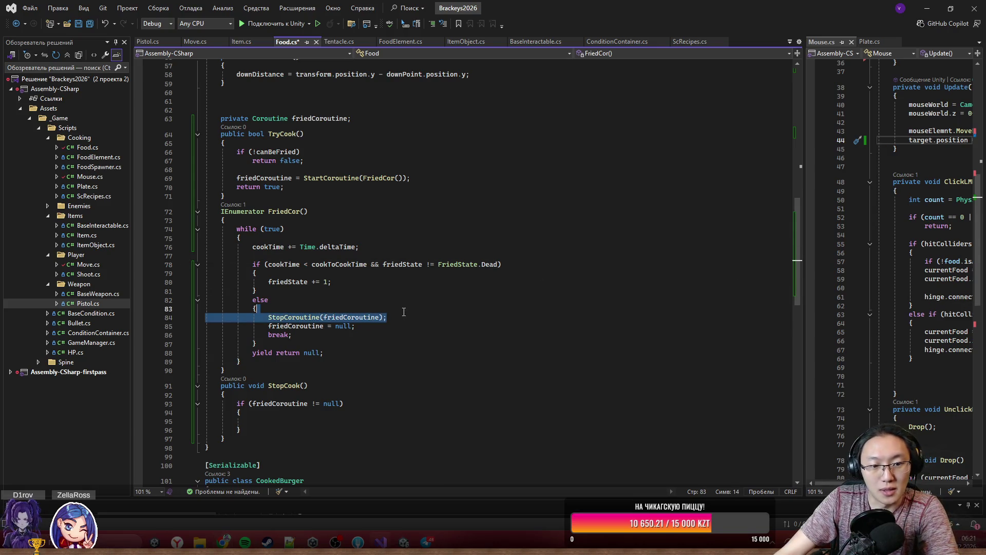
pyautogui.hotkey('ctrl', 'shift', 'l')
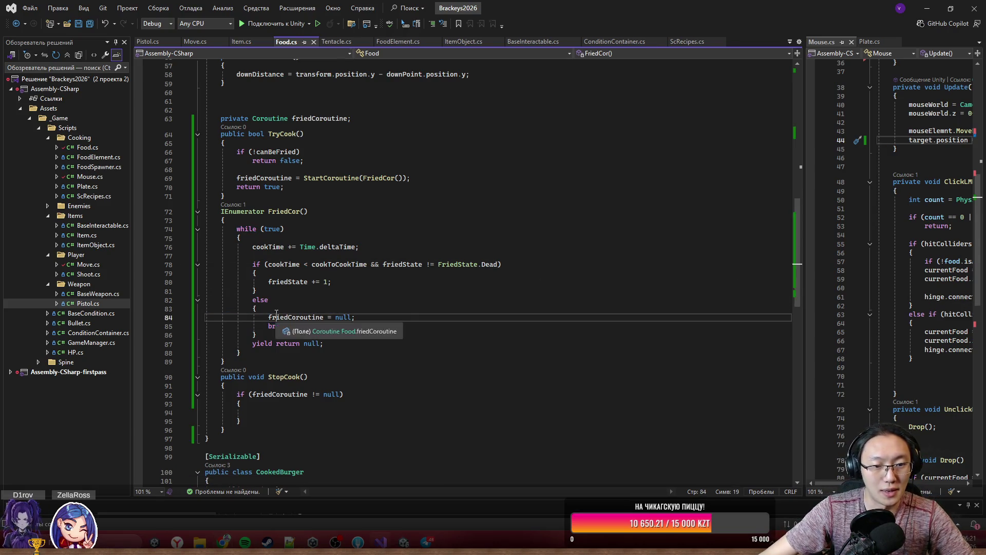
pyautogui.click(396, 378)
pyautogui.click(410, 409)
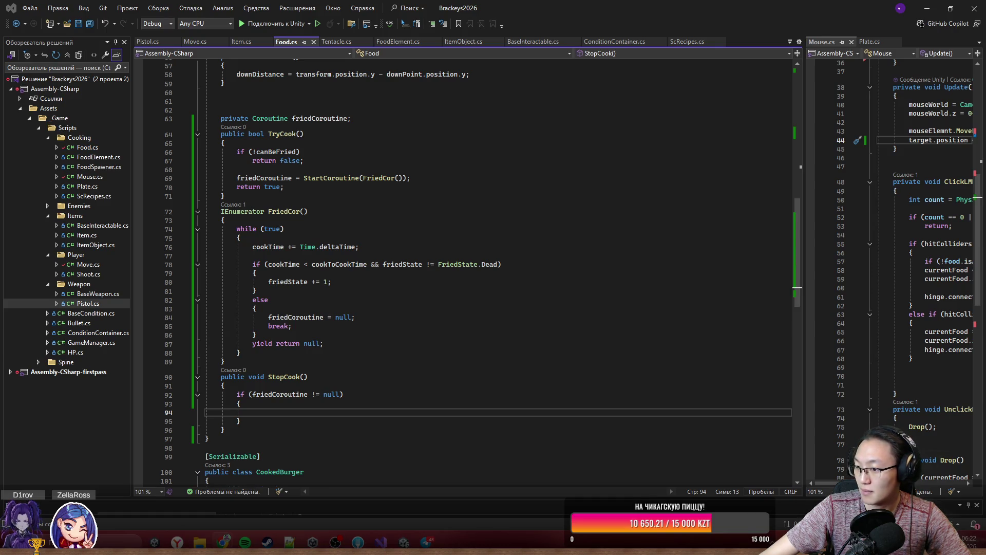
pyautogui.hotkey('alt', 'Tab')
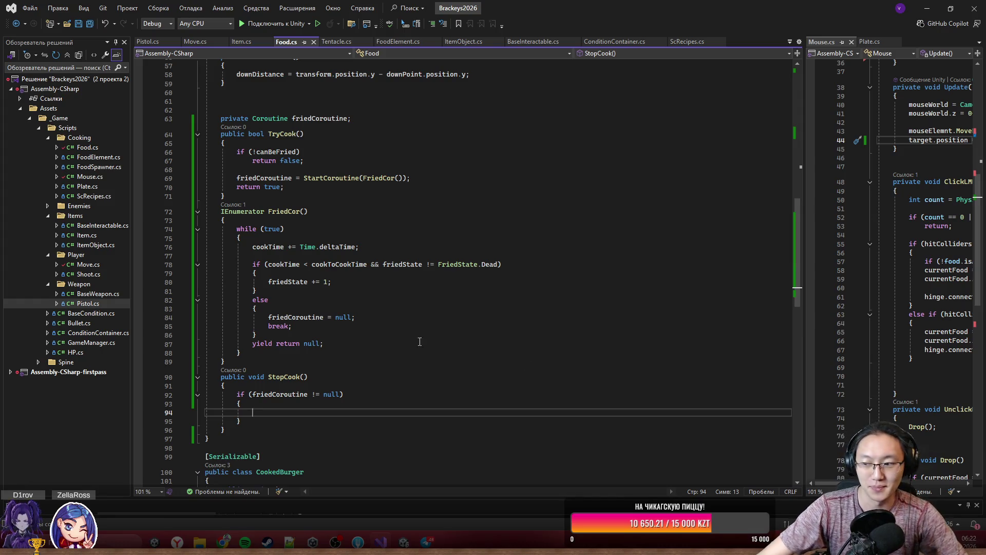
pyautogui.click(469, 375)
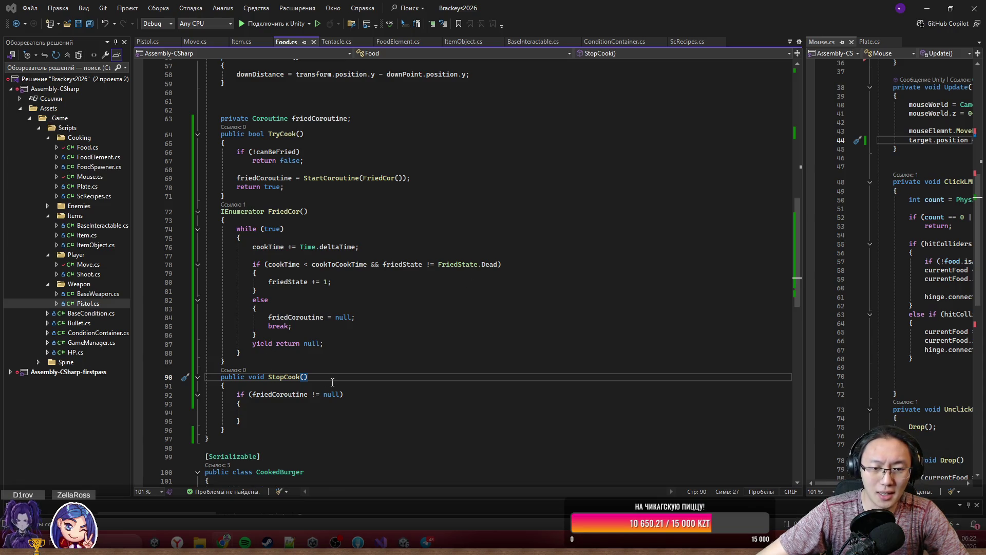
pyautogui.click(381, 406)
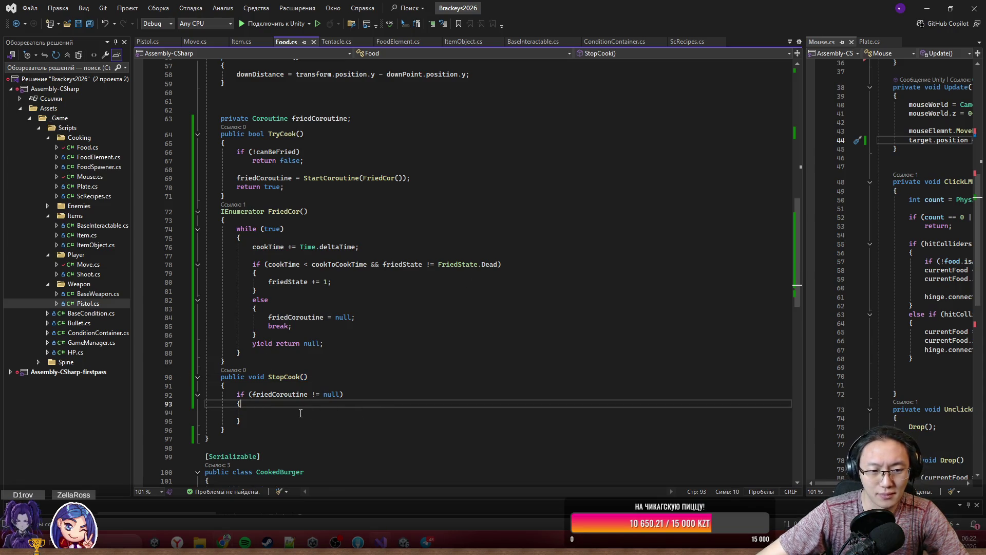
pyautogui.scroll(-5, 300, 413)
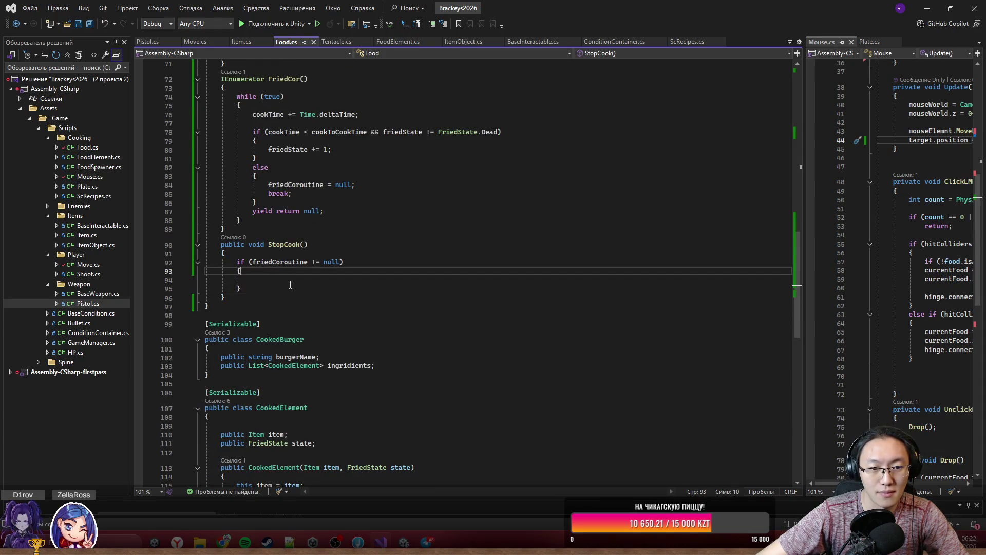
pyautogui.press('Down')
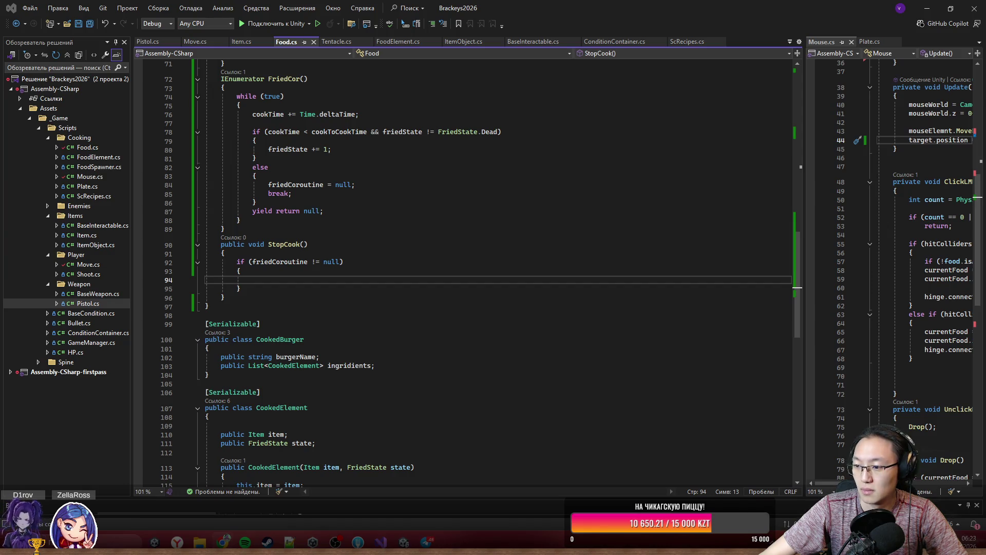
pyautogui.click(927, 8)
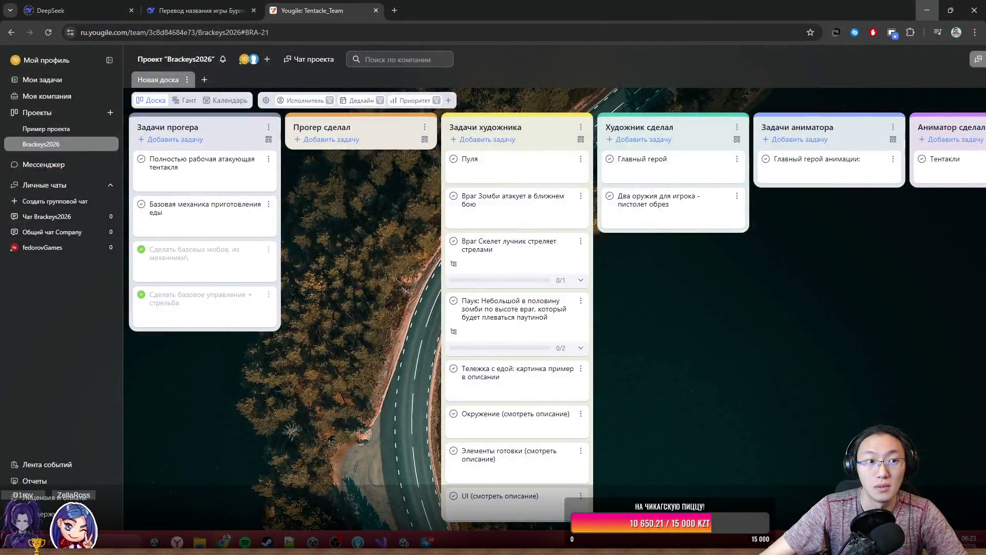
pyautogui.click(927, 8)
pyautogui.click(380, 542)
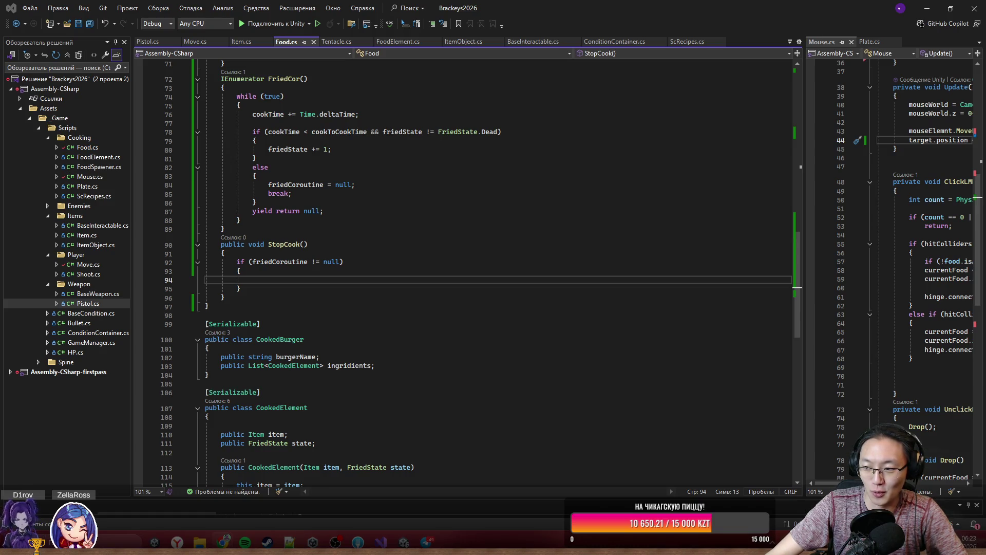
# - Add StopCoroutine(friedCoroutine); and friedCoroutine = null; inside StopCook's null check
pyautogui.click(373, 280)
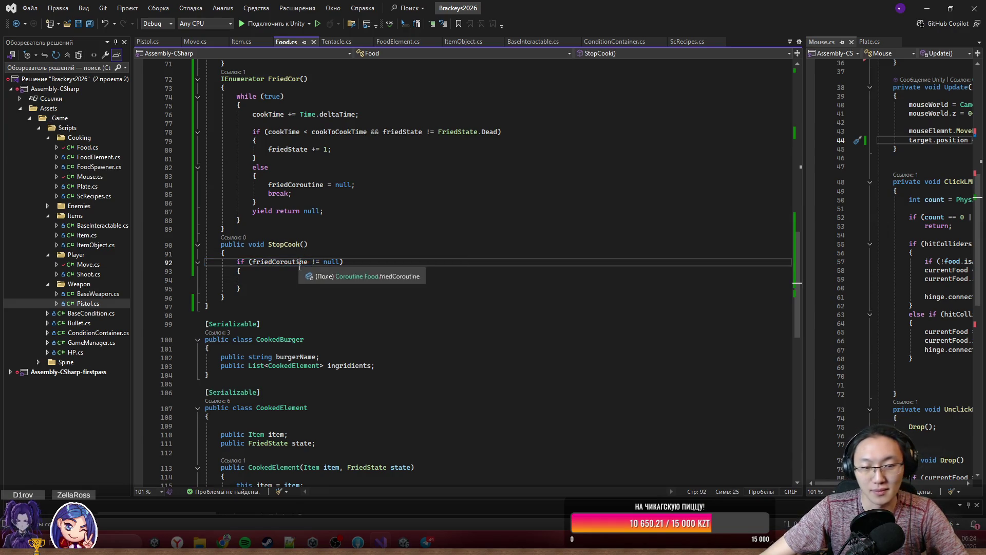
pyautogui.moveTo(252, 262)
pyautogui.mouseDown()
pyautogui.moveTo(342, 262)
pyautogui.moveTo(323, 261)
pyautogui.mouseUp()
pyautogui.click(316, 279)
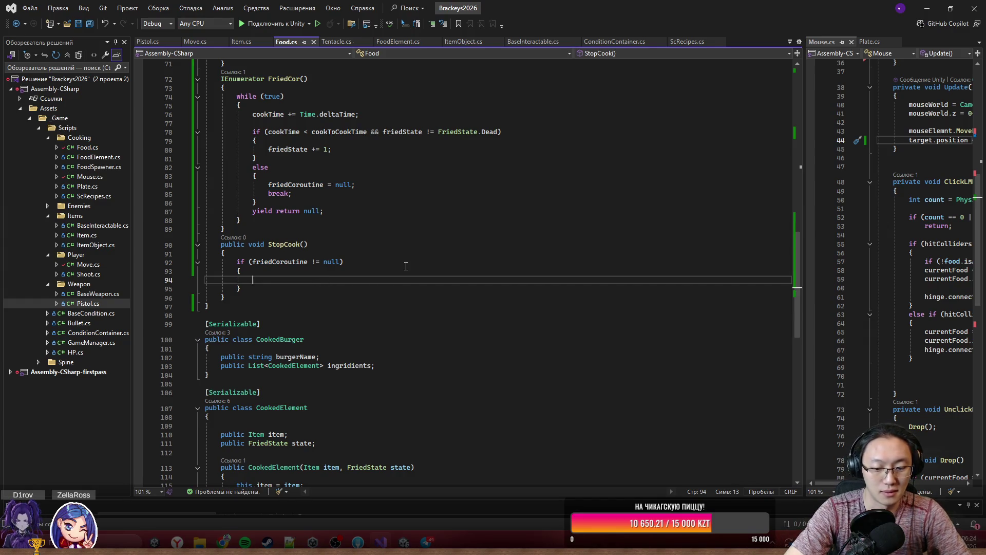
pyautogui.write('StopCoroutine(friedCoroutine);')
pyautogui.press('Return')
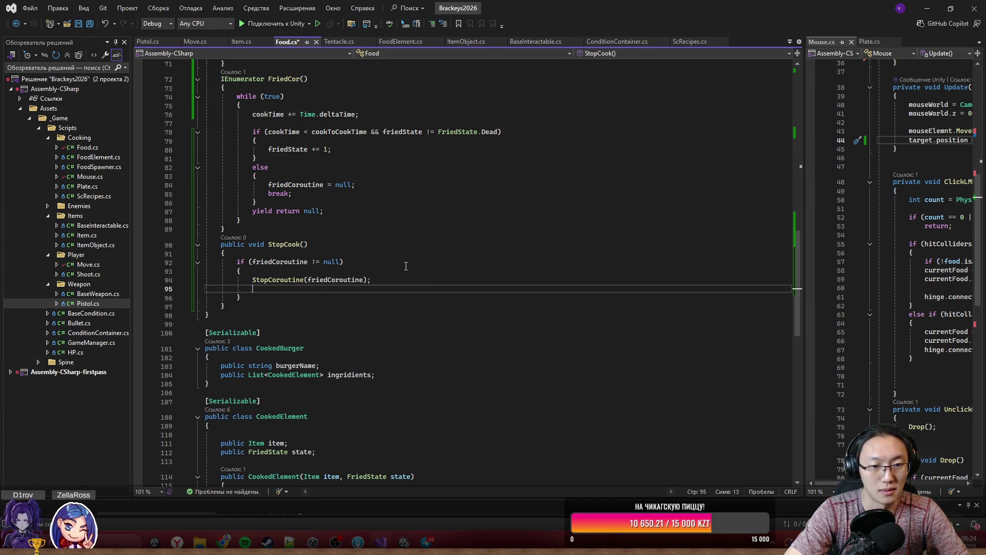
pyautogui.write('friedCoroutine = ')
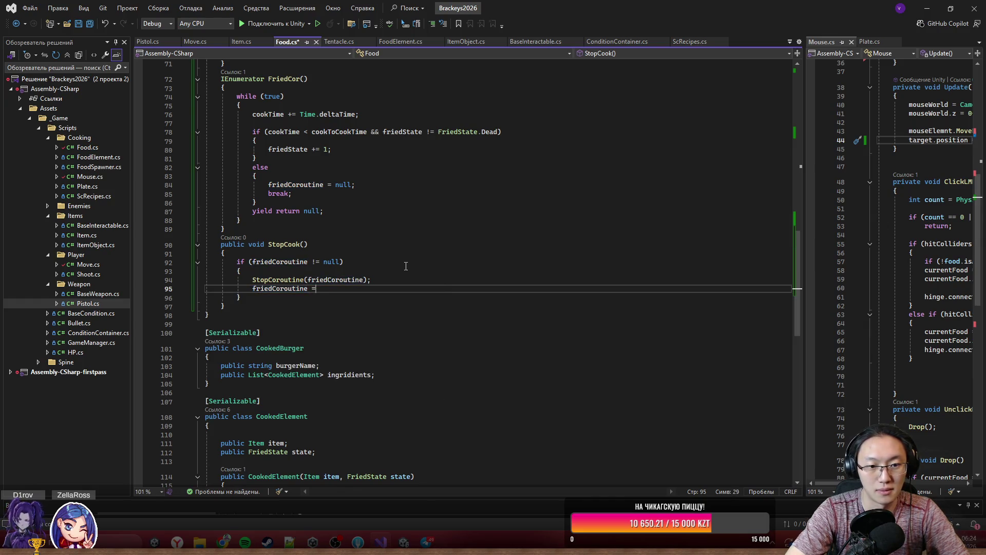
pyautogui.write('null')
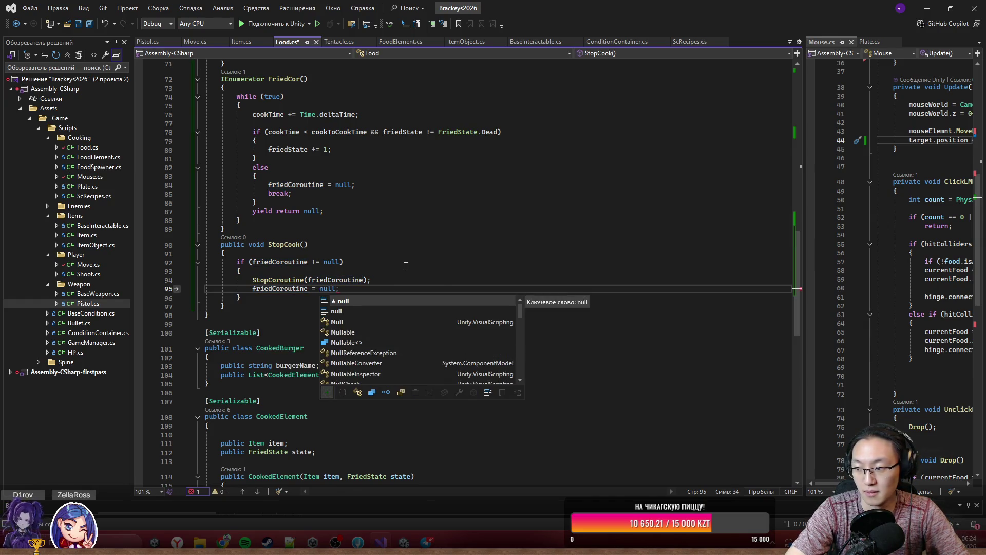
pyautogui.write(';')
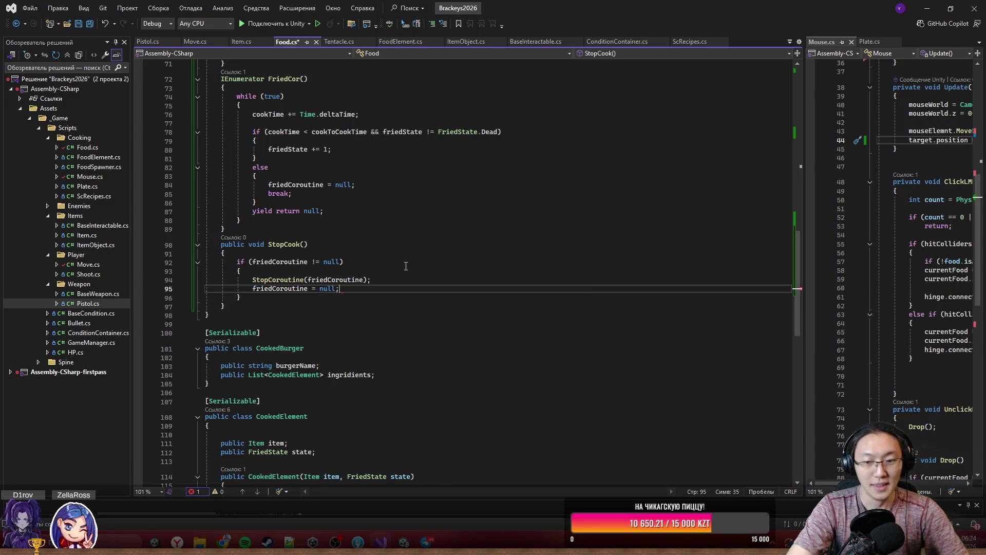
pyautogui.click(406, 263)
pyautogui.scroll(2, 433, 266)
pyautogui.scroll(2, 360, 283)
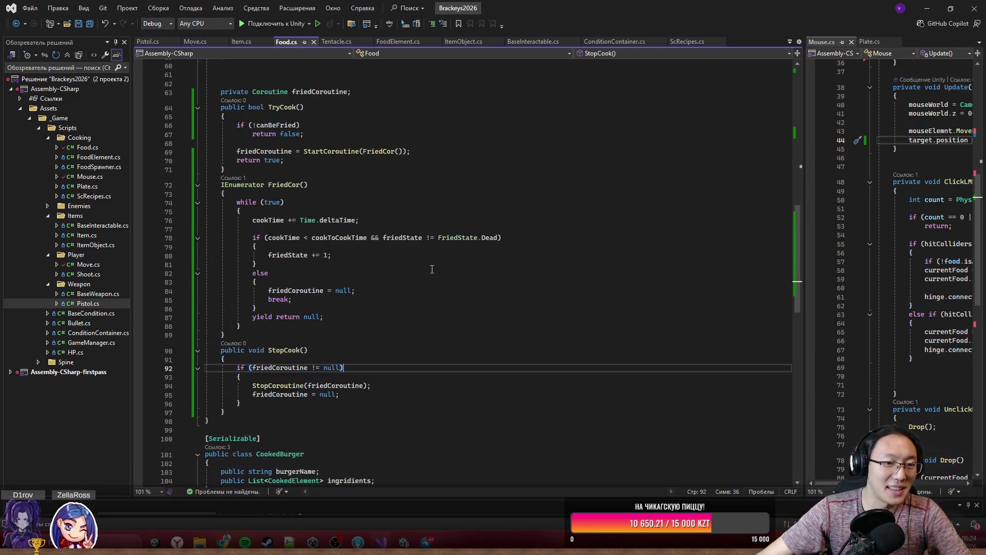
pyautogui.scroll(1, 290, 297)
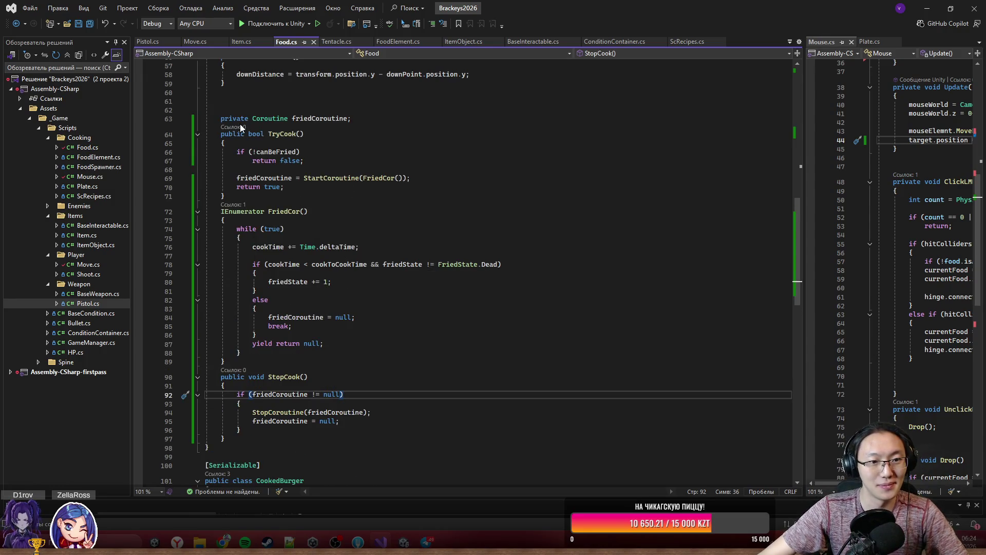
pyautogui.click(424, 308)
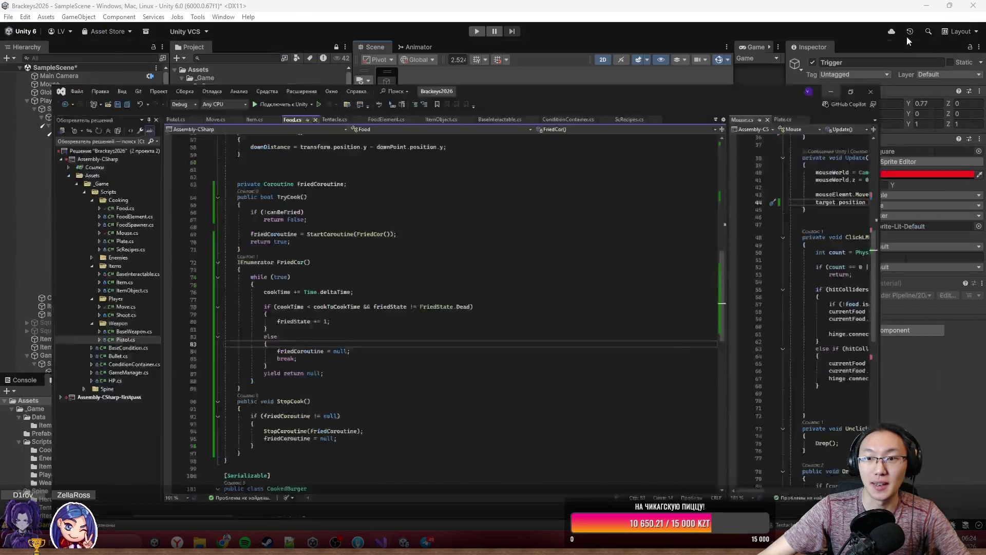
# - Navigate Unity's Project window to the _Game > Scripts > Cooking folder
pyautogui.click(928, 8)
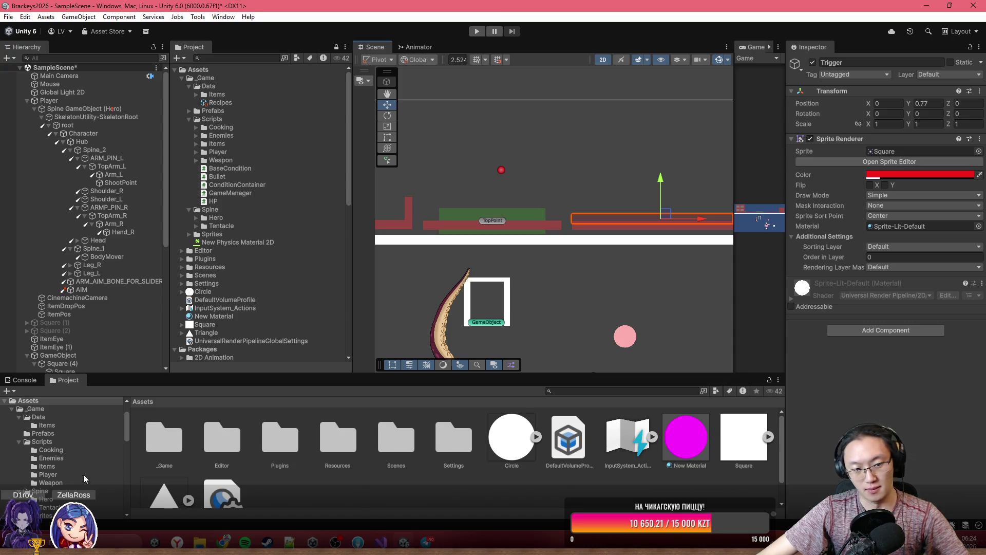
pyautogui.doubleClick(159, 443)
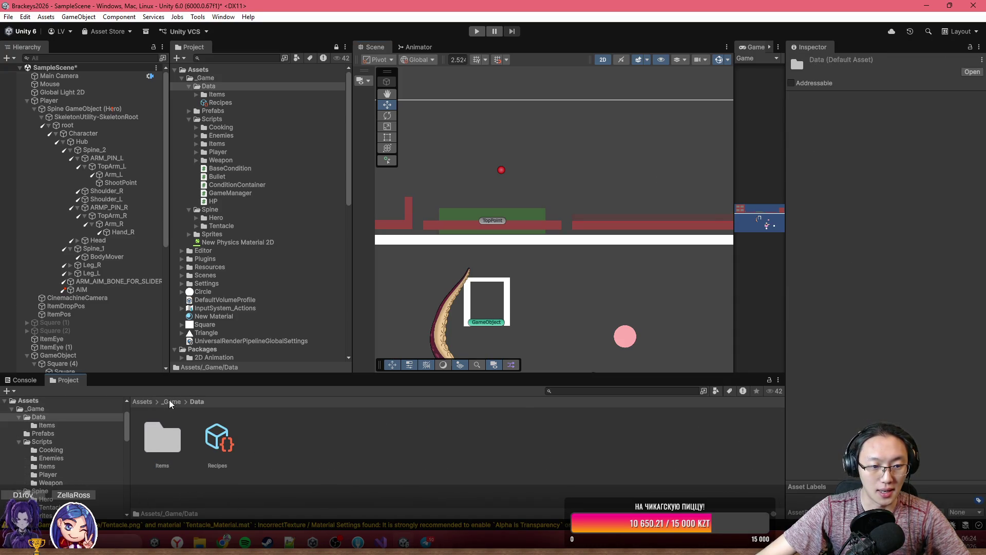
pyautogui.click(155, 451)
pyautogui.doubleClick(154, 451)
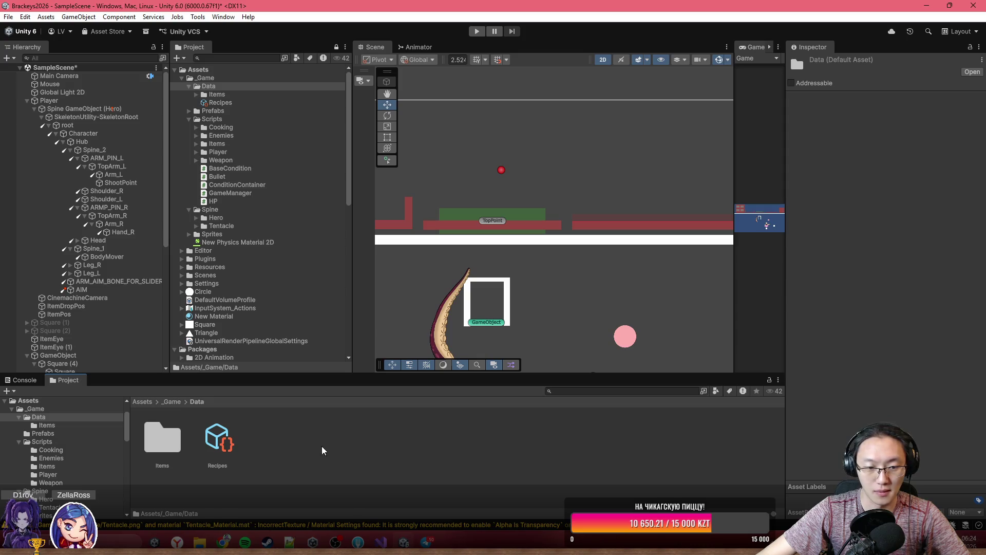
pyautogui.click(169, 403)
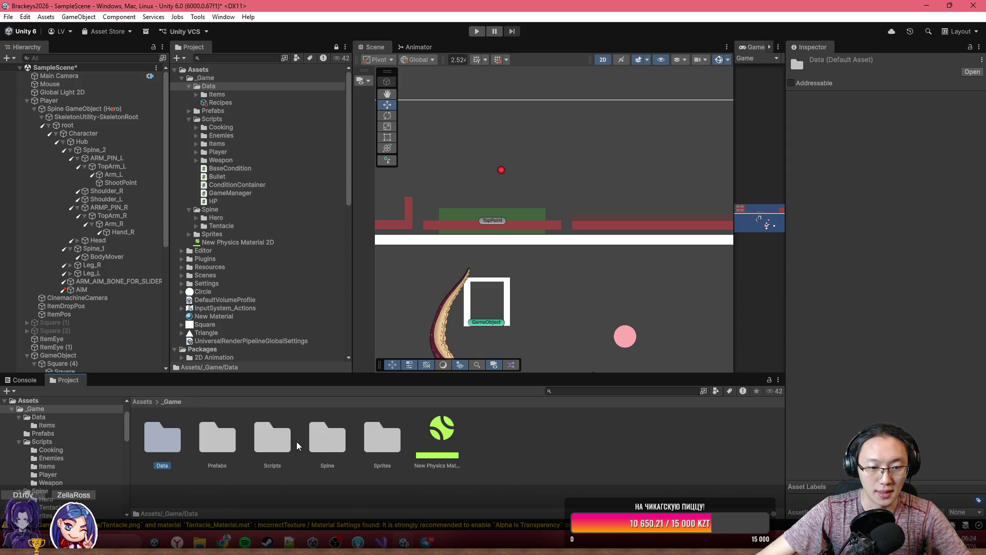
pyautogui.doubleClick(260, 443)
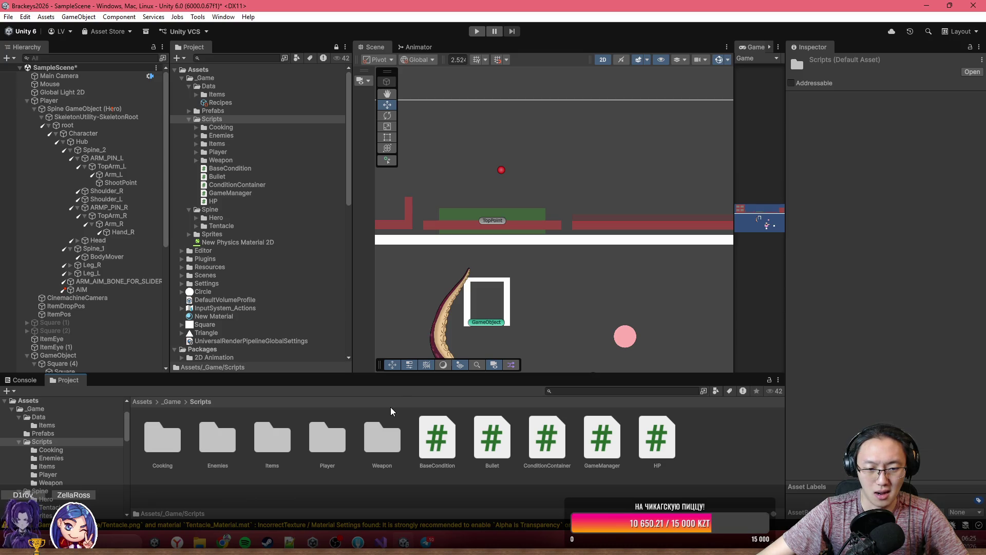
pyautogui.doubleClick(381, 435)
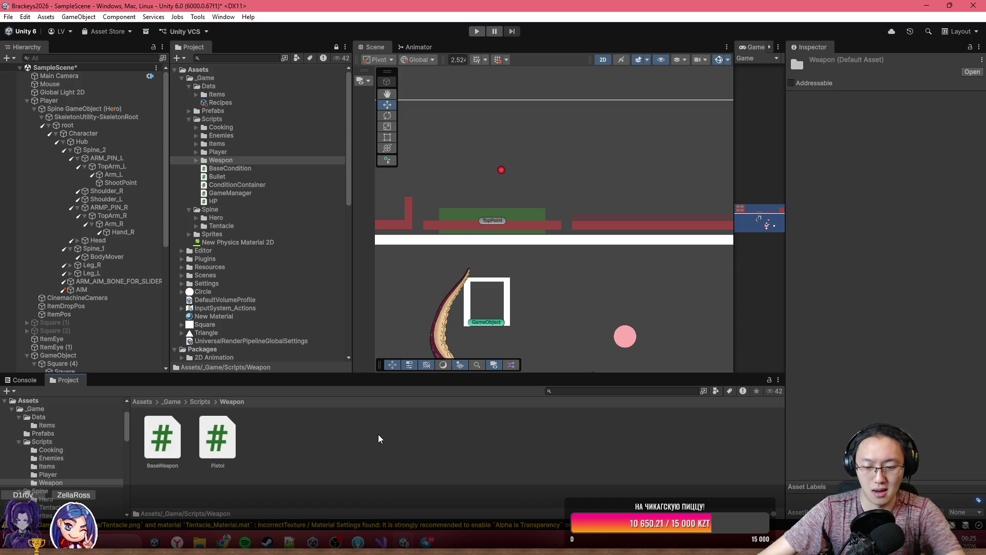
pyautogui.press('BackSpace')
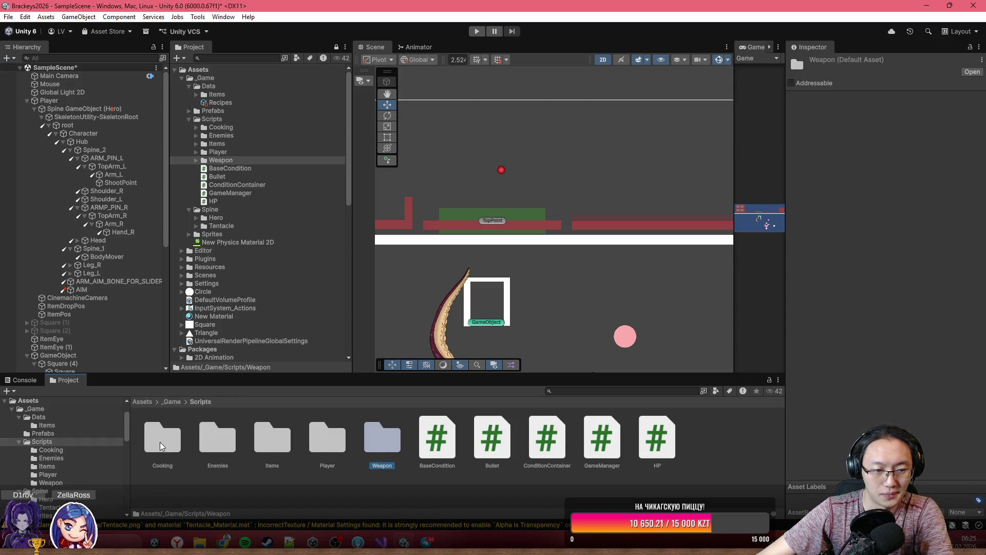
pyautogui.doubleClick(160, 446)
pyautogui.click(228, 454)
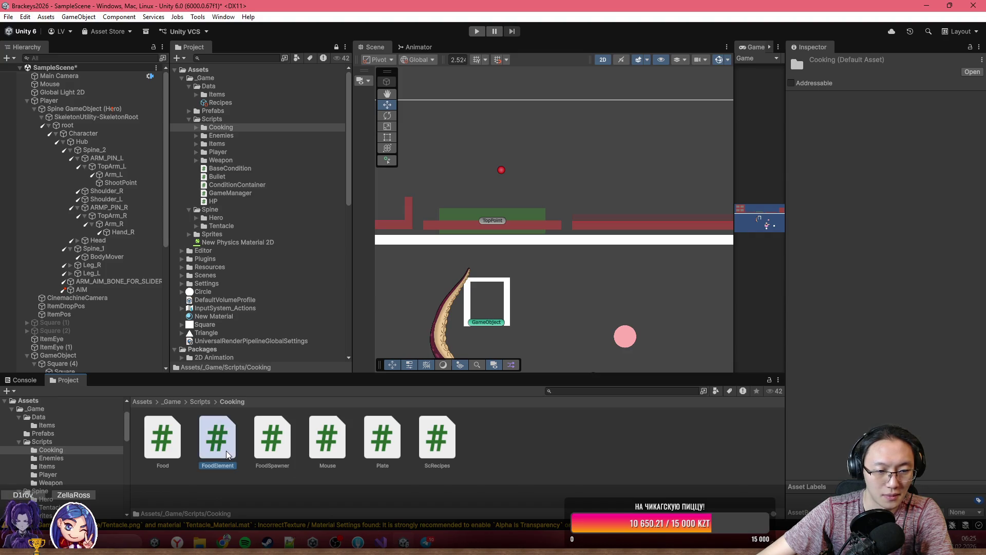
pyautogui.press('Right')
pyautogui.press('Right')
pyautogui.press('Right')
# - Create a new MonoBehaviour script named Stove in the Cooking folder
pyautogui.rightClick(536, 450)
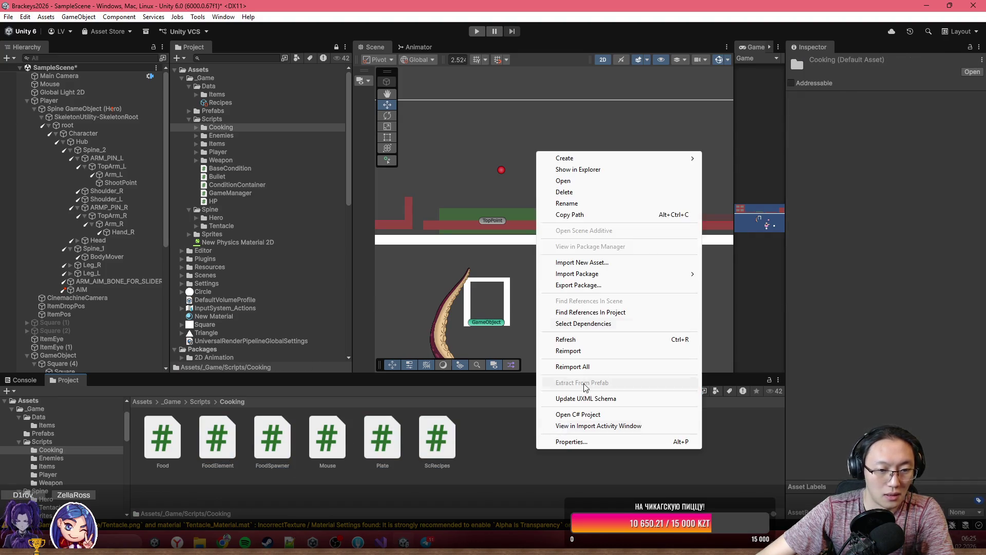
pyautogui.moveTo(668, 158)
pyautogui.click(765, 180)
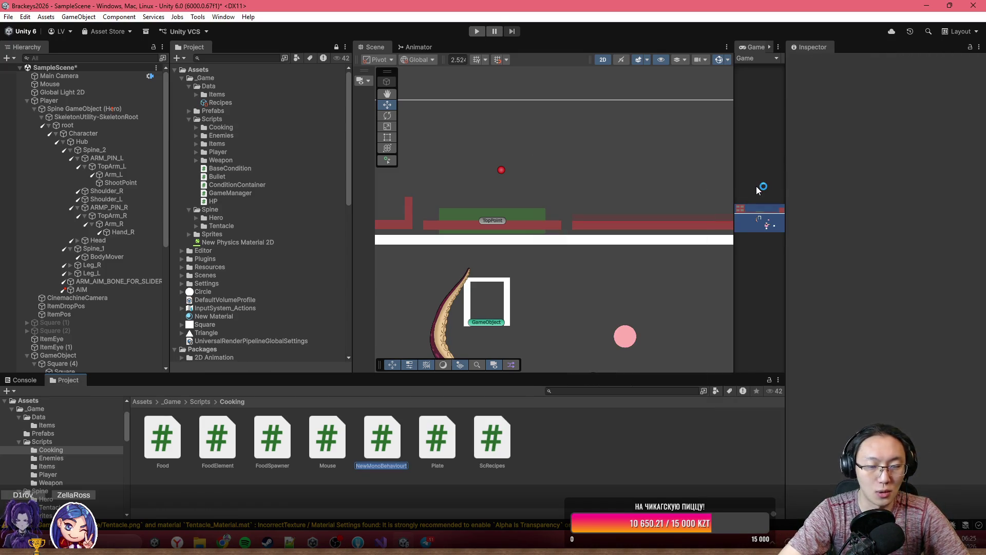
pyautogui.write('Stove')
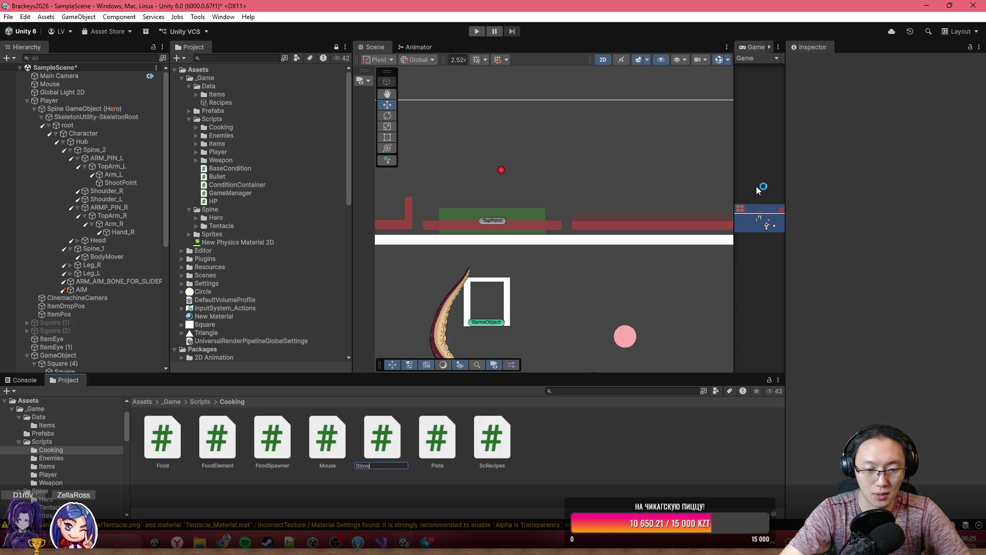
pyautogui.hotkey('alt', 'Tab')
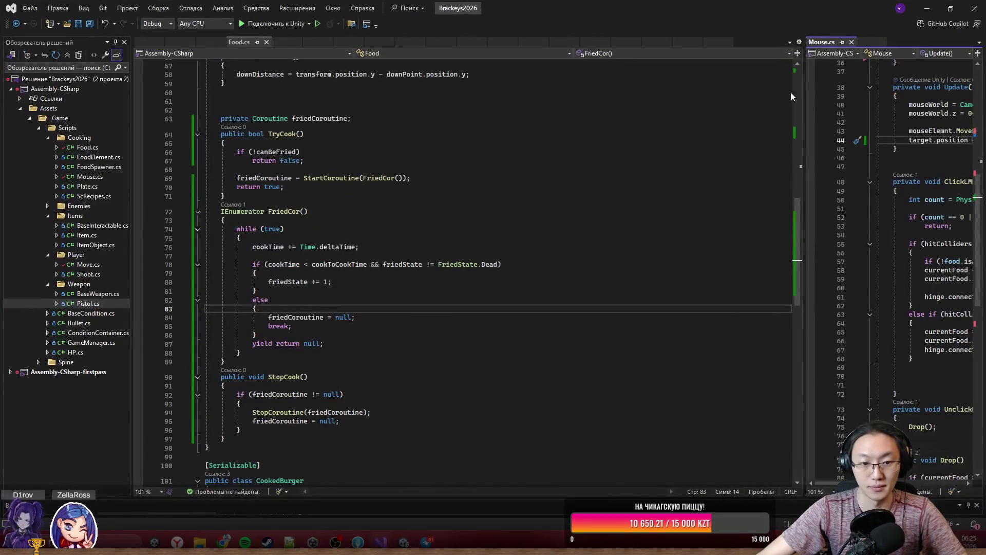
pyautogui.click(930, 6)
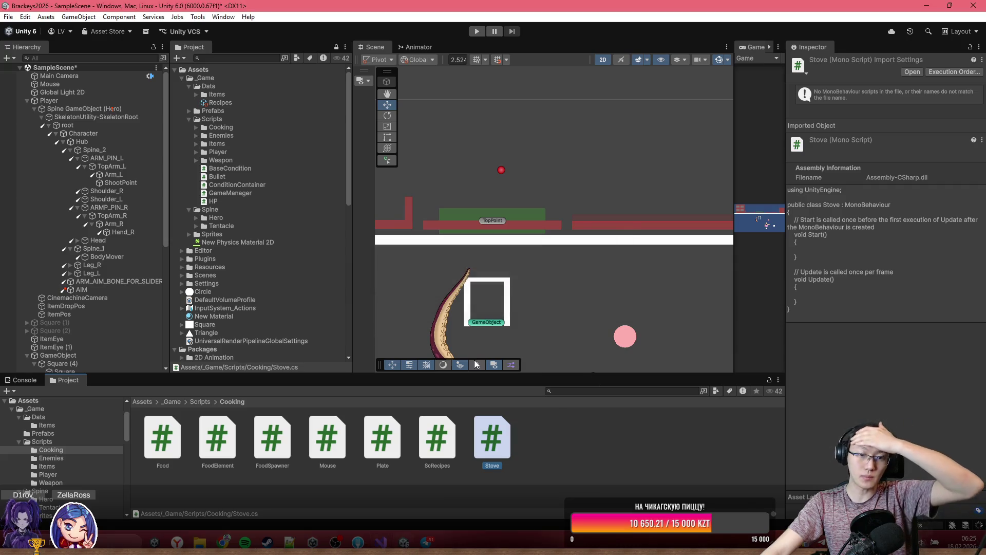
# - Open Stove.cs and delete the template Start and Update methods
pyautogui.doubleClick(483, 434)
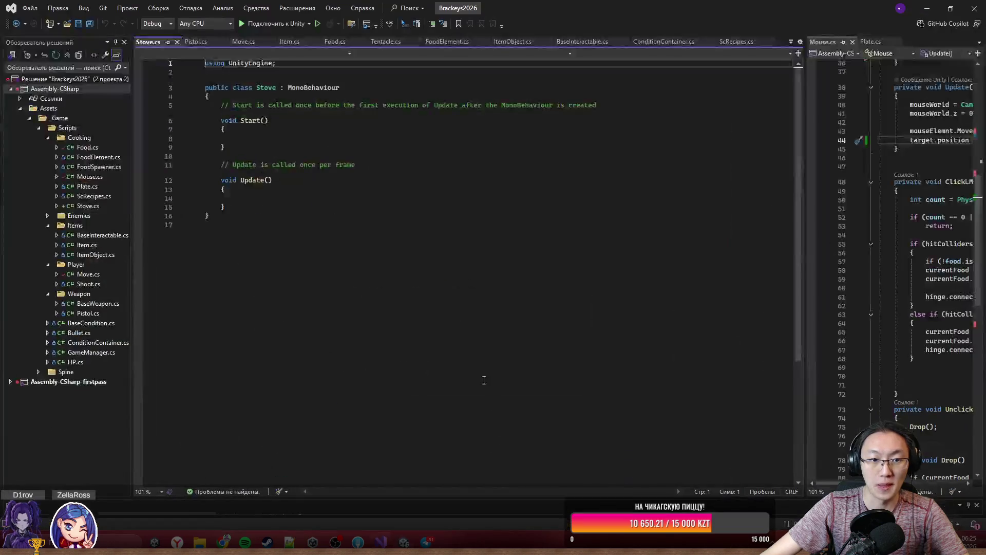
pyautogui.moveTo(266, 211); pyautogui.dragTo(222, 107)
pyautogui.press('Delete')
pyautogui.press('Return')
pyautogui.press('Return')
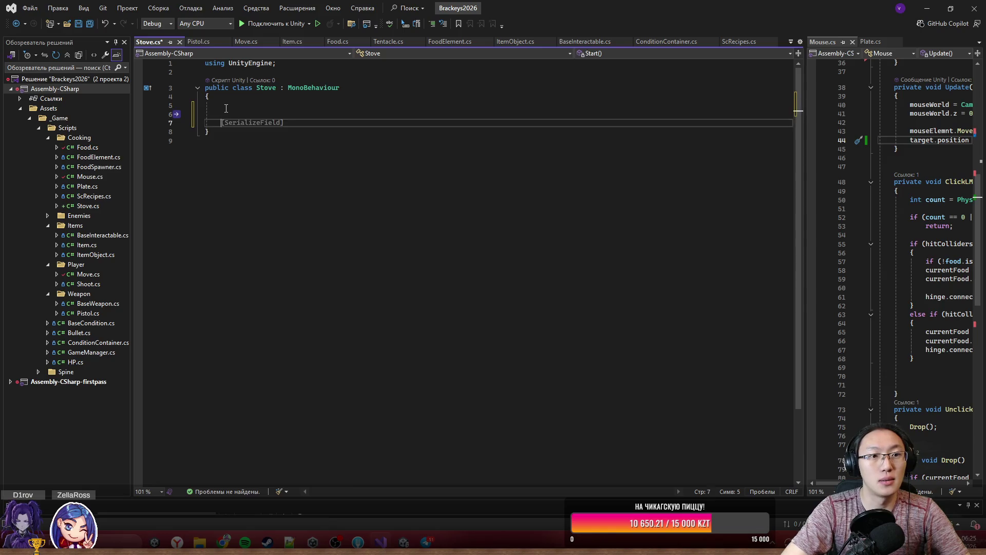
pyautogui.press('Up')
pyautogui.write('ot')
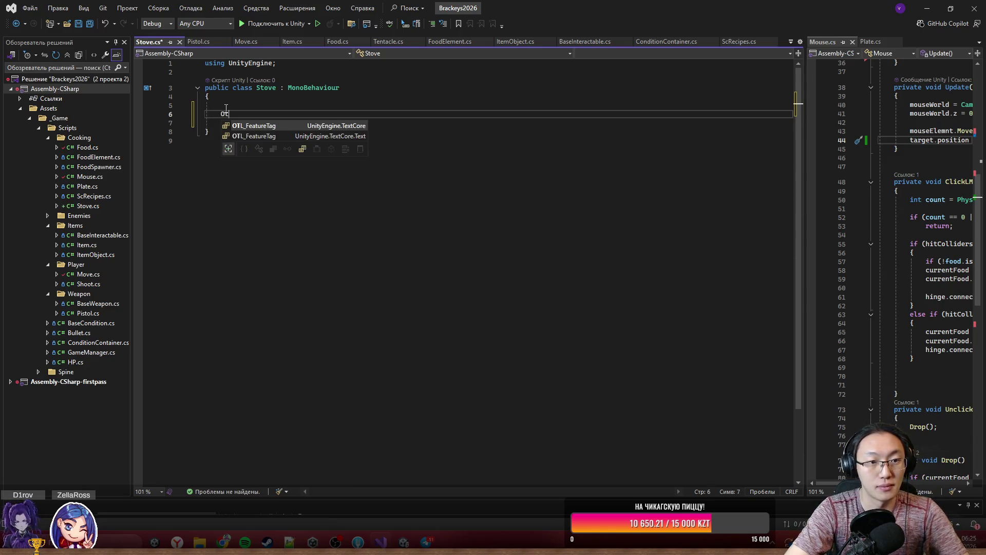
pyautogui.press('BackSpace')
pyautogui.press('BackSpace')
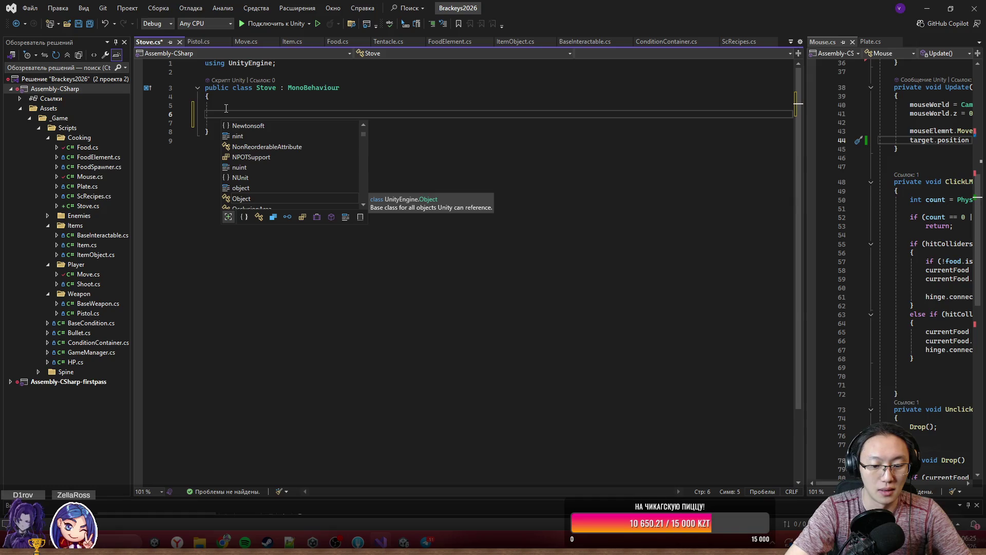
pyautogui.click(225, 107)
# - Begin a [SerializeField] LayerMask field on the class's first line
pyautogui.write('Ser')
pyautogui.press('Tab')
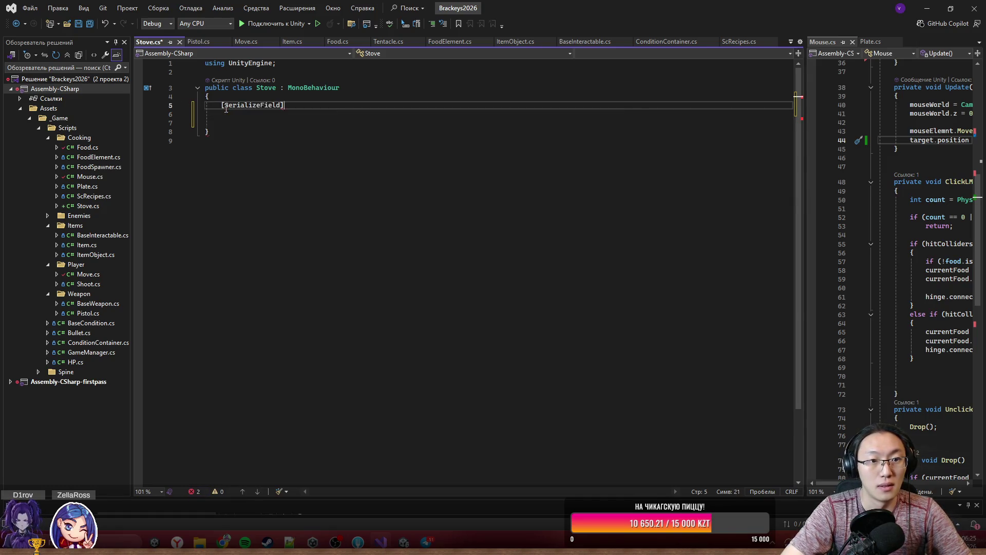
pyautogui.press('End')
pyautogui.press('Return')
pyautogui.press('BackSpace')
pyautogui.write('pr')
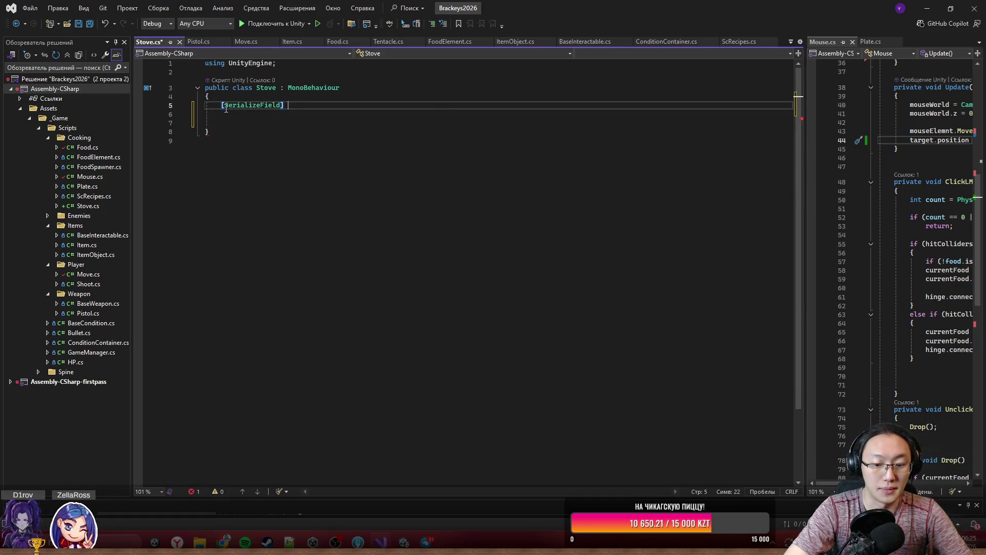
pyautogui.press('Tab')
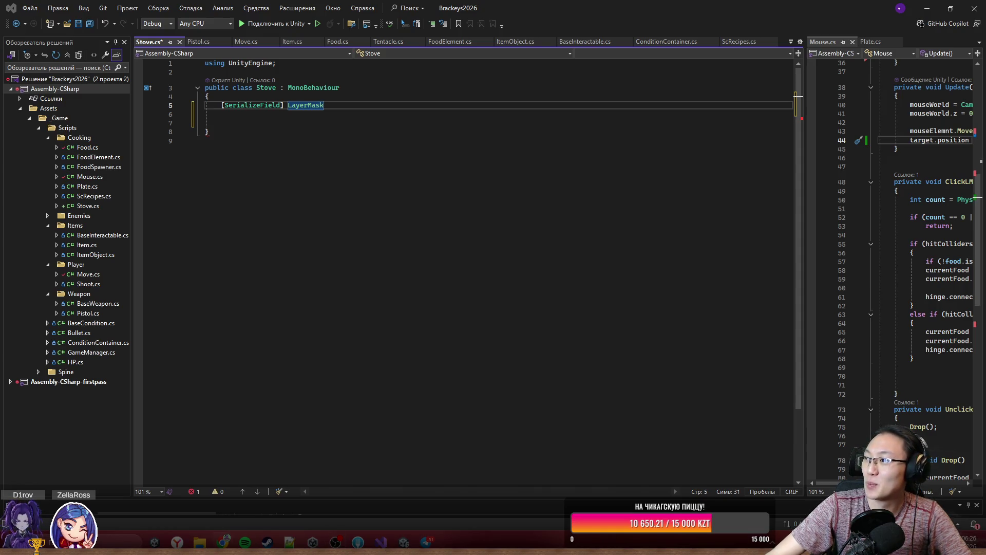
pyautogui.press('super+4')
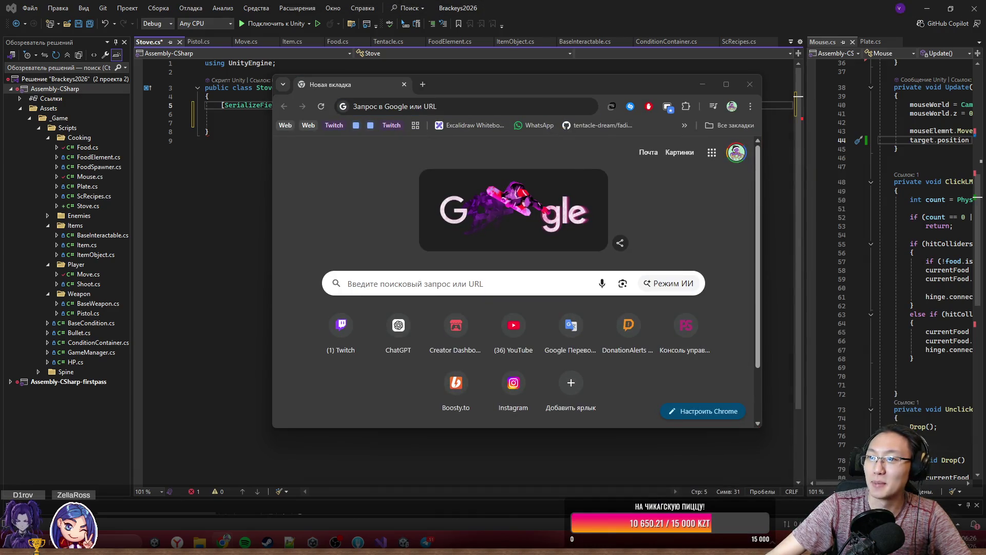
# - Go to memealerts.com and maximize the browser window
pyautogui.click(472, 99)
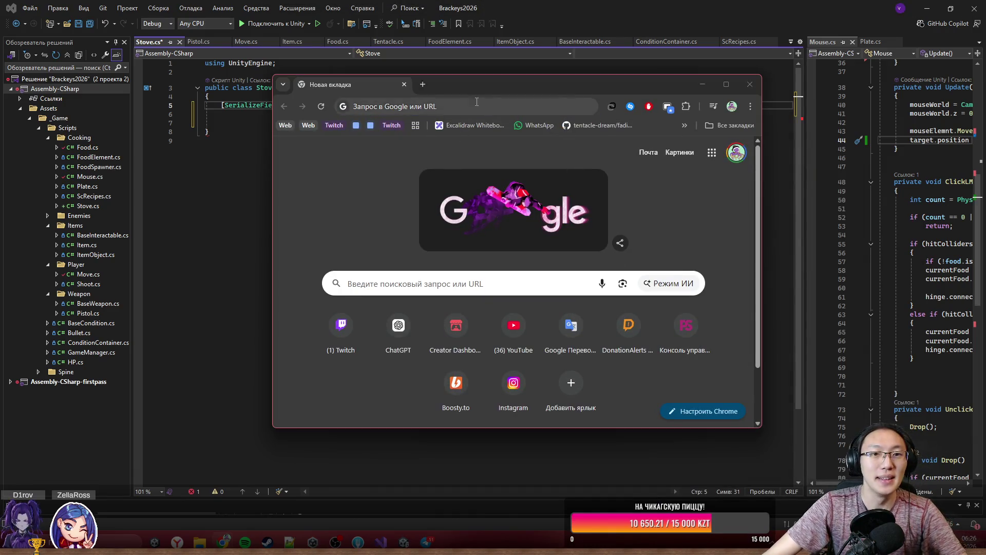
pyautogui.write('Memealerts.com')
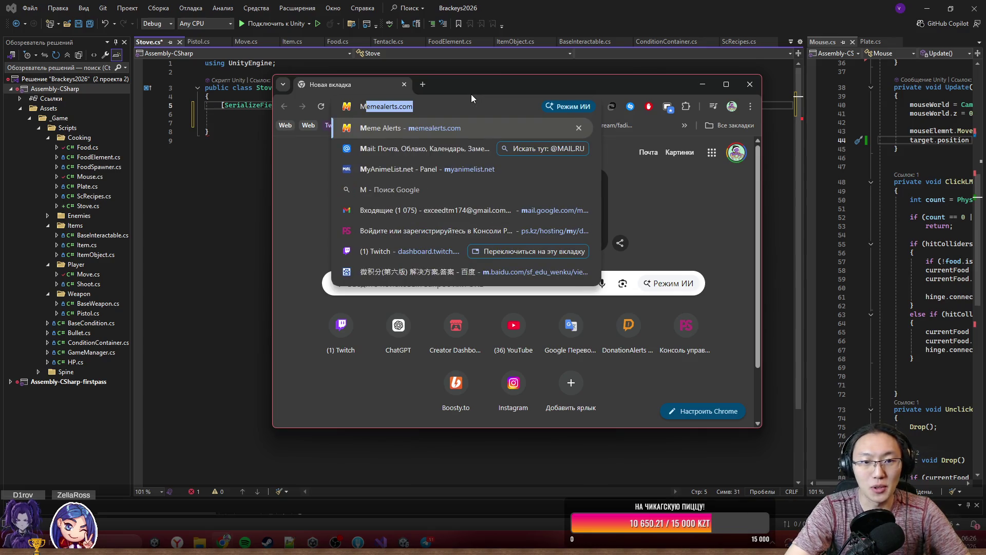
pyautogui.press('Return')
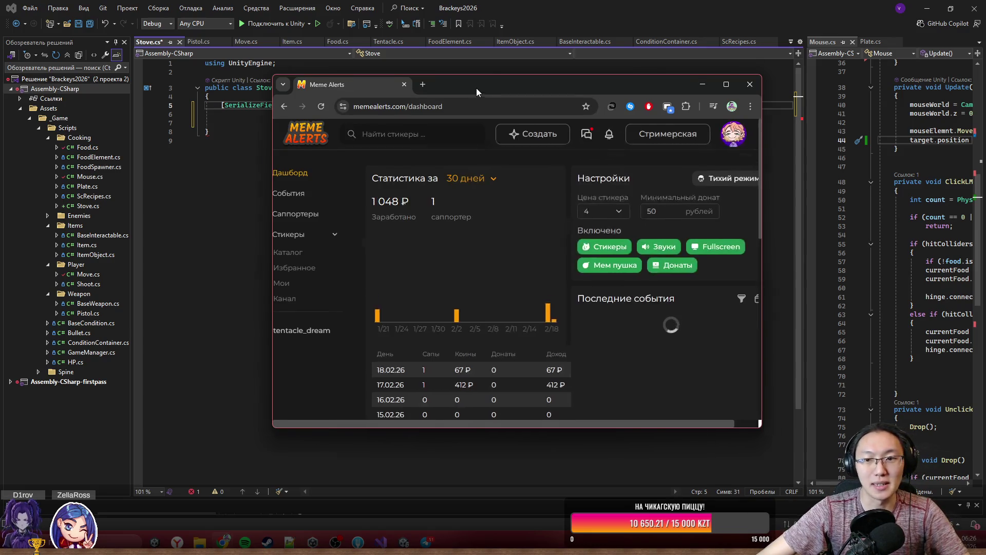
pyautogui.doubleClick(477, 88)
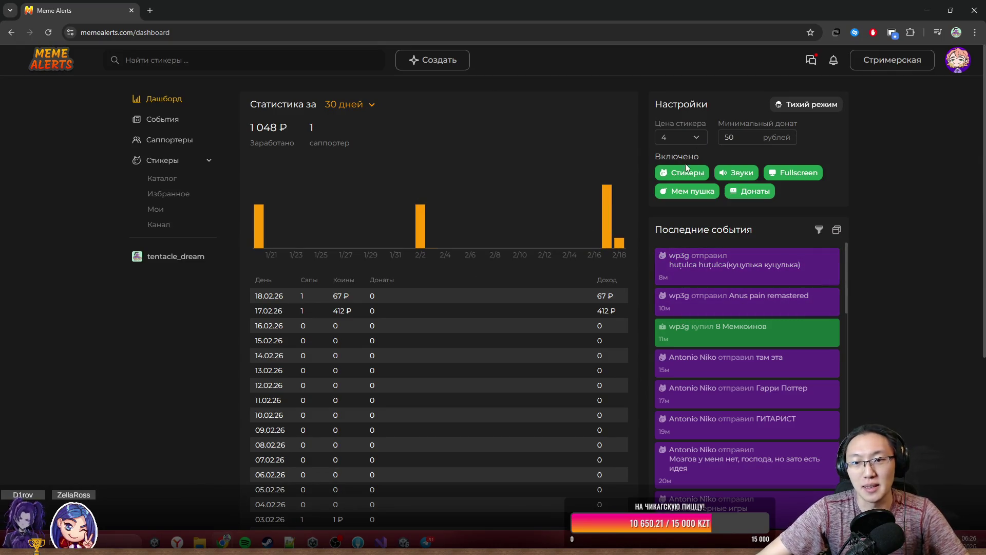
# - Browse the channel settings pages: payouts, payments, public donations and channel page
pyautogui.click(883, 62)
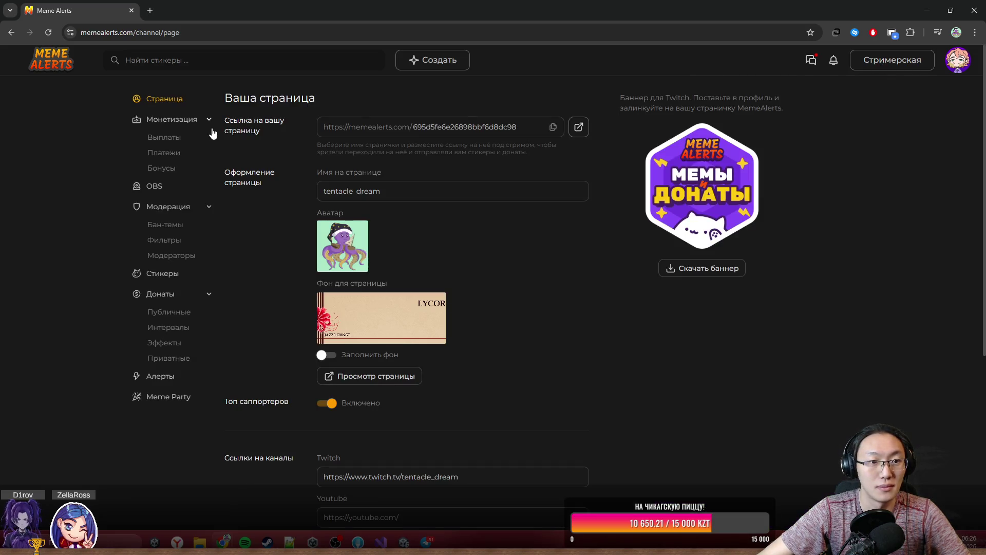
pyautogui.click(165, 139)
pyautogui.click(163, 154)
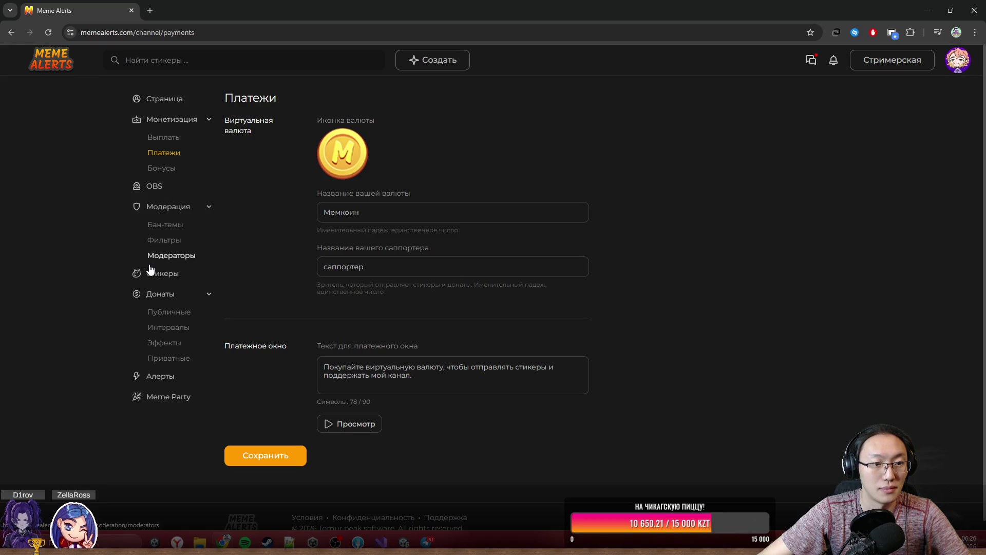
pyautogui.click(166, 315)
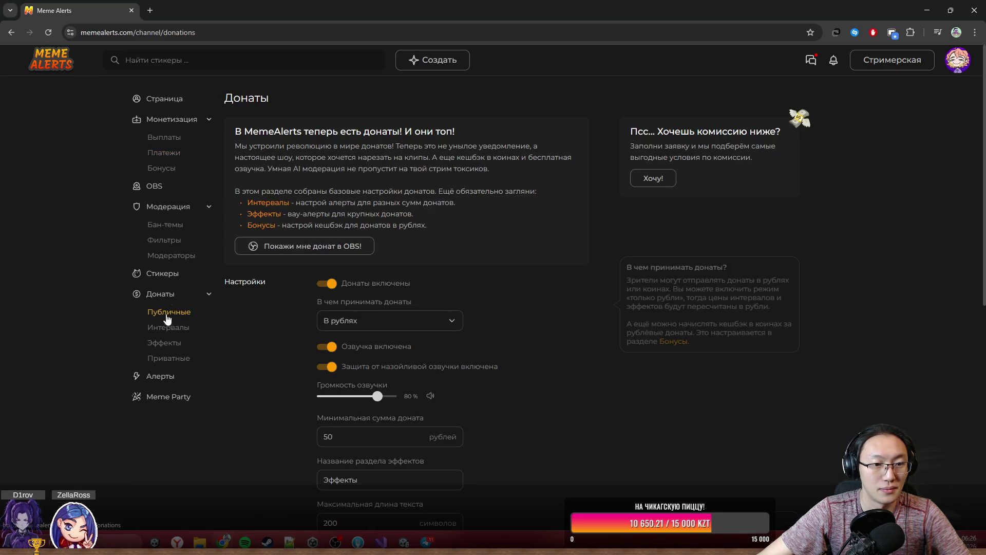
pyautogui.click(169, 140)
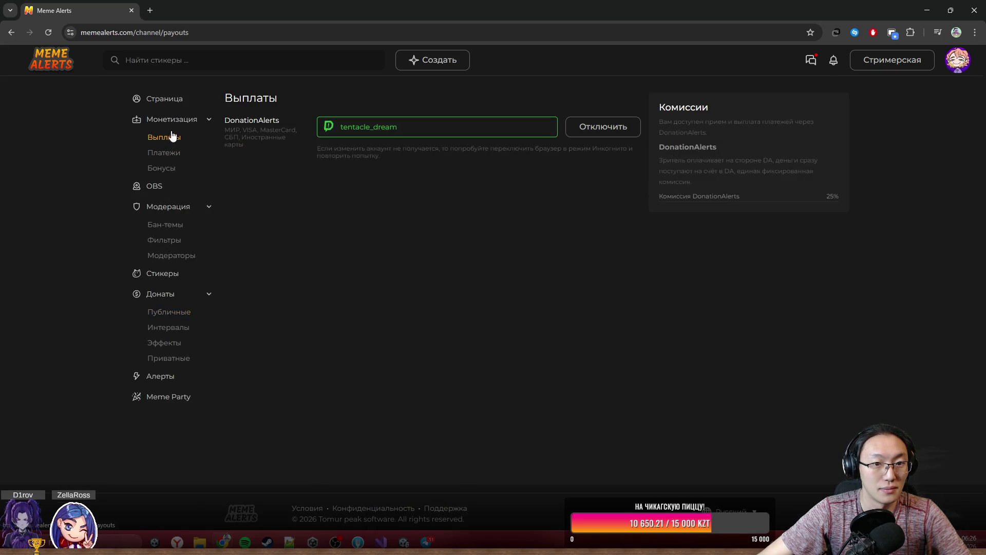
pyautogui.click(169, 99)
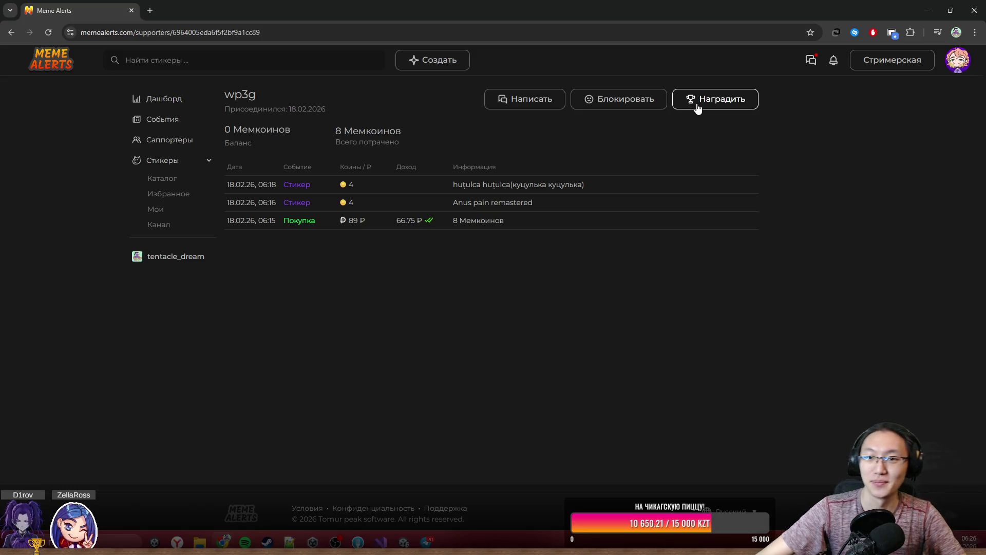
# - Reward the supporter with 50 coins
pyautogui.click(699, 107)
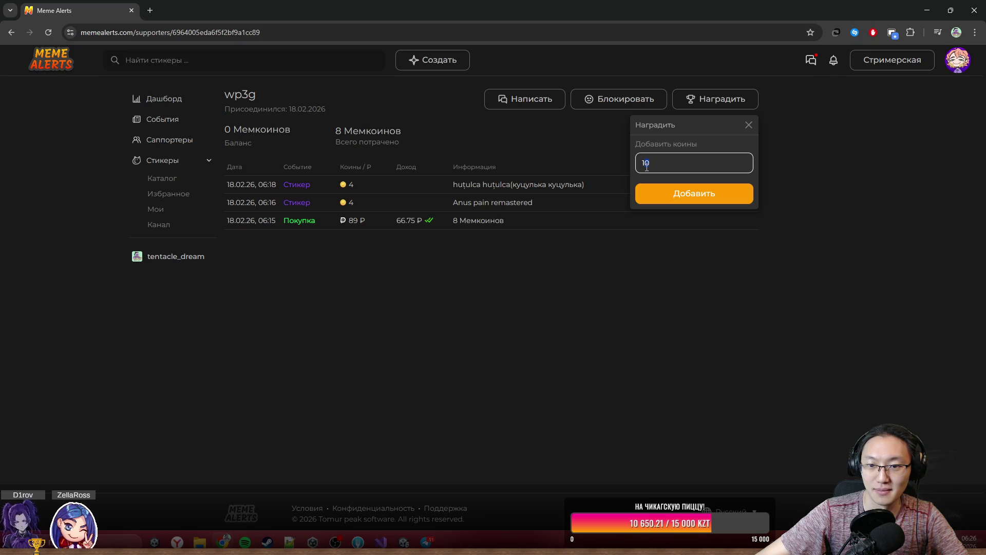
pyautogui.write('1')
pyautogui.press('BackSpace')
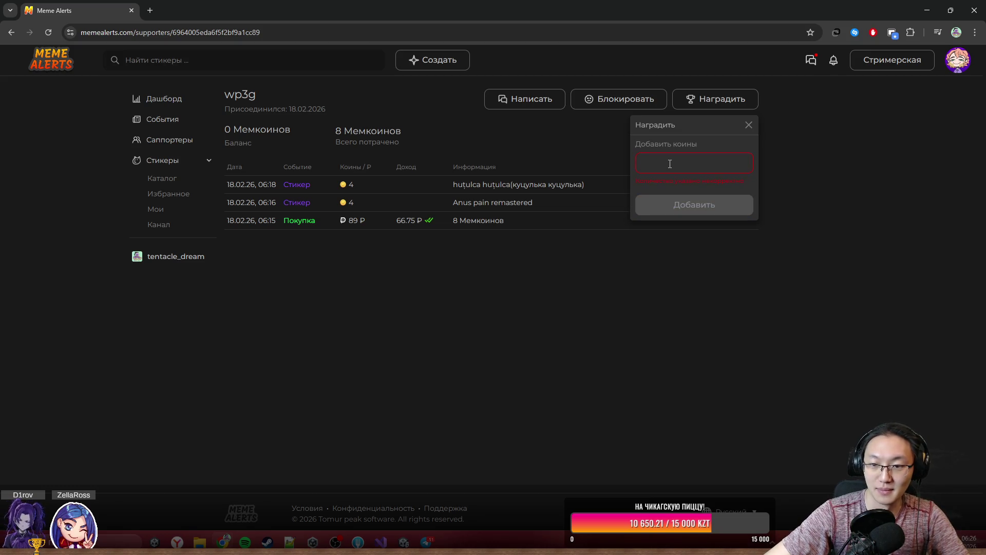
pyautogui.write('50')
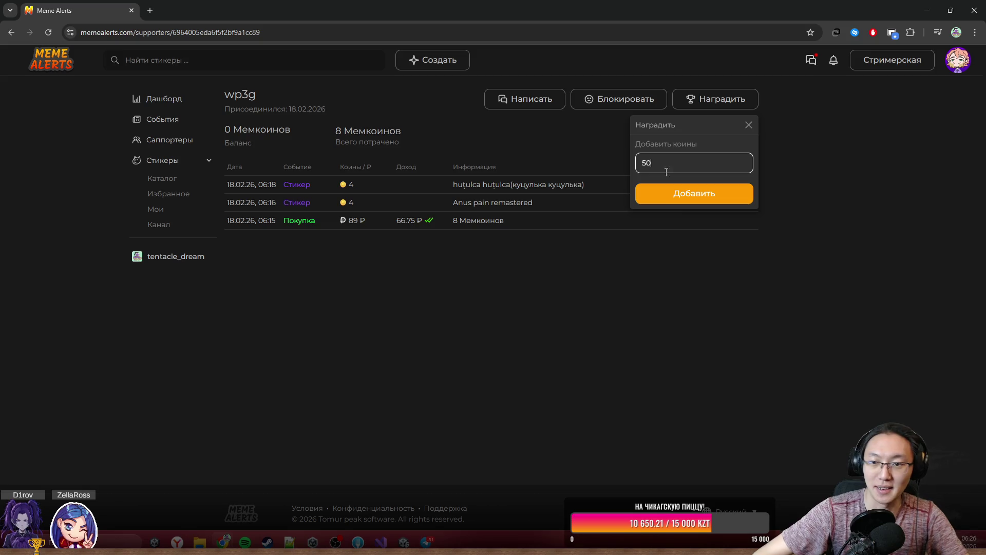
pyautogui.click(700, 194)
# - Name the LayerMask field targetMask and insert an OnTriggerEnter2D method stub
pyautogui.press('super+Down')
pyautogui.press('super+Down')
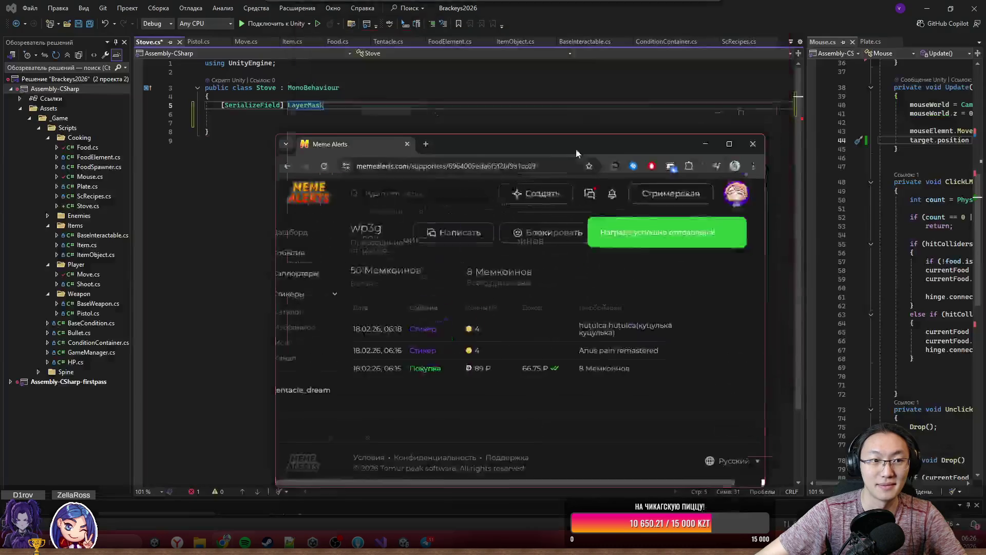
pyautogui.click(314, 131)
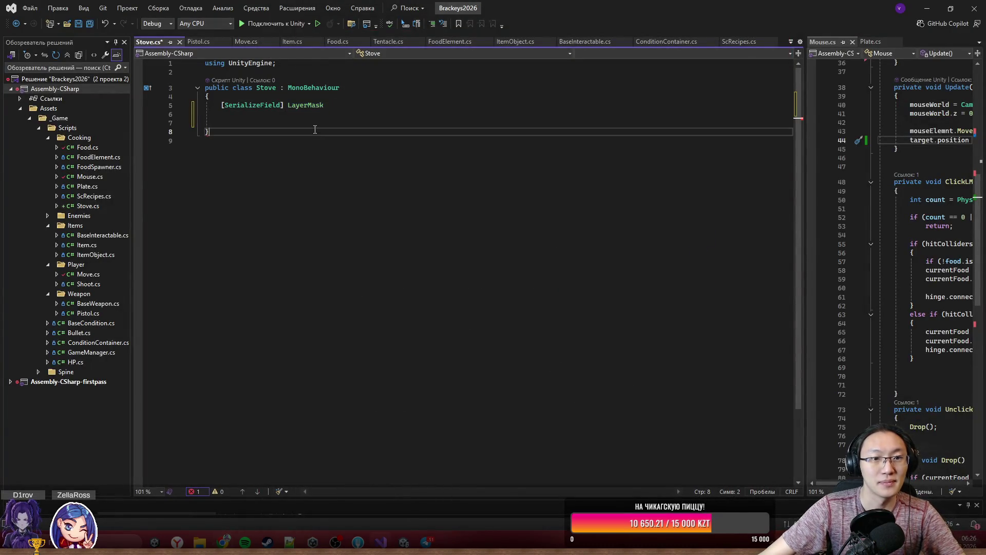
pyautogui.click(342, 106)
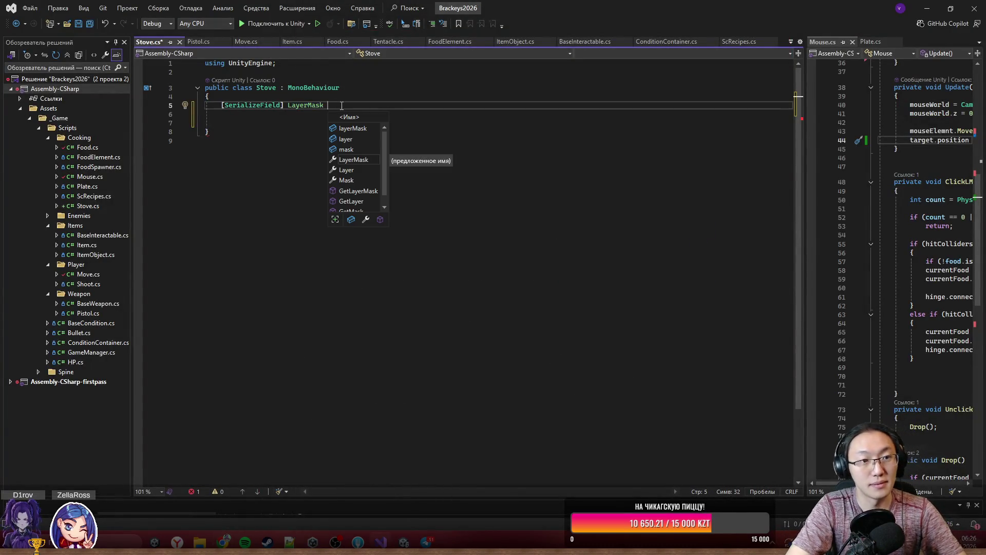
pyautogui.write('target')
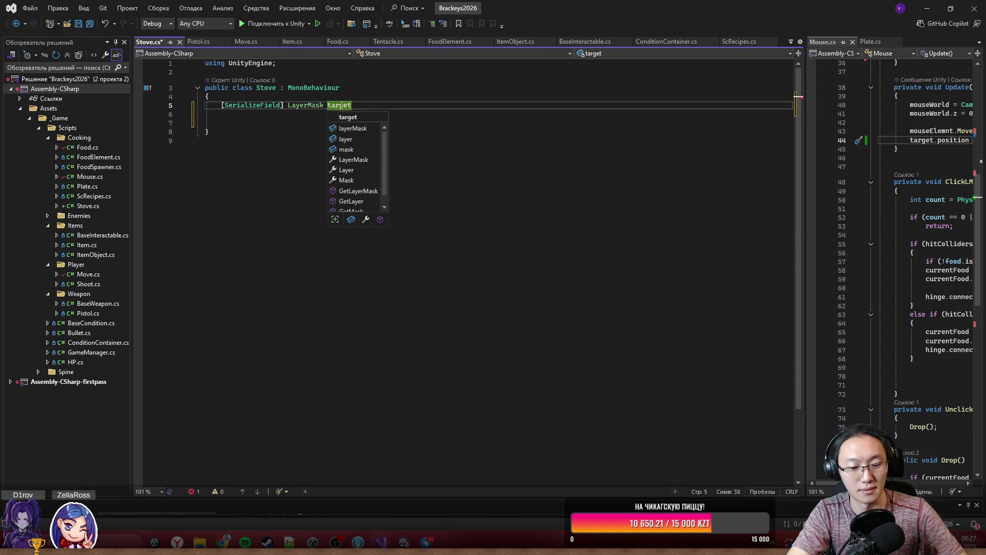
pyautogui.write('Mask;')
pyautogui.press('Return')
pyautogui.press('Return')
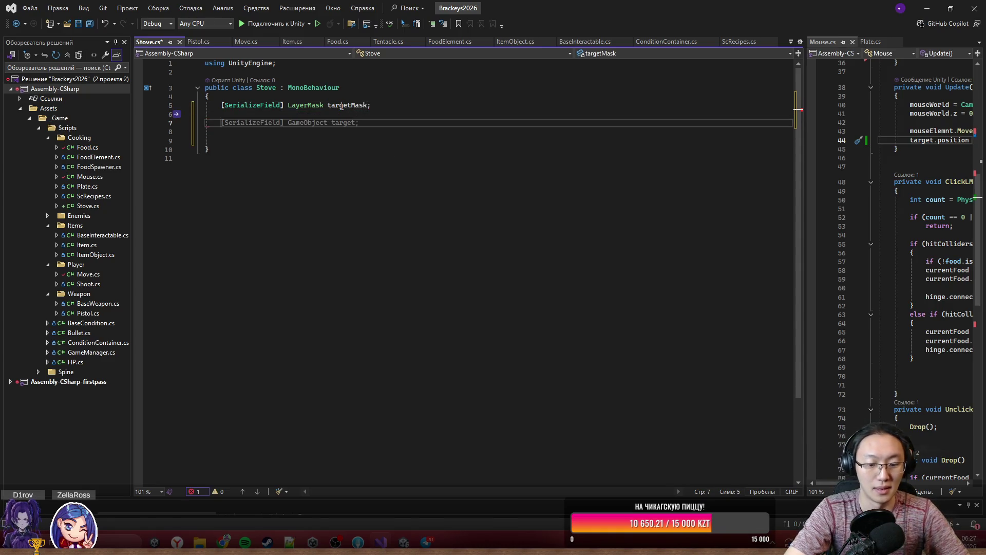
pyautogui.write('OnTri')
pyautogui.press('Down')
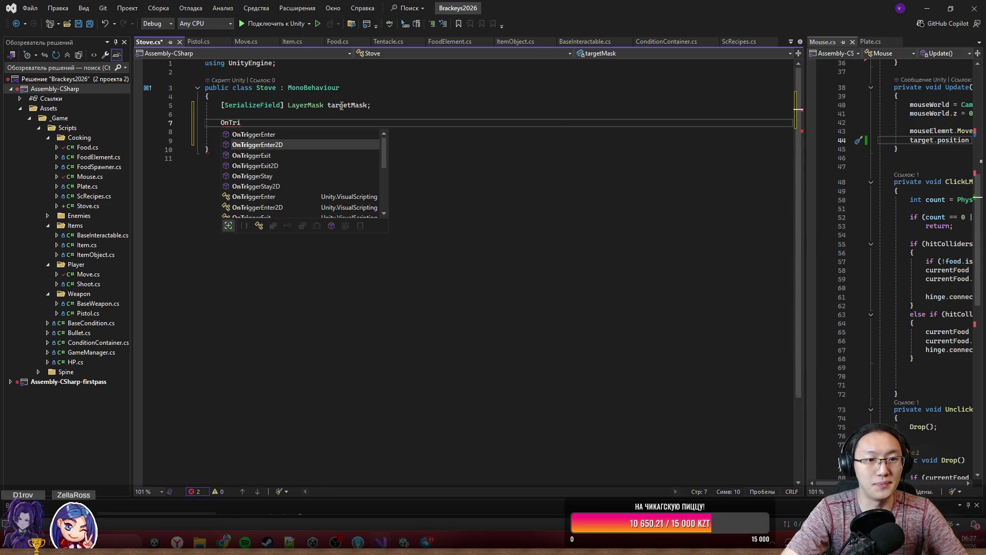
pyautogui.press('Return')
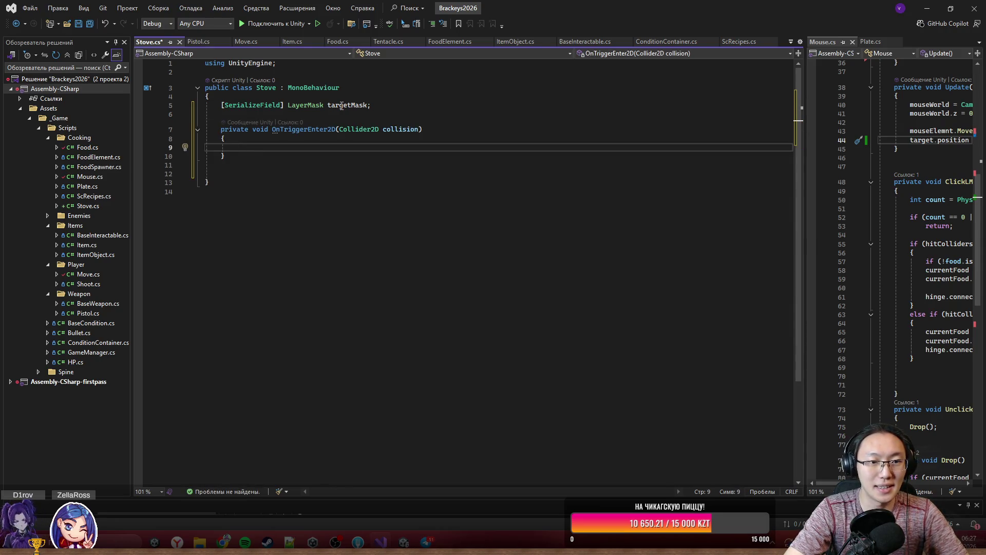
# - Write an if checking the collider's gameObject.layer bit against targetMask.value > 0, and open its braces
pyautogui.write('if (col')
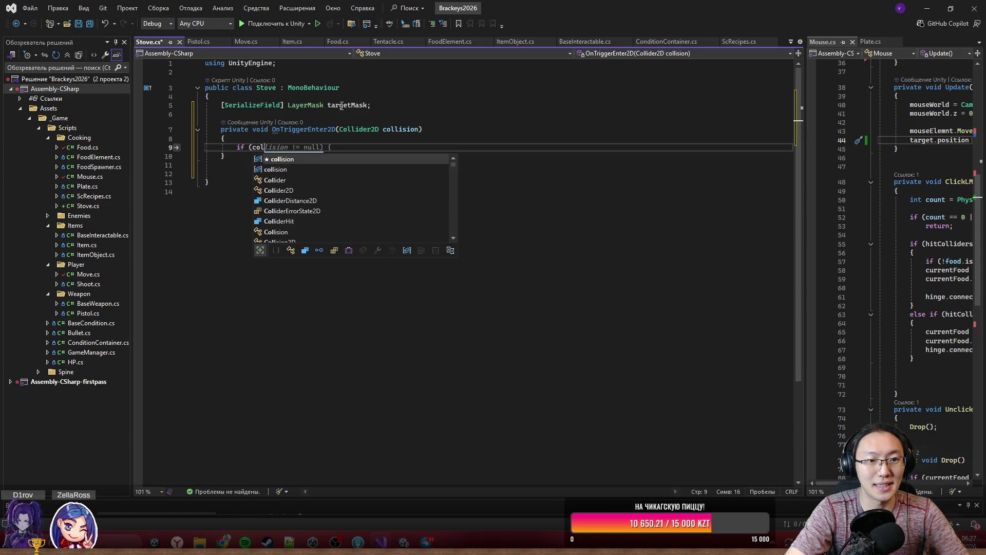
pyautogui.press('BackSpace')
pyautogui.write('(()')
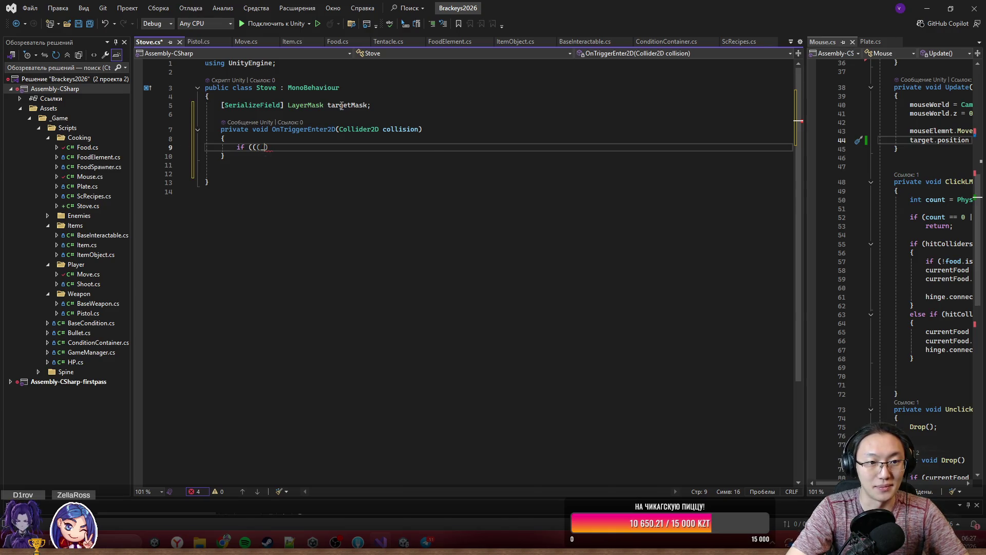
pyautogui.press('BackSpace')
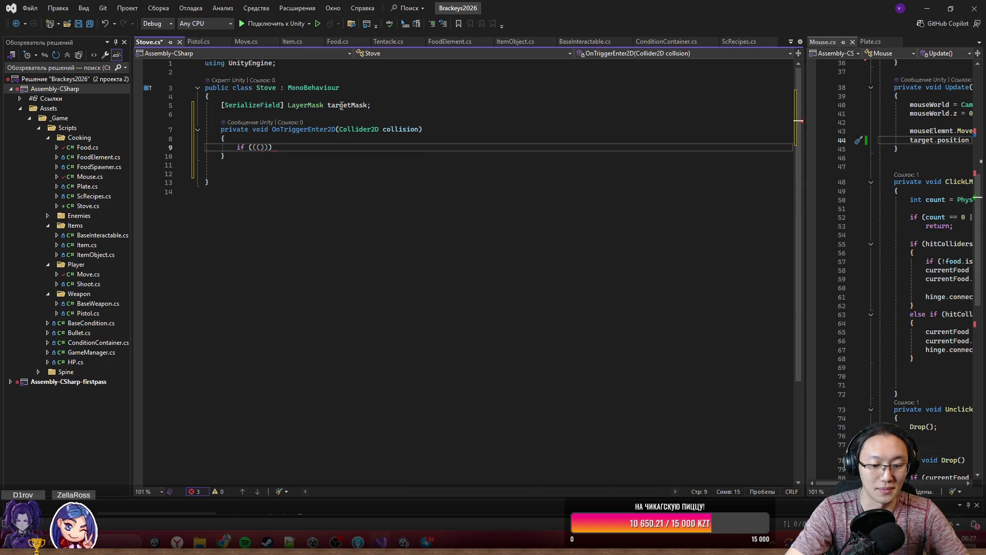
pyautogui.write('1<<')
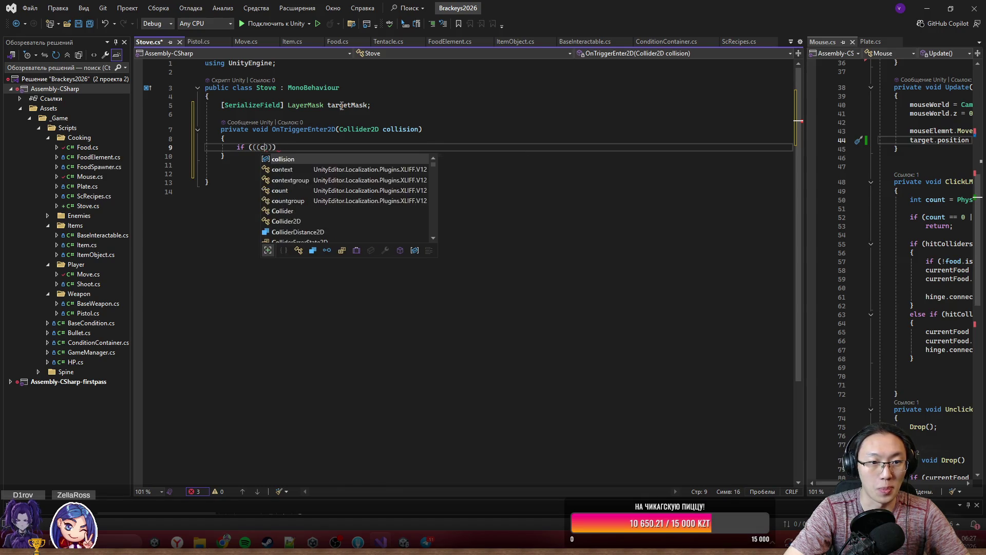
pyautogui.write('collisionga.')
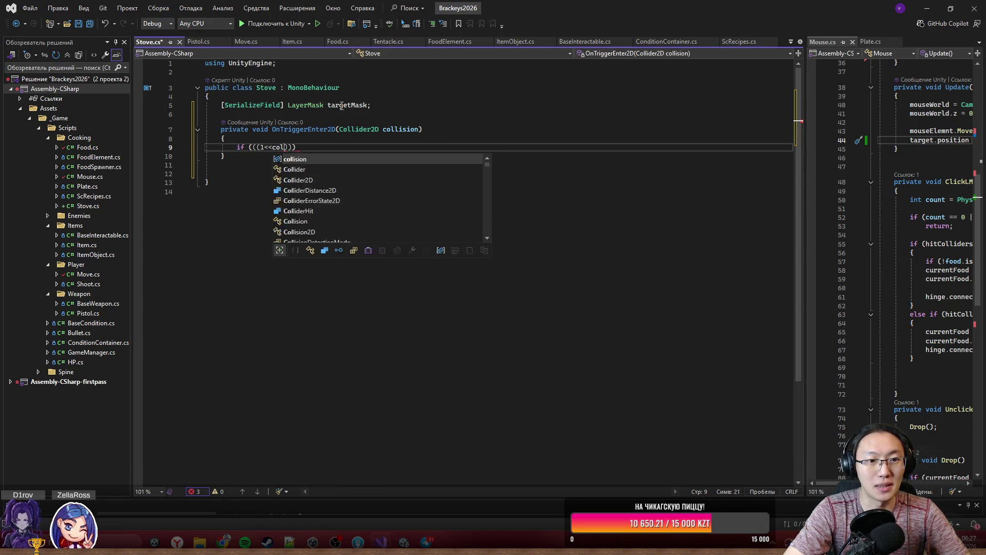
pyautogui.press('Return')
pyautogui.press('BackSpace')
pyautogui.press('BackSpace')
pyautogui.press('BackSpace')
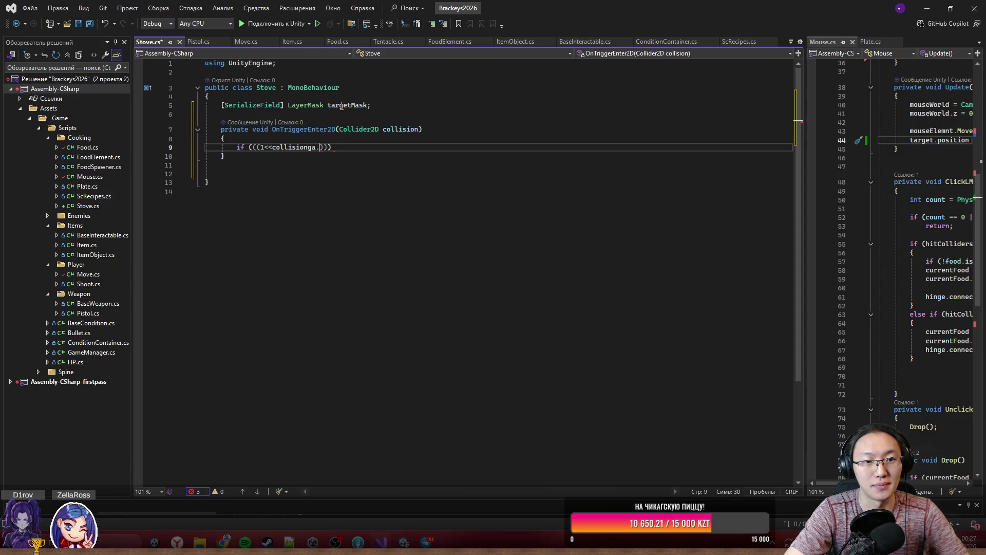
pyautogui.write('.ga')
pyautogui.press('Tab')
pyautogui.write('.layer')
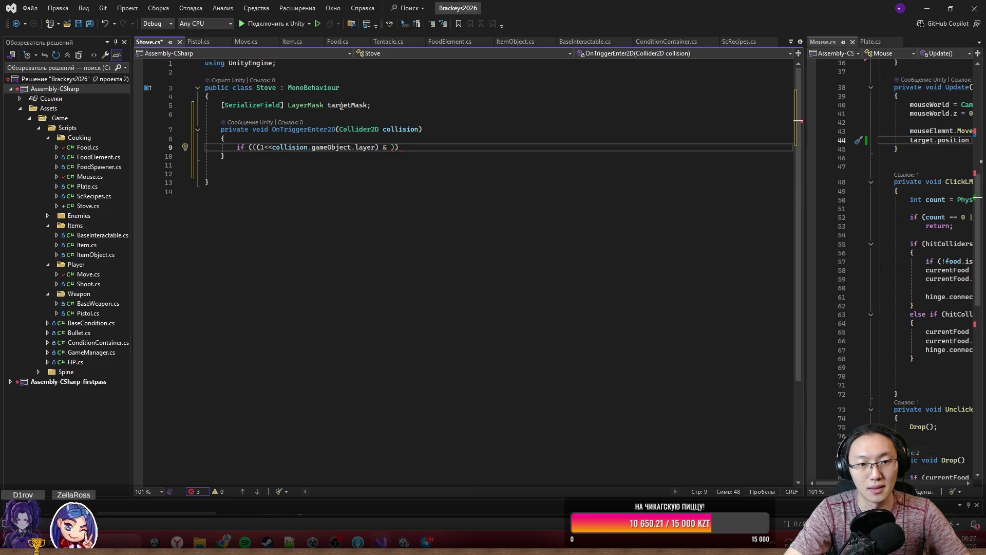
pyautogui.write('ta')
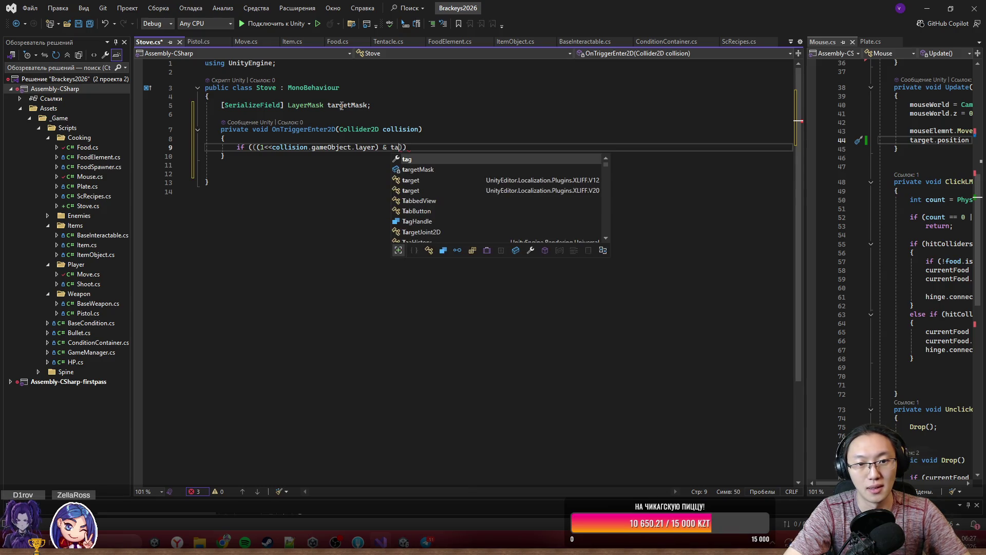
pyautogui.press('Tab')
pyautogui.write('.value)')
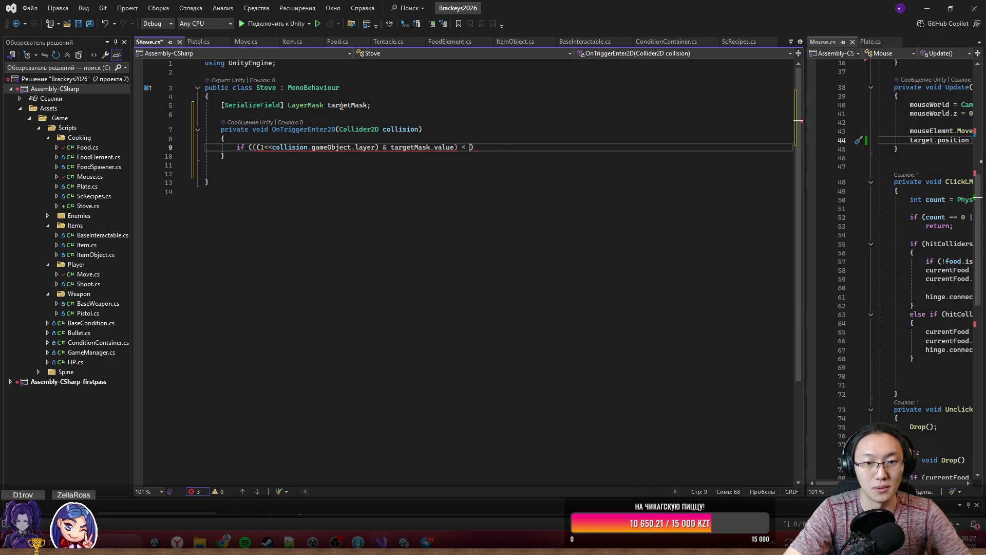
pyautogui.write(' > 0)')
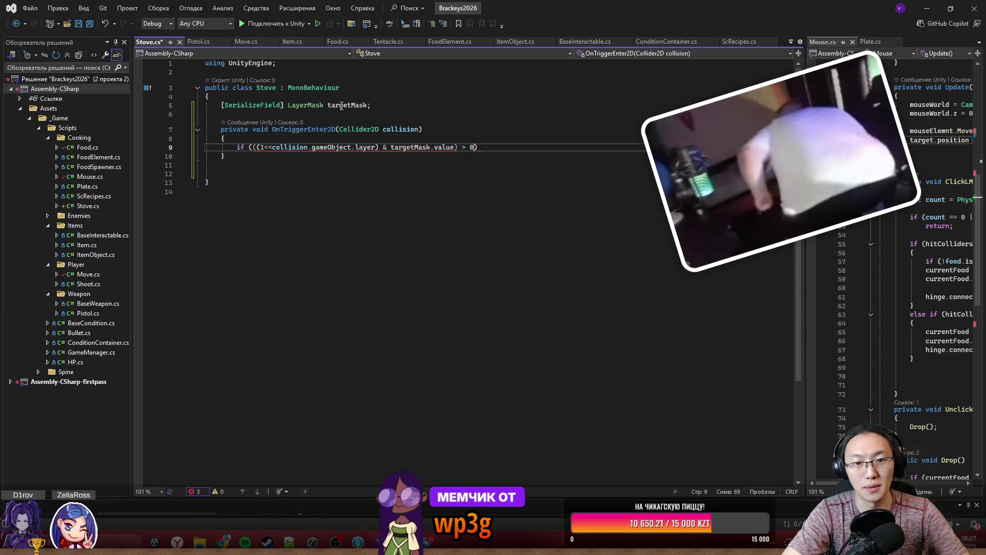
pyautogui.press('Return')
pyautogui.write('{')
pyautogui.press('Return')
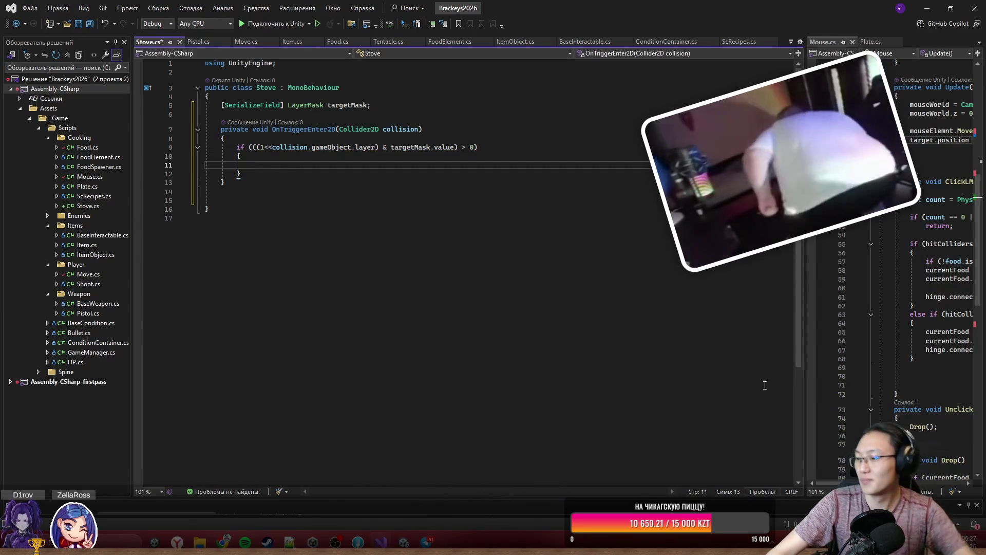
pyautogui.hotkey('alt', 'Tab')
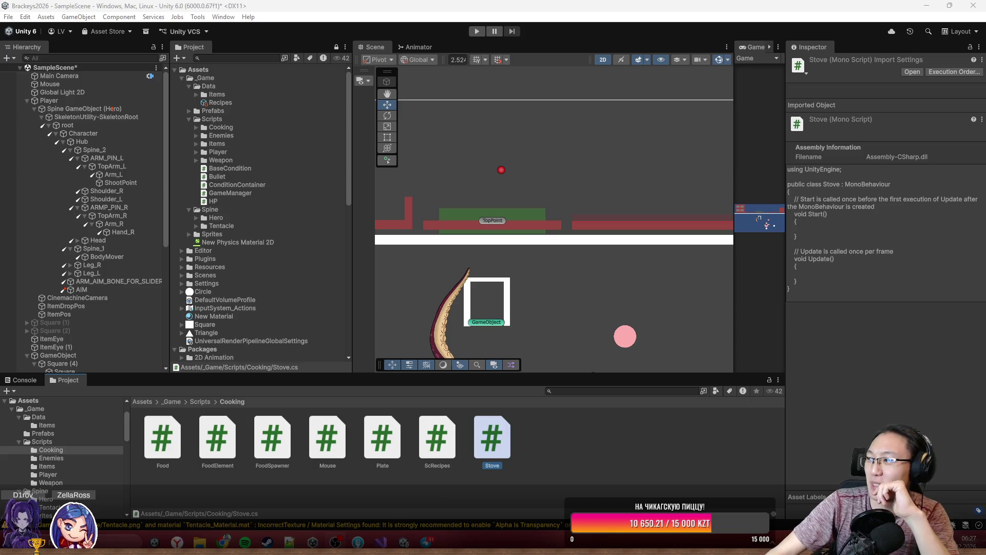
# - Reopen Stove.cs in Visual Studio from Unity's Project panel
pyautogui.hotkey('alt', 'Tab')
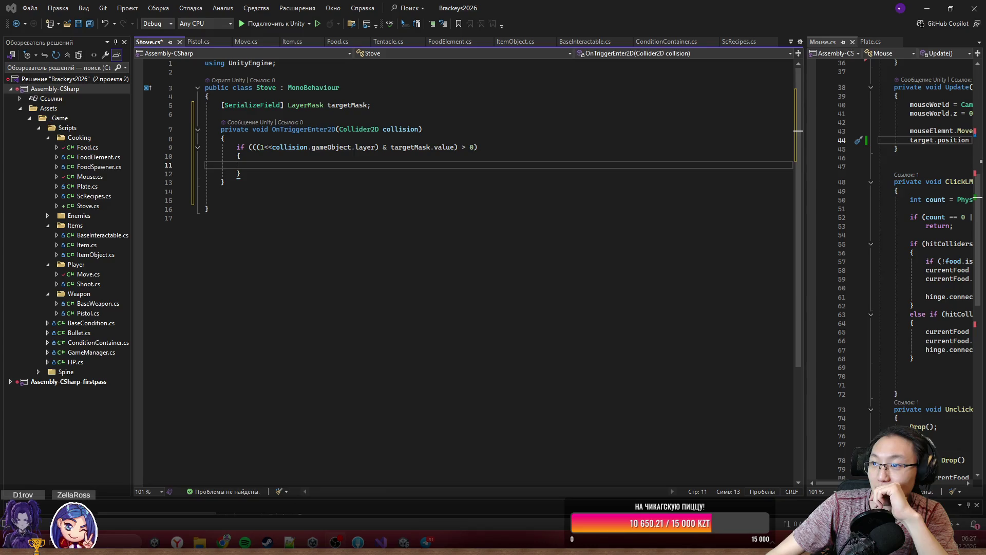
pyautogui.hotkey('alt', 'Tab')
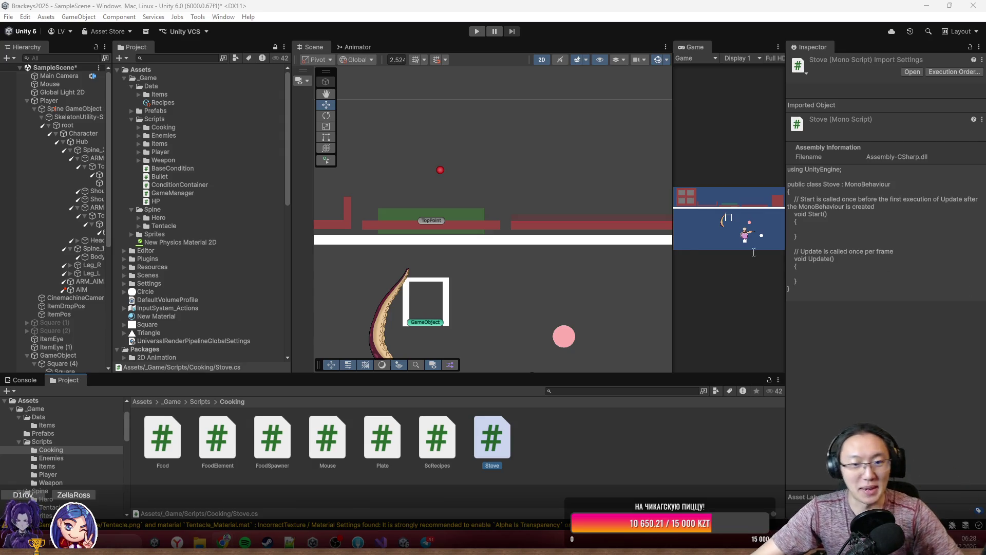
pyautogui.doubleClick(498, 440)
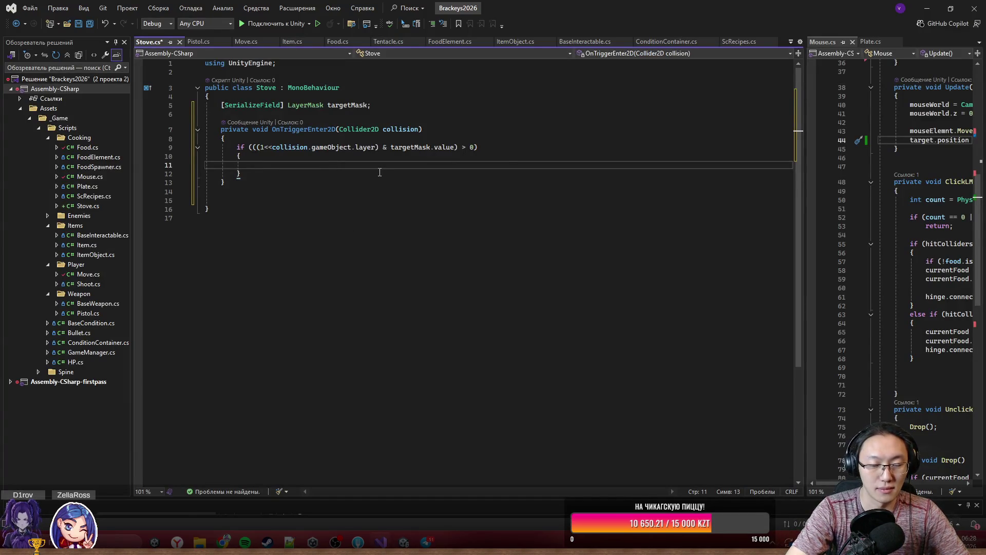
# - Add collision.TryGetComponent(out Food food) to the if condition and delete the trailing blank lines
pyautogui.click(474, 148)
pyautogui.write('&&')
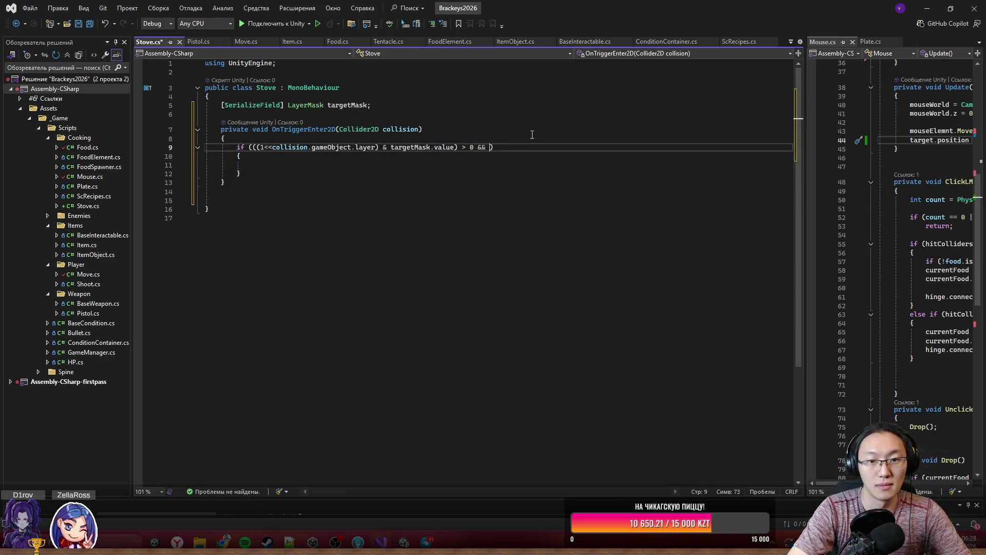
pyautogui.write('collision.')
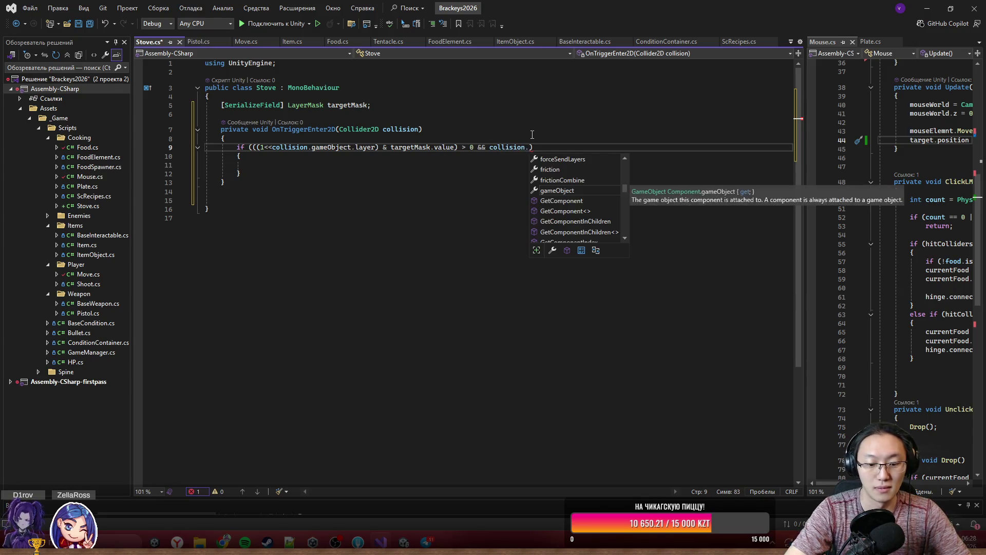
pyautogui.write('TryGetComponent(')
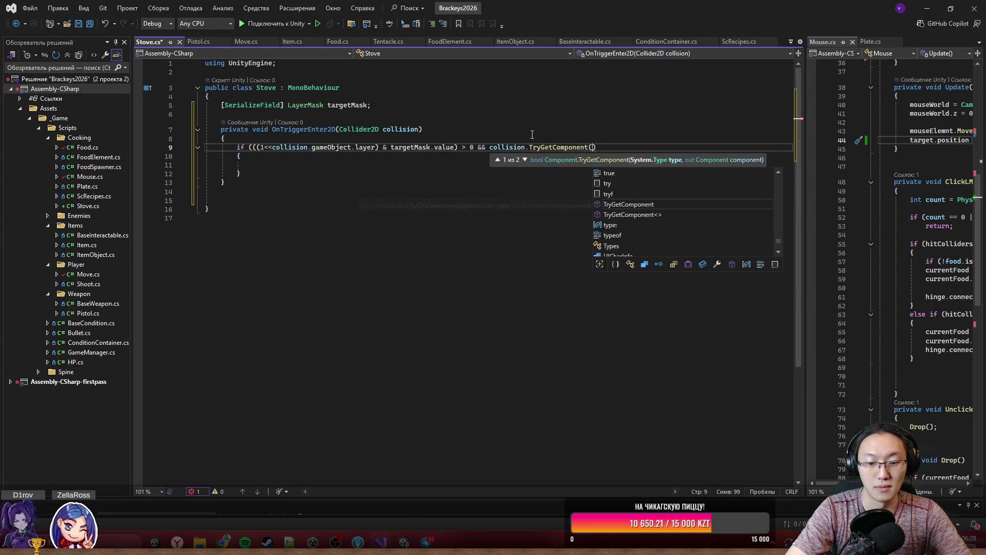
pyautogui.write('out Fo')
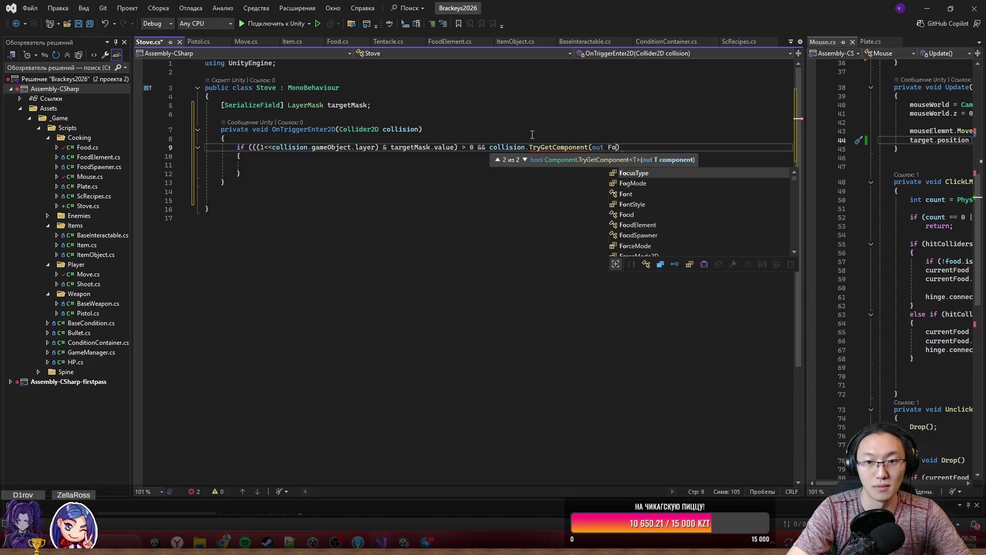
pyautogui.write('od food')
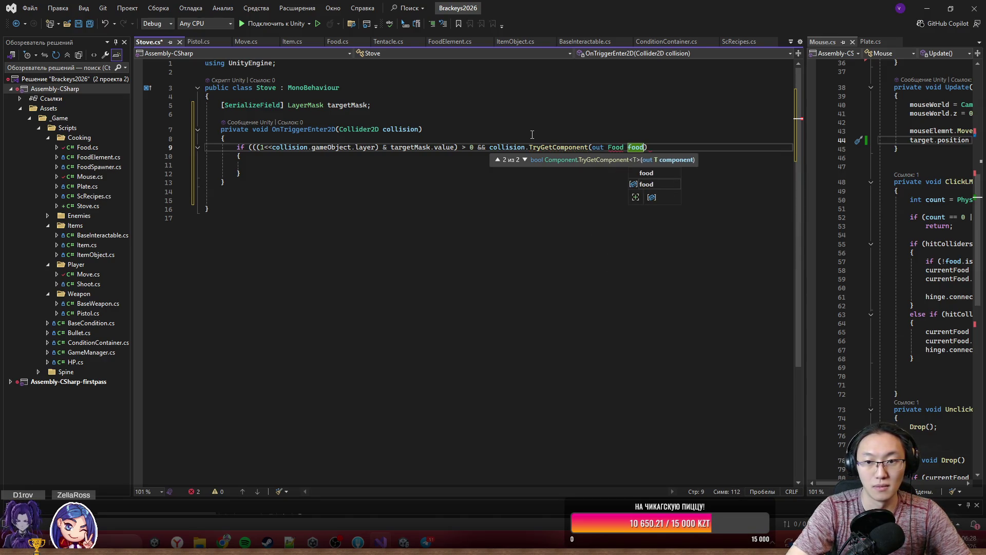
pyautogui.write(')')
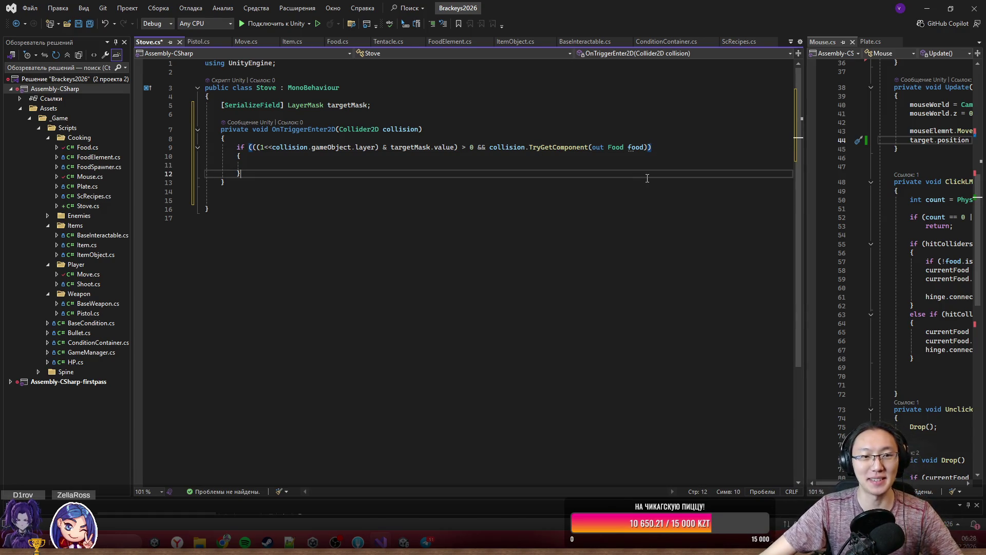
pyautogui.click(520, 201)
pyautogui.moveTo(520, 204); pyautogui.dragTo(529, 184)
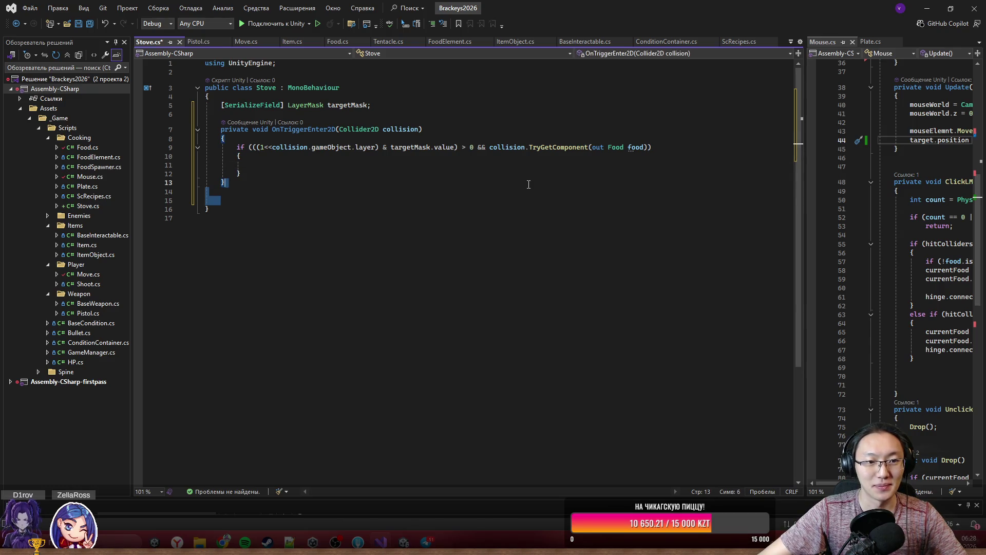
pyautogui.press('BackSpace')
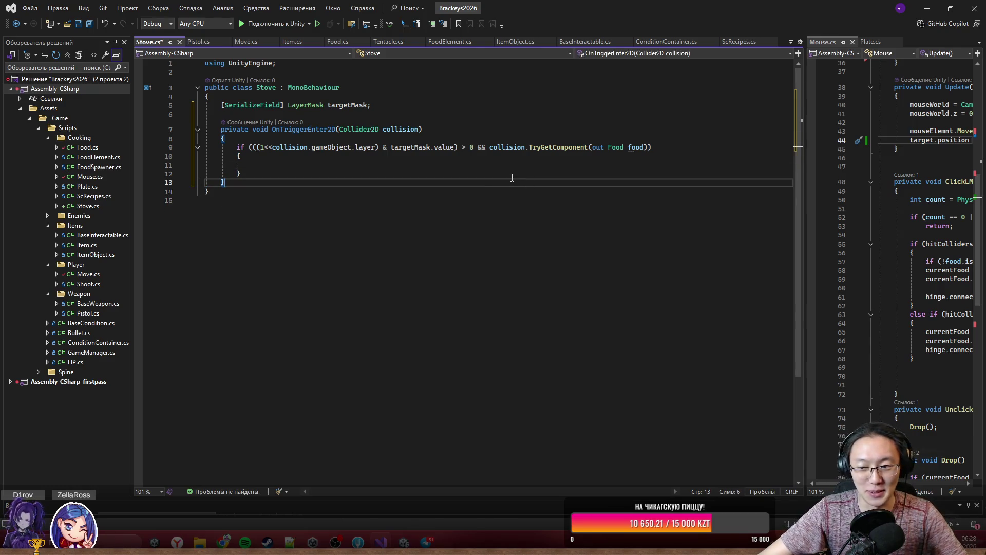
pyautogui.click(374, 163)
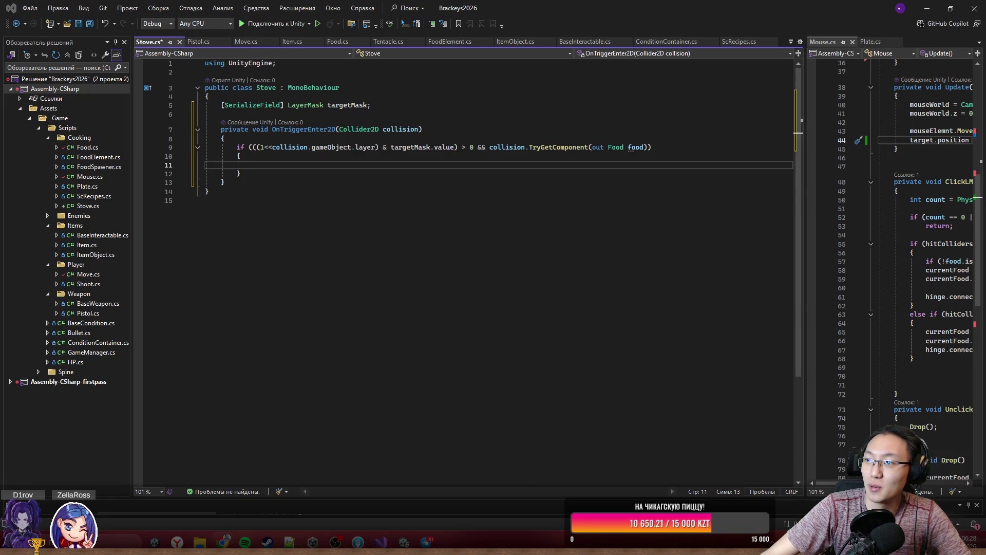
# - Open Twitch and go to your own channel page via the account menu's Канал entry
pyautogui.write('tw')
pyautogui.press('Return')
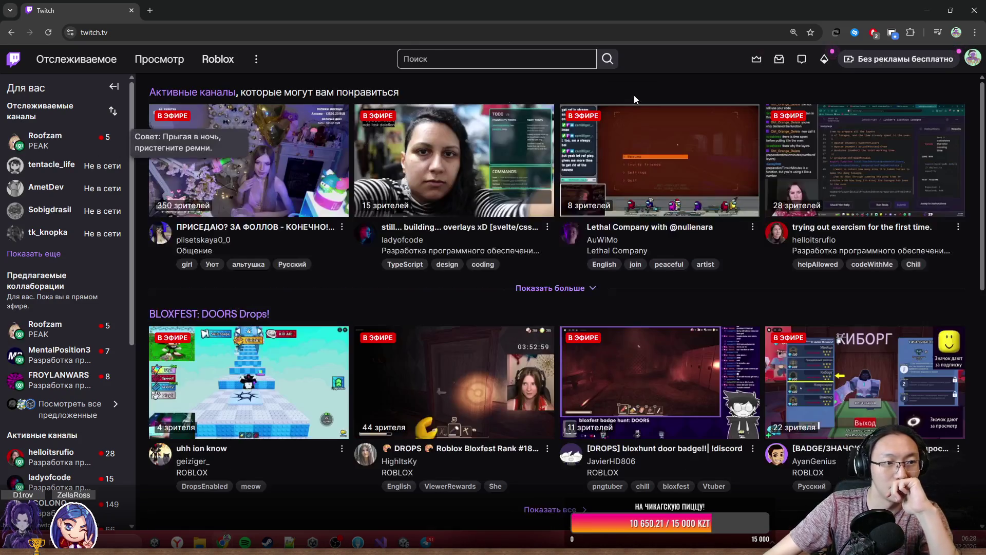
pyautogui.click(972, 58)
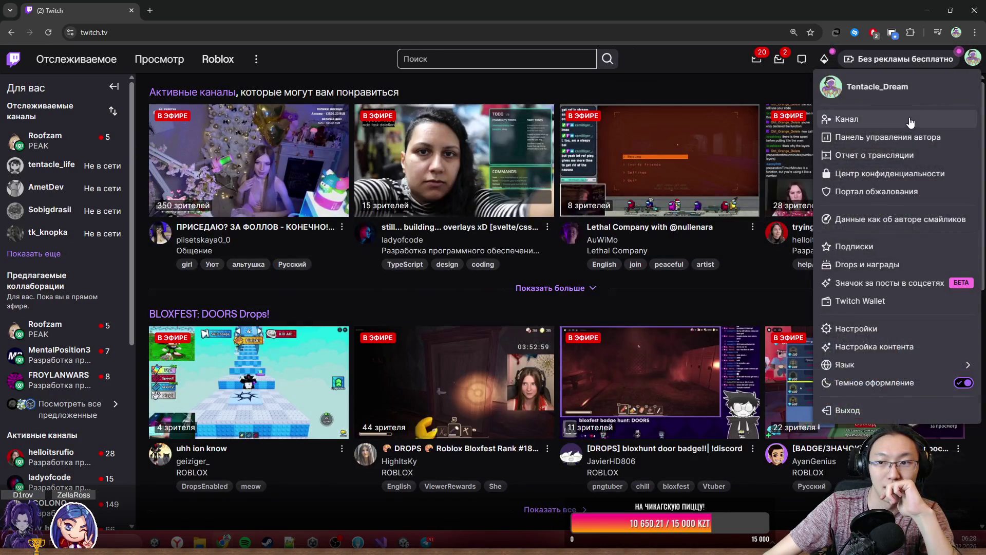
pyautogui.click(909, 121)
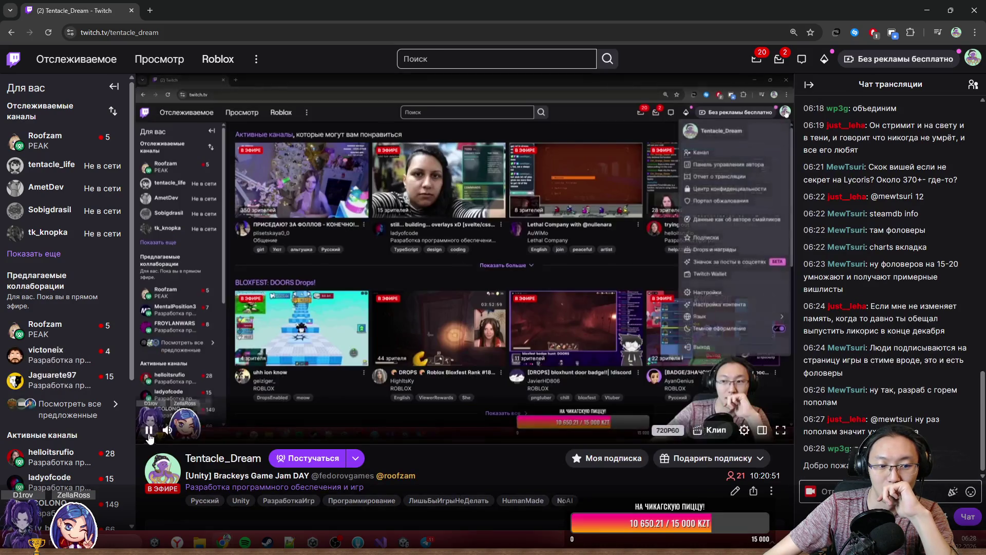
# - Pause the stream and browse the chat's community list of owner, moderators, VIPs and viewers
pyautogui.click(655, 389)
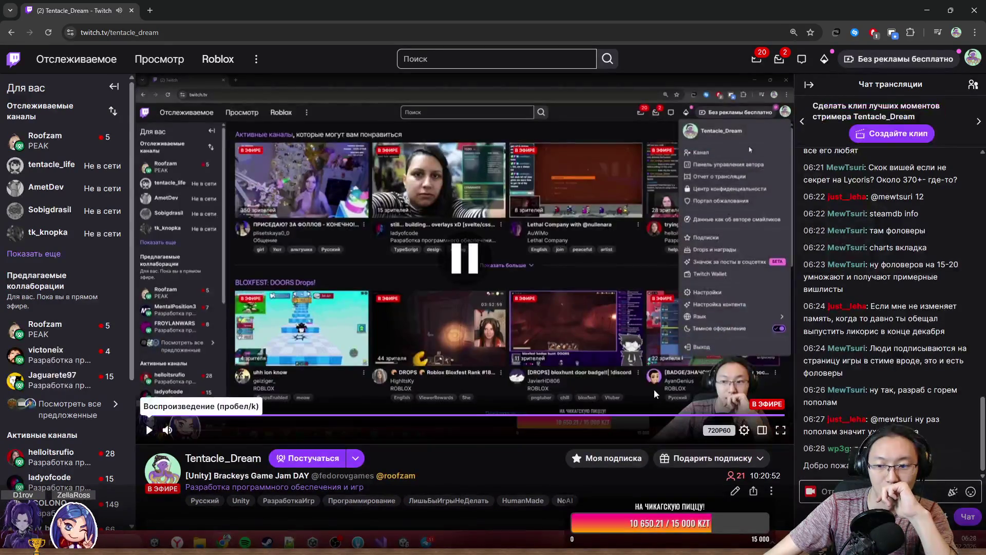
pyautogui.scroll(-3, 732, 386)
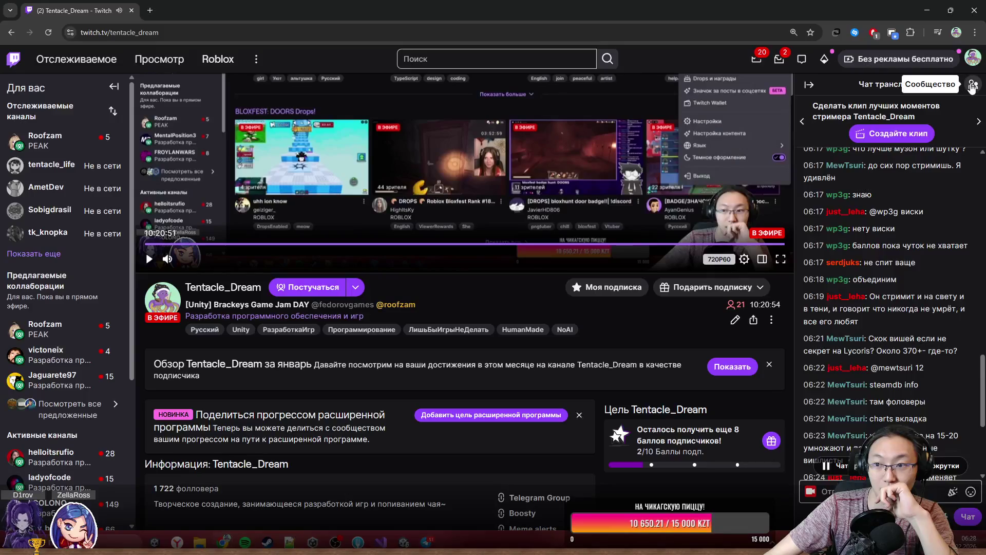
pyautogui.click(973, 84)
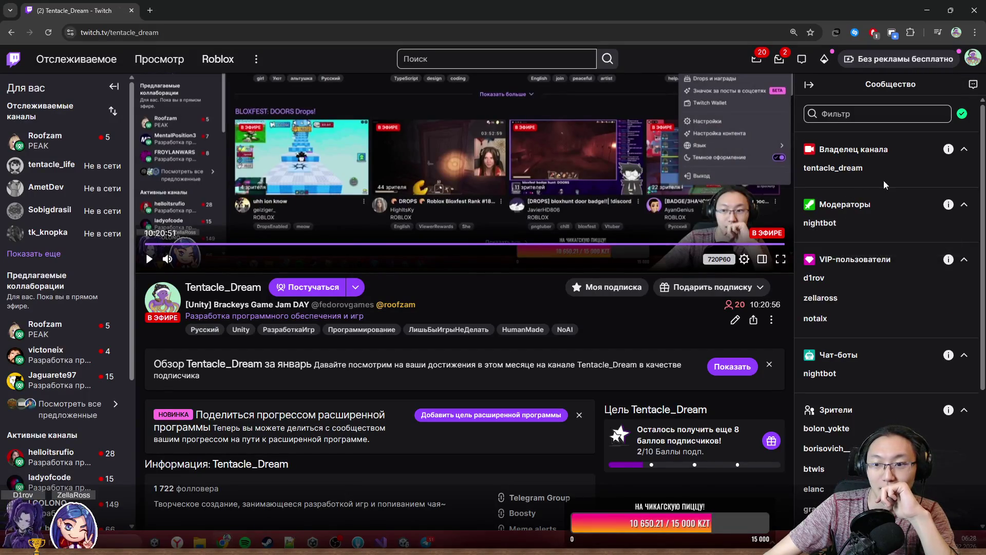
pyautogui.moveTo(829, 286)
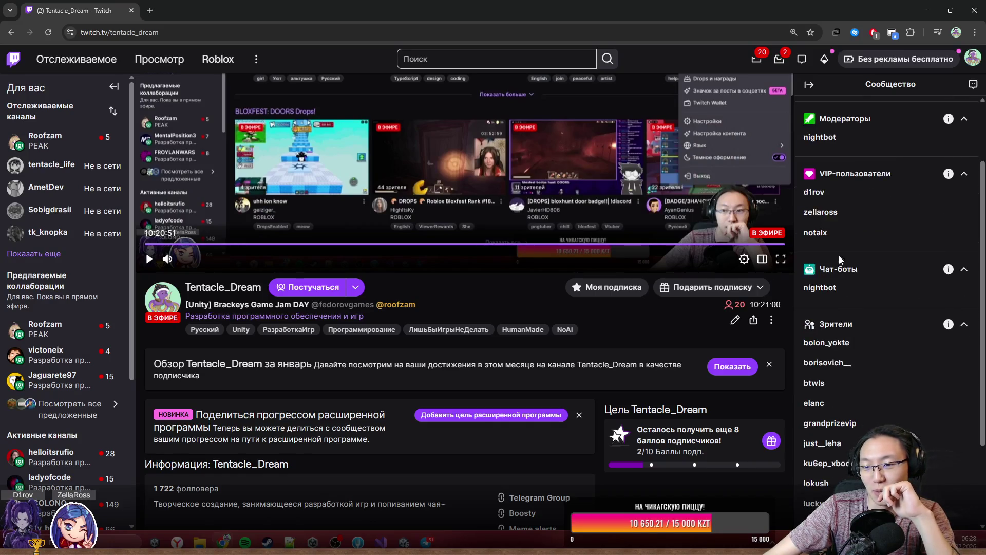
pyautogui.moveTo(828, 307)
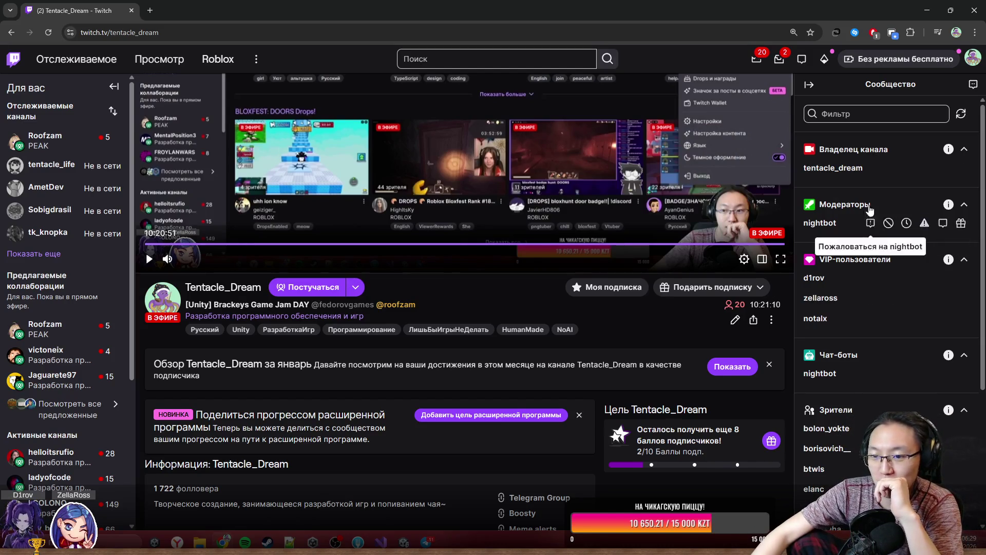
pyautogui.moveTo(815, 328)
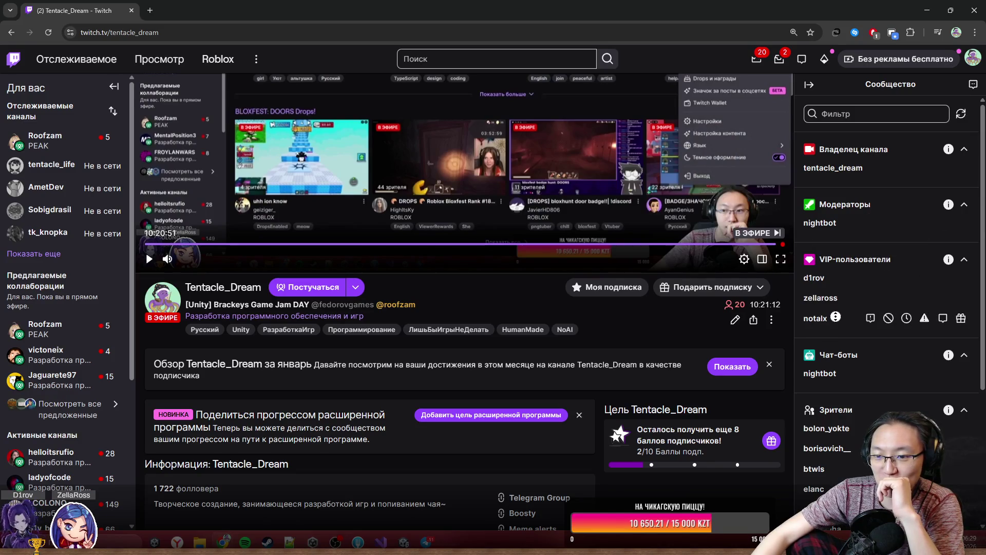
pyautogui.scroll(-2, 845, 334)
pyautogui.scroll(-2, 845, 336)
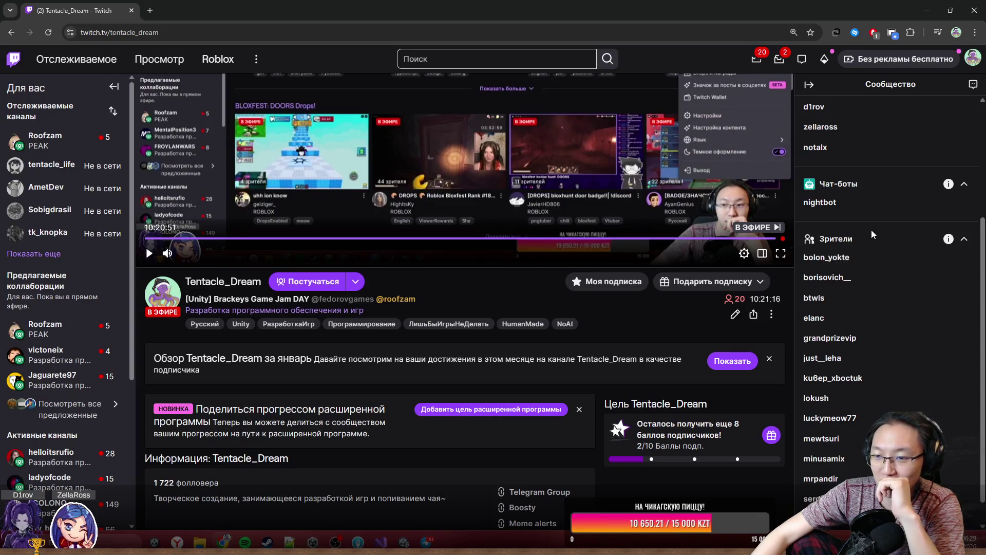
pyautogui.scroll(-1, 798, 276)
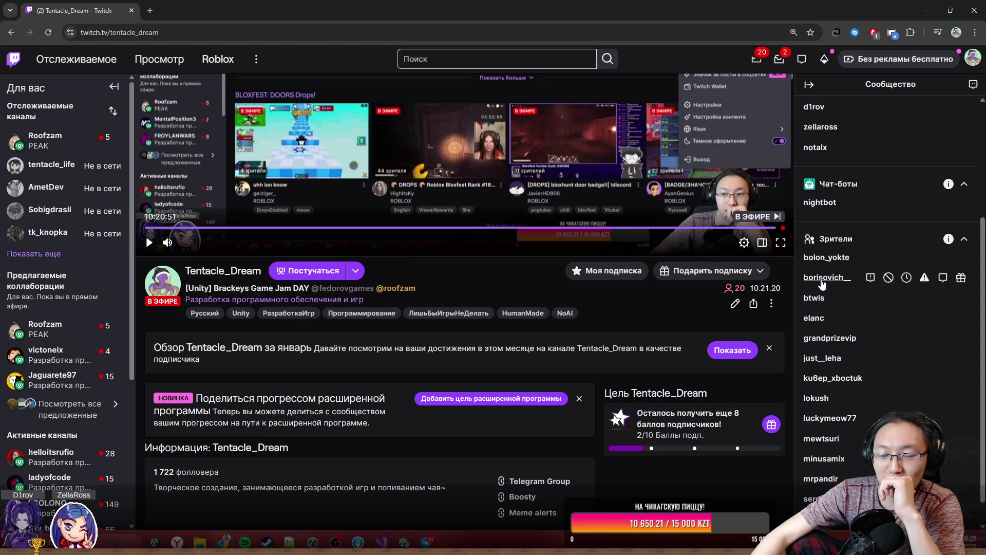
# - Open the viewer's user card, move it over the page, and show their chat message history
pyautogui.click(824, 283)
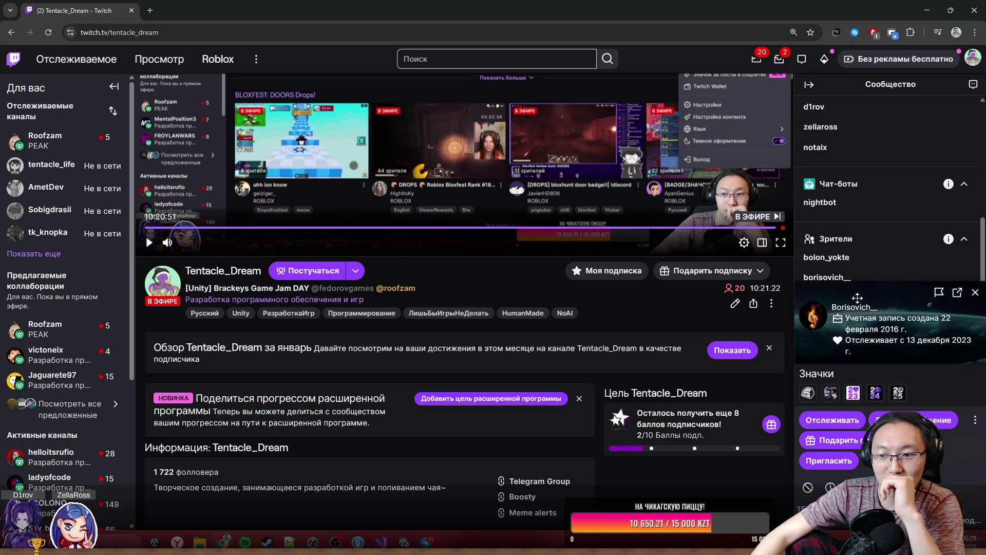
pyautogui.moveTo(801, 273); pyautogui.dragTo(590, 132)
pyautogui.click(589, 358)
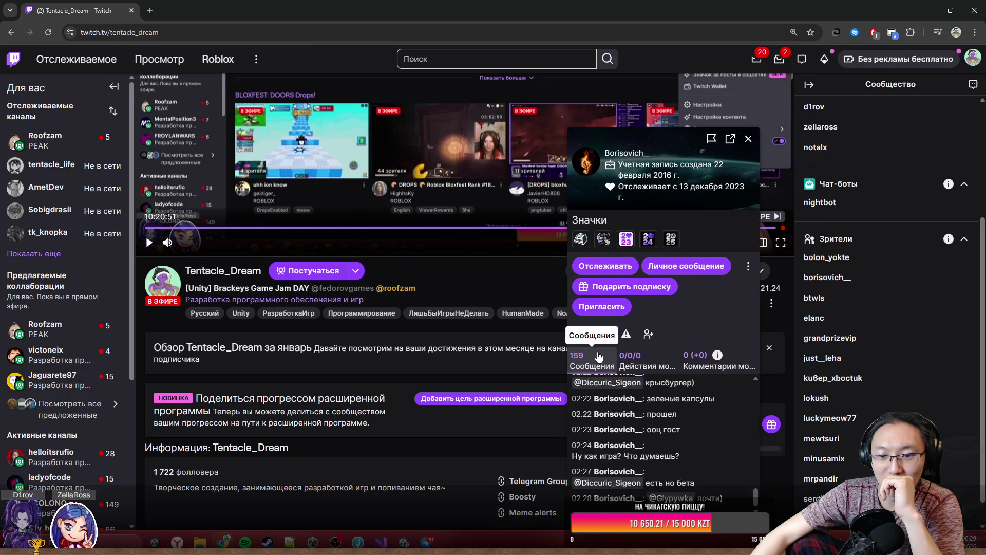
# - Scroll up and down through the viewer's chat message history
pyautogui.scroll(5, 711, 467)
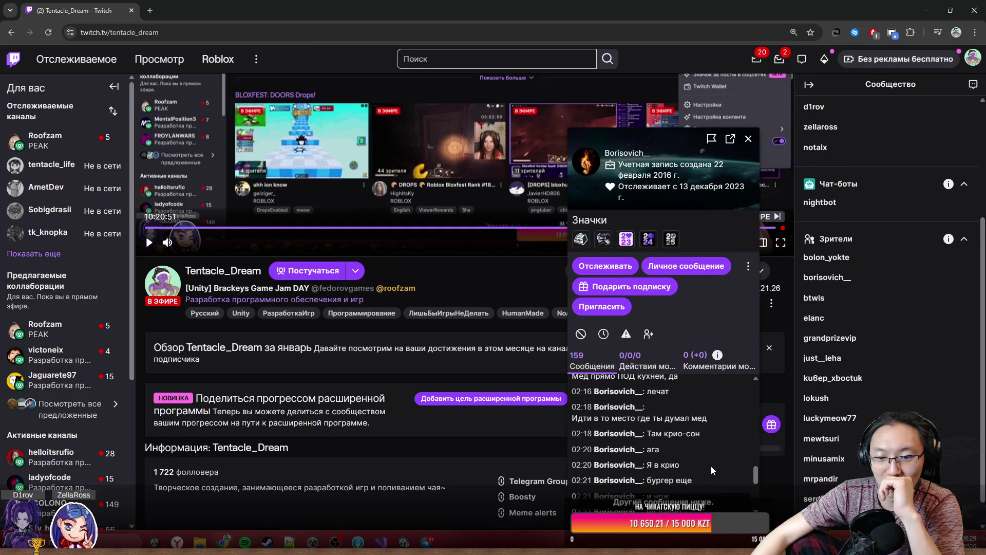
pyautogui.scroll(-6, 711, 466)
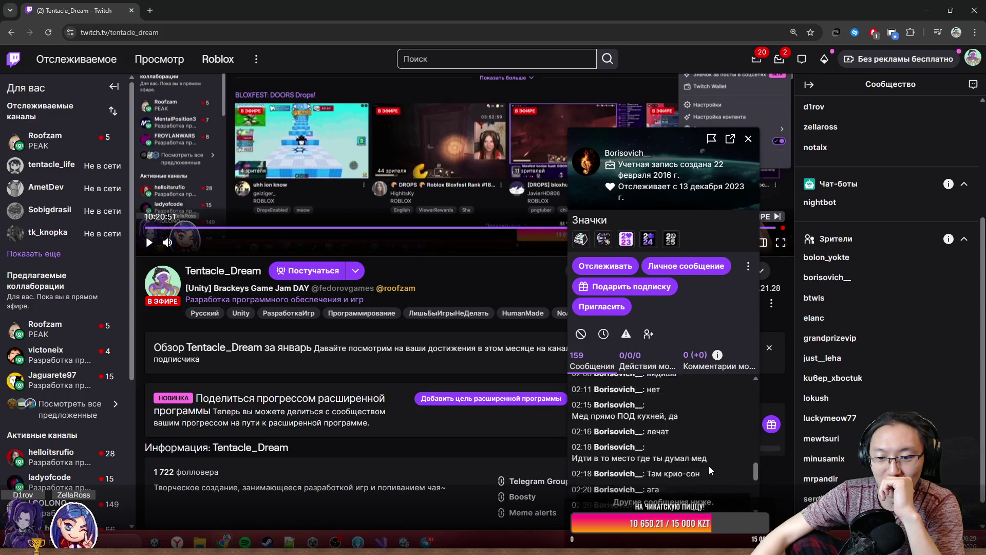
pyautogui.scroll(6, 707, 464)
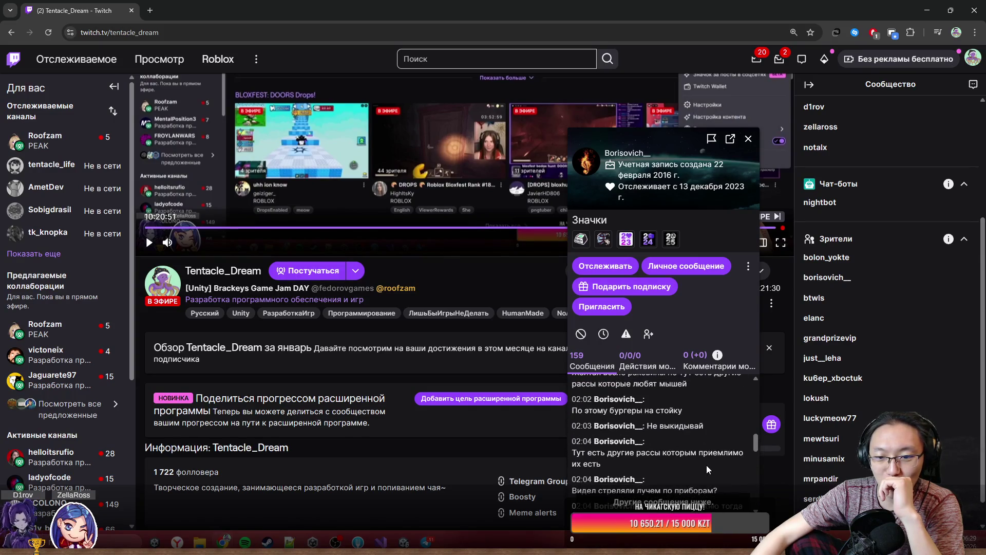
pyautogui.scroll(6, 707, 465)
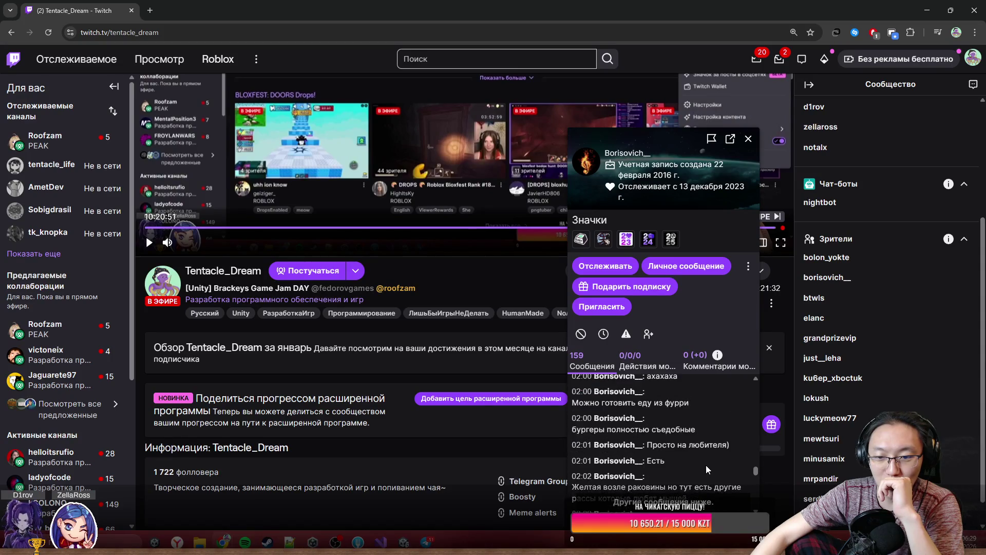
pyautogui.scroll(5, 706, 465)
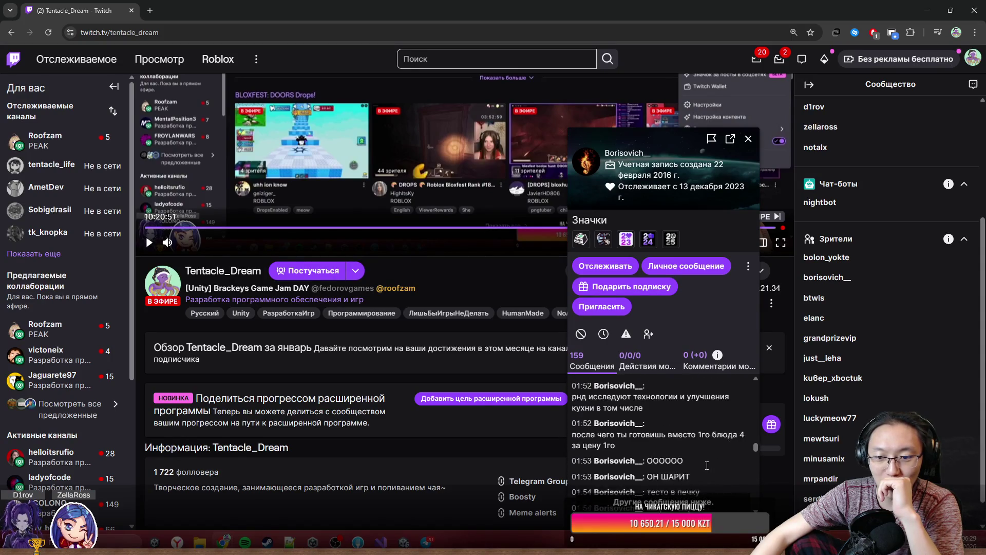
pyautogui.scroll(5, 706, 464)
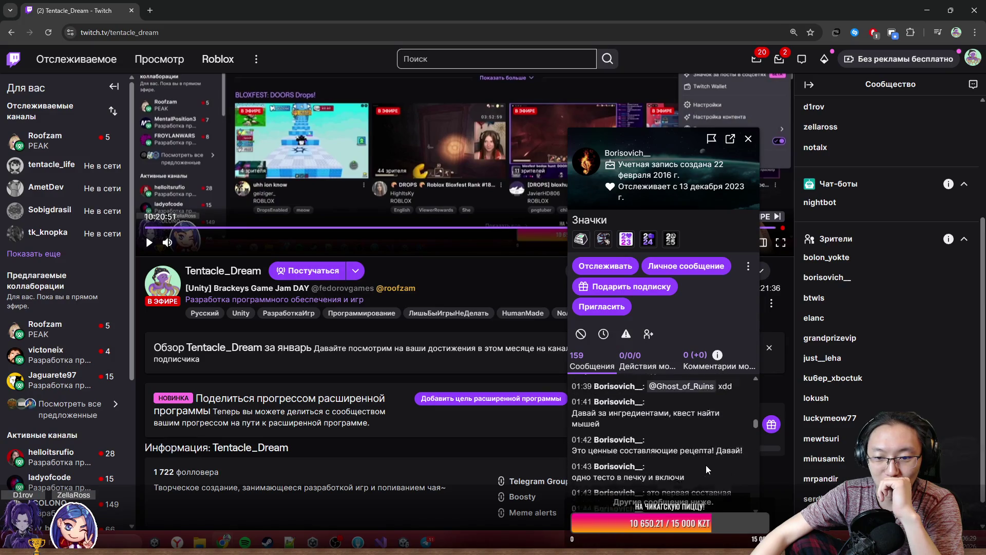
pyautogui.scroll(-5, 706, 465)
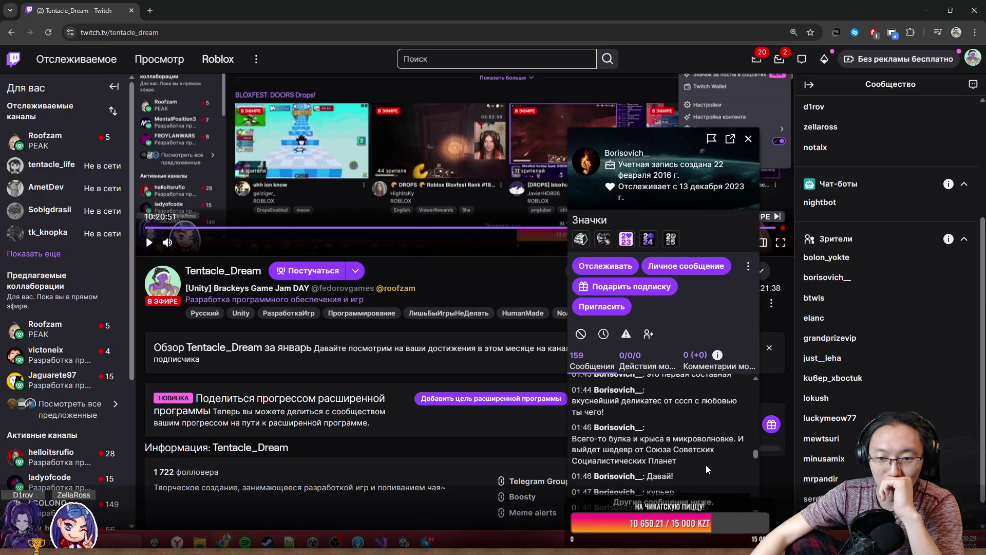
pyautogui.scroll(-2, 706, 464)
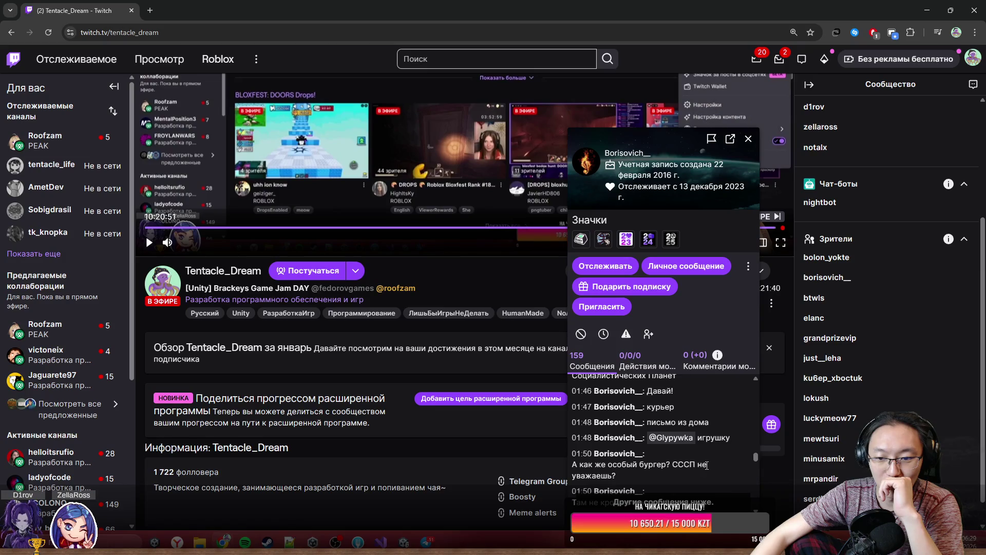
pyautogui.scroll(3, 713, 451)
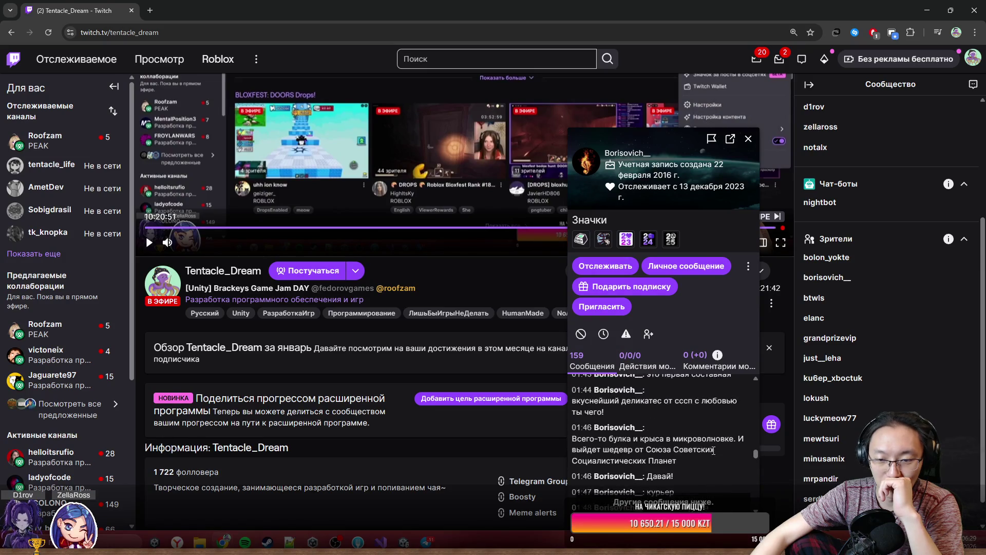
pyautogui.scroll(6, 714, 450)
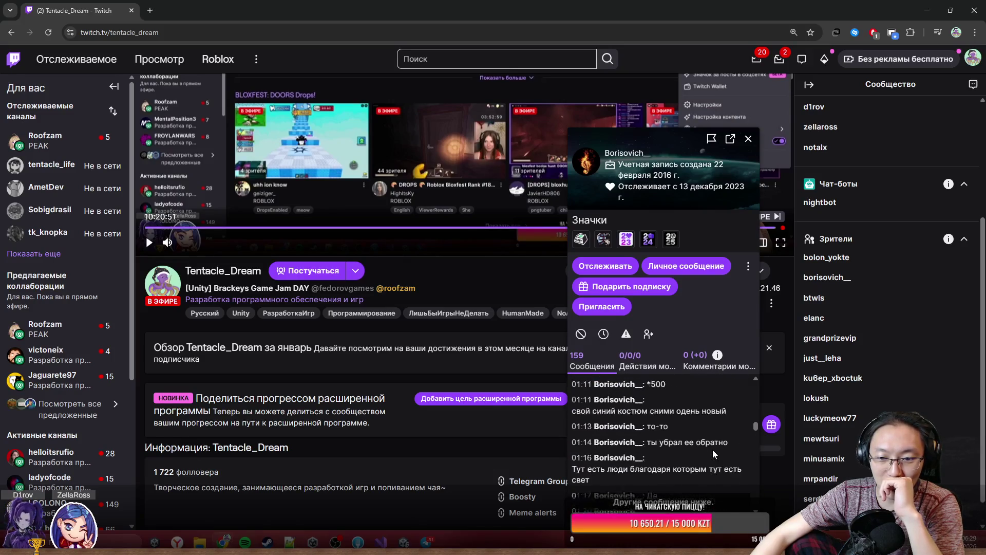
pyautogui.scroll(5, 713, 452)
pyautogui.scroll(5, 714, 450)
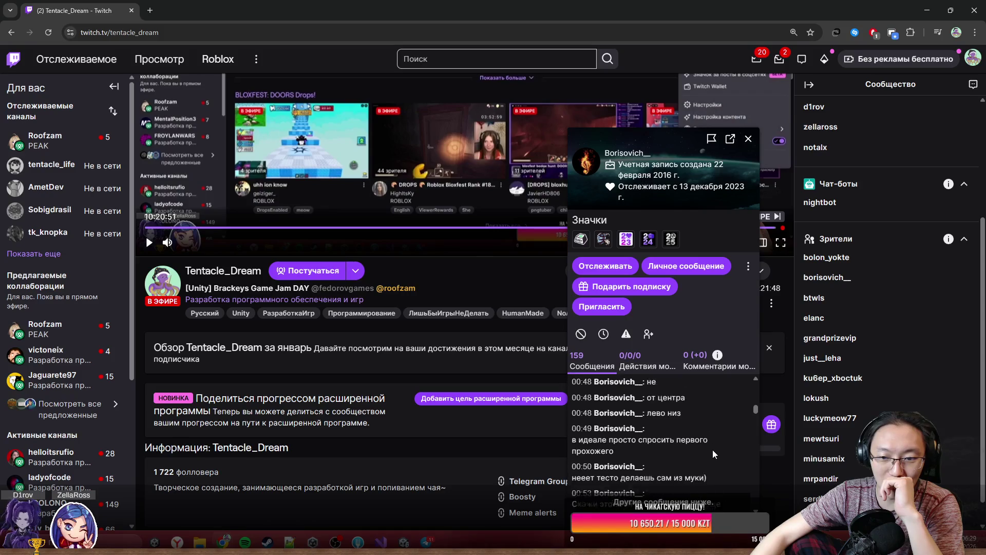
pyautogui.scroll(-3, 713, 454)
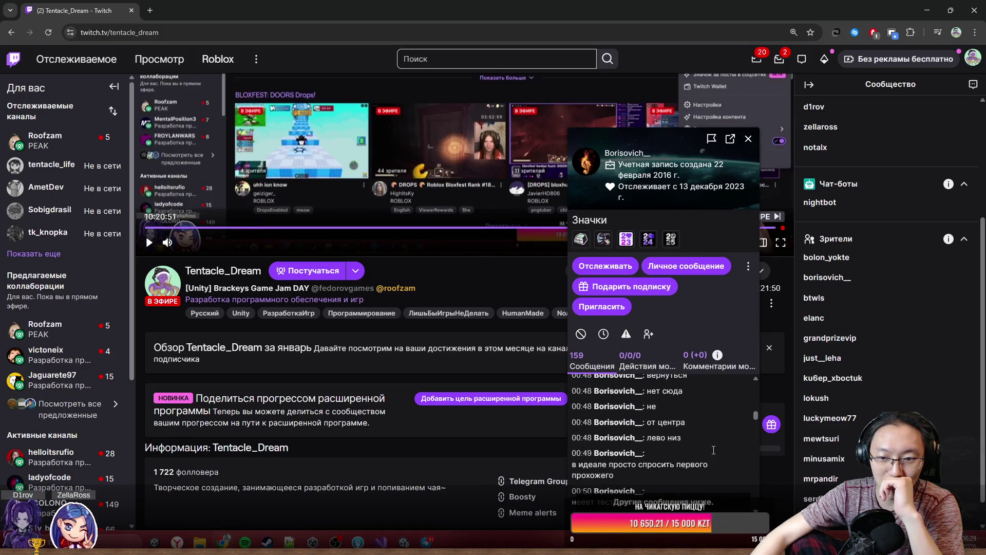
pyautogui.scroll(8, 713, 452)
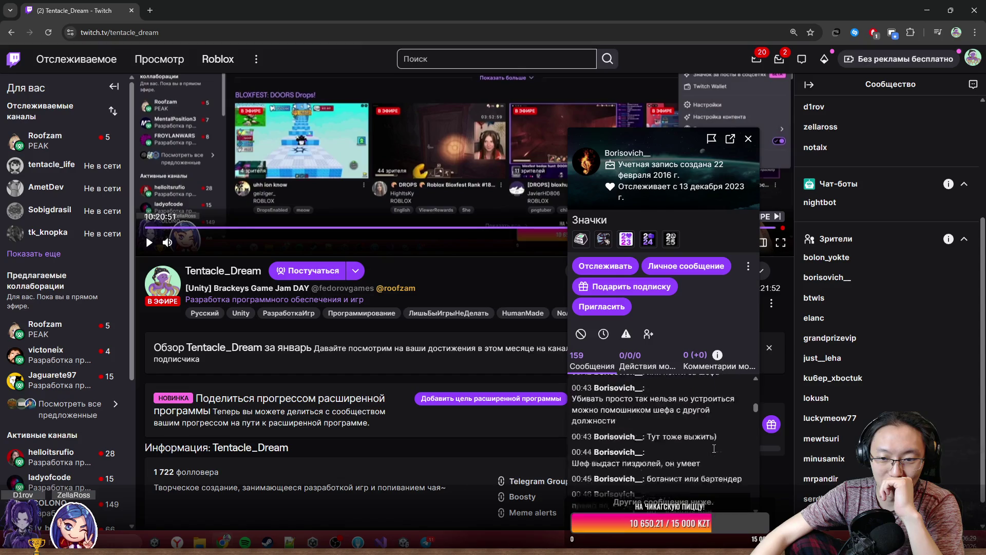
pyautogui.scroll(10, 714, 451)
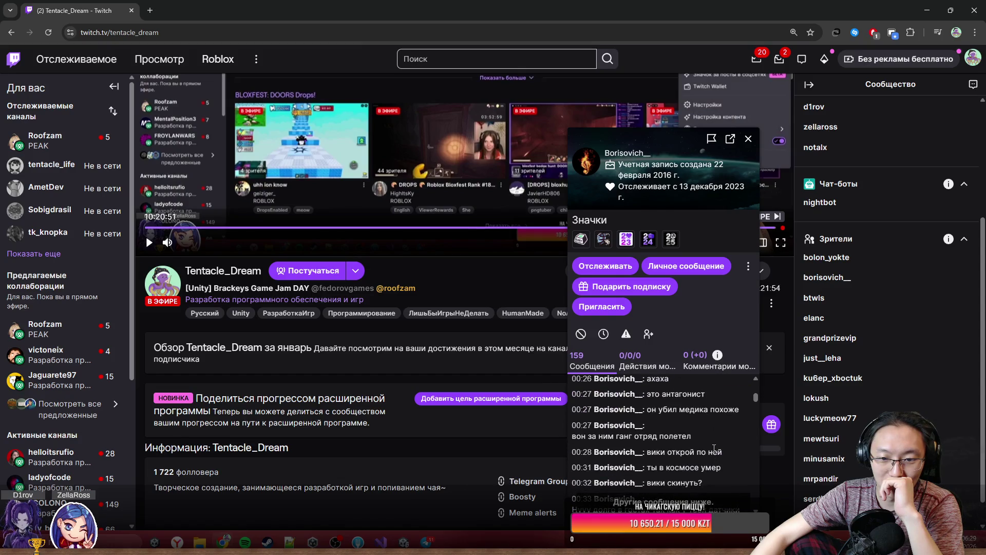
pyautogui.scroll(1, 713, 452)
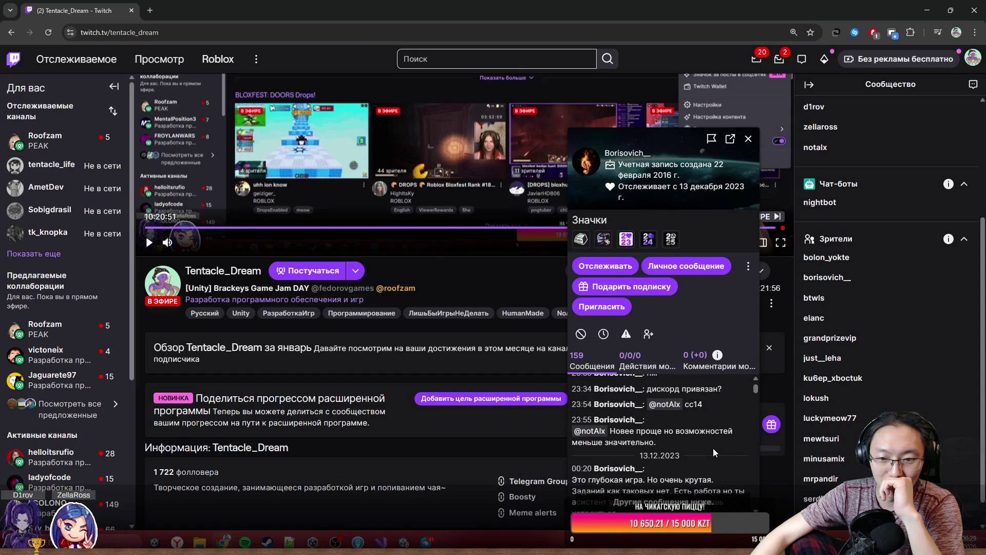
# - Highlight the 13.12.2023 date and the viewer's name in the history, repositioning the card
pyautogui.moveTo(654, 456)
pyautogui.mouseDown()
pyautogui.moveTo(668, 457)
pyautogui.moveTo(640, 456)
pyautogui.moveTo(684, 459)
pyautogui.mouseUp()
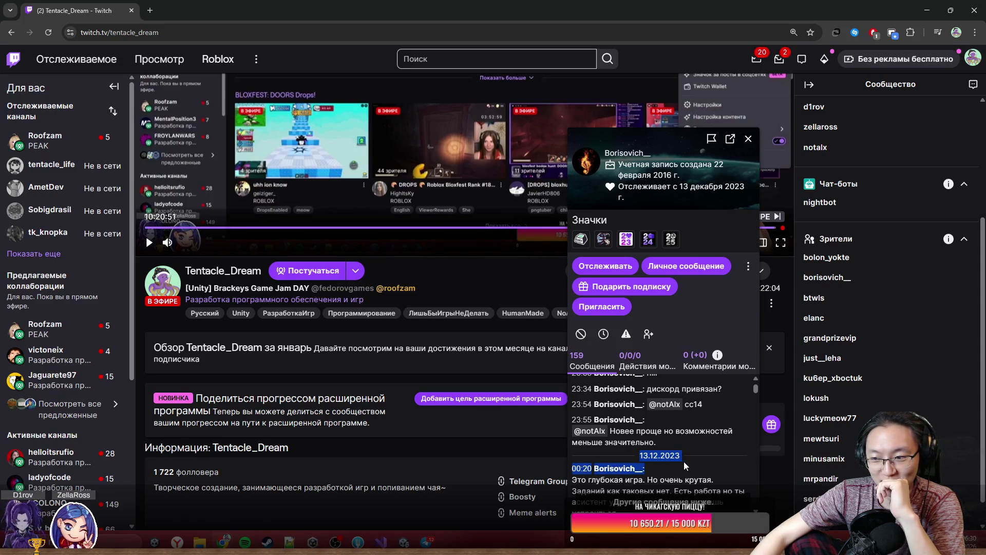
pyautogui.moveTo(660, 137)
pyautogui.mouseDown()
pyautogui.moveTo(582, 107)
pyautogui.moveTo(547, 53)
pyautogui.mouseUp()
pyautogui.moveTo(528, 371); pyautogui.dragTo(568, 370)
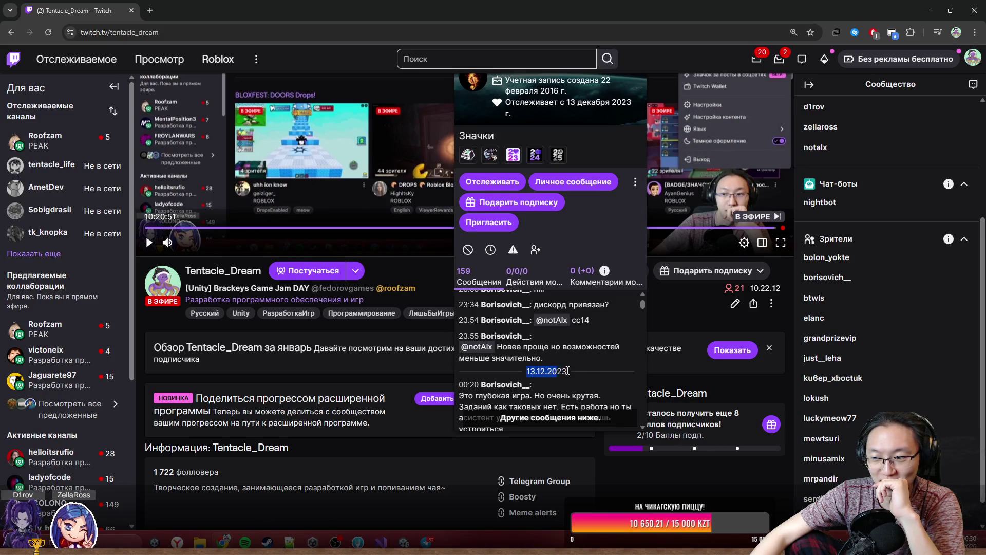
pyautogui.click(569, 370)
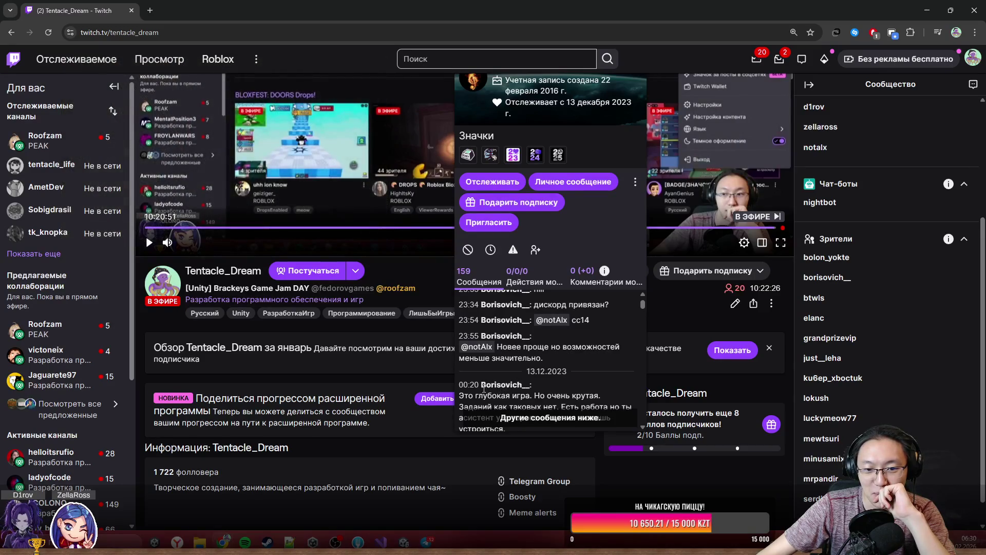
pyautogui.moveTo(480, 385)
pyautogui.mouseDown()
pyautogui.moveTo(535, 386)
pyautogui.moveTo(516, 386)
pyautogui.moveTo(571, 368)
pyautogui.moveTo(577, 378)
pyautogui.mouseUp()
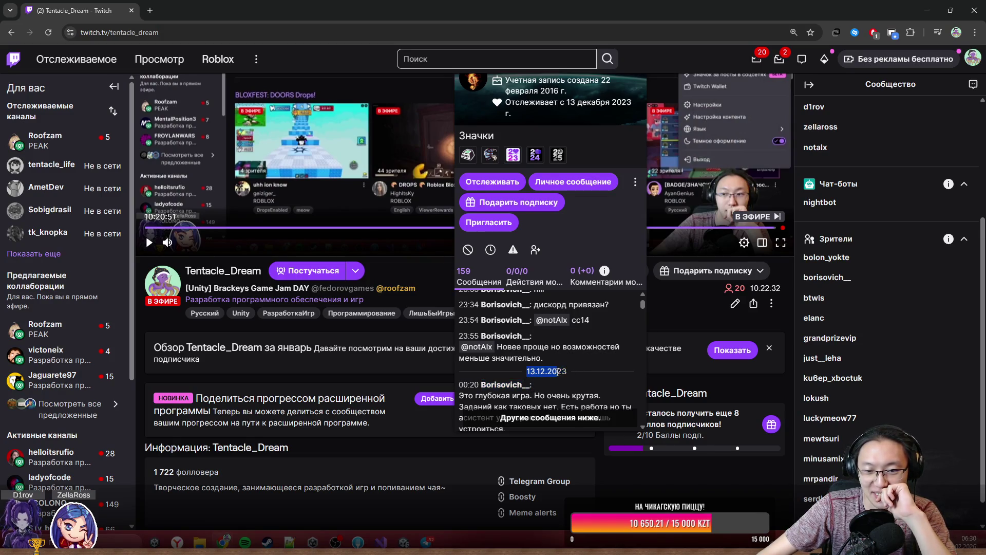
pyautogui.moveTo(641, 307); pyautogui.dragTo(658, 454)
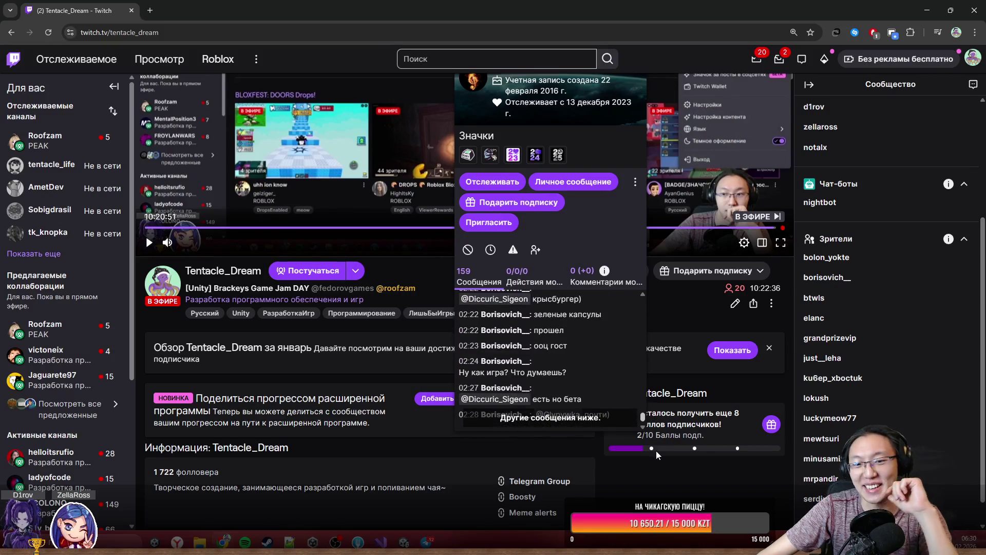
# - Close the viewer card, collapse the Сообщество panel, and shrink the browser window
pyautogui.moveTo(569, 117); pyautogui.dragTo(582, 256)
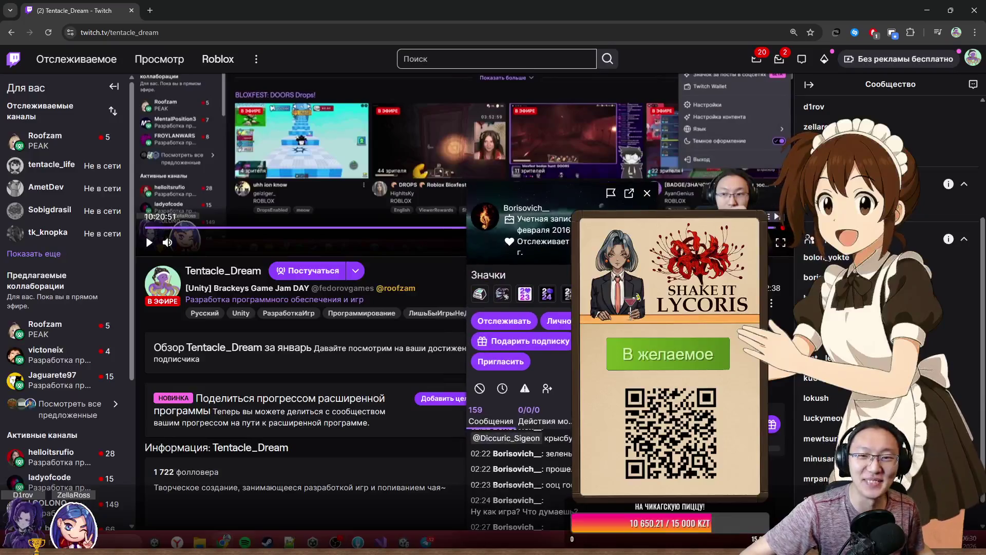
pyautogui.click(648, 195)
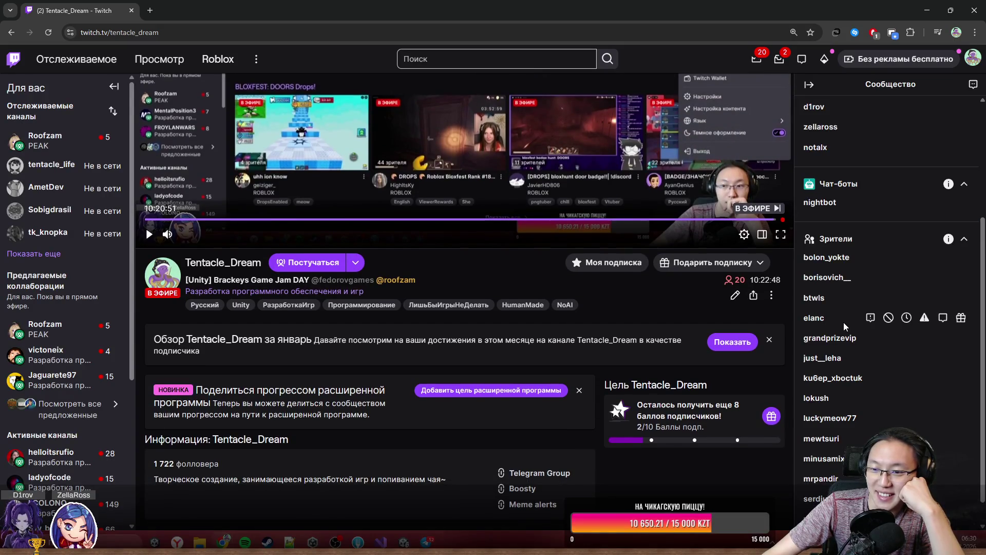
pyautogui.scroll(-1, 846, 328)
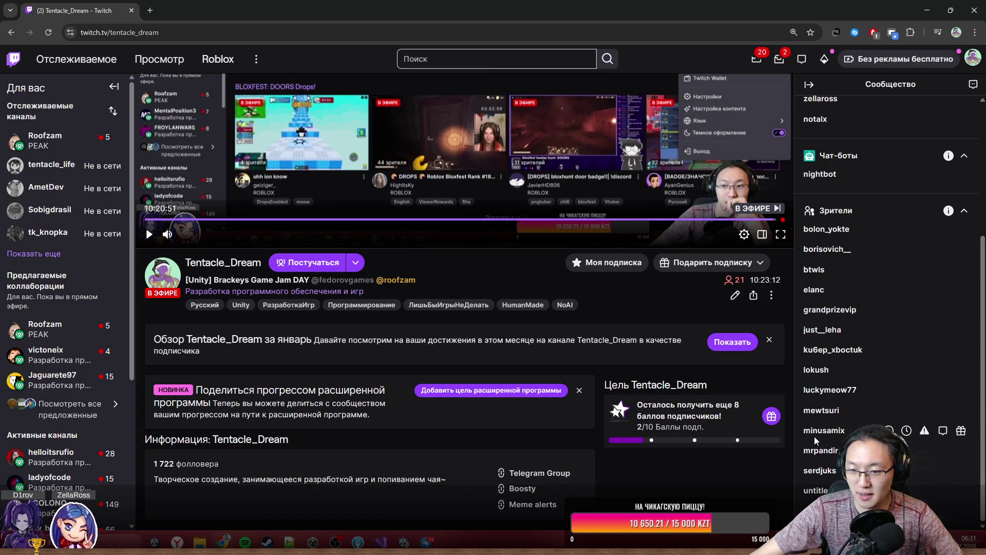
pyautogui.scroll(-1, 841, 390)
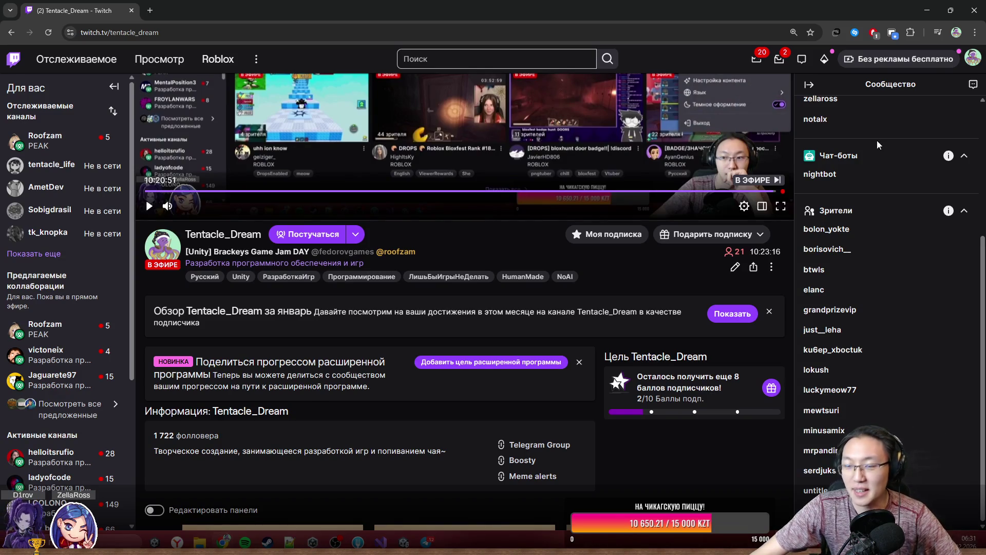
pyautogui.scroll(4, 838, 339)
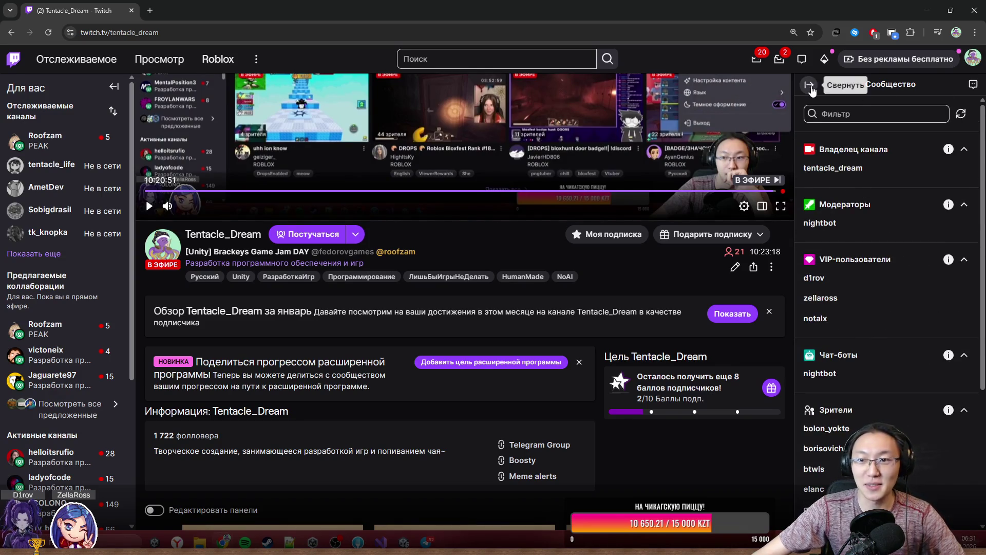
pyautogui.click(809, 84)
pyautogui.moveTo(369, 4)
pyautogui.mouseDown()
pyautogui.moveTo(328, 60)
pyautogui.moveTo(343, 2)
pyautogui.mouseUp()
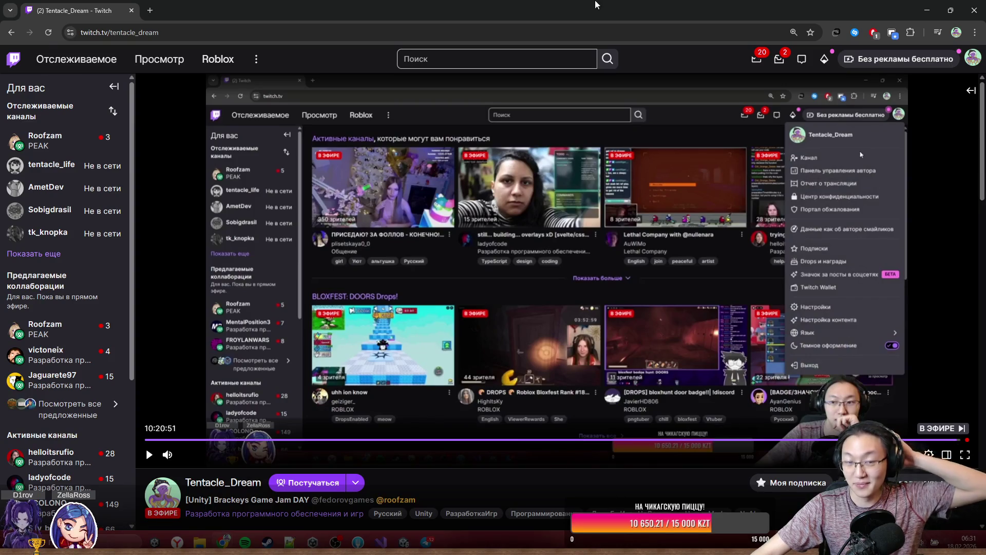
# - Close the Twitch browser and place the caret on empty line 11 of Stove.cs
pyautogui.press('super+Down')
pyautogui.click(757, 99)
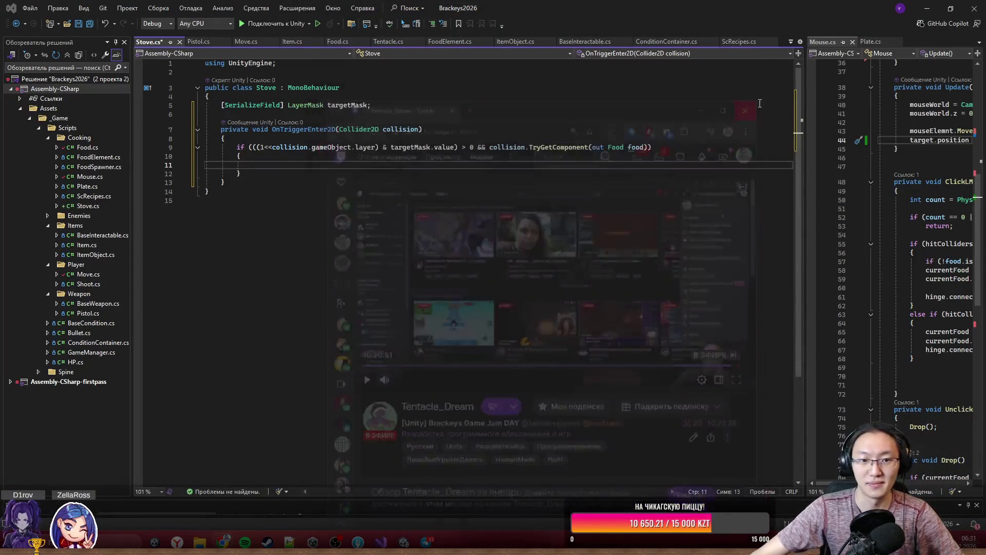
pyautogui.click(638, 166)
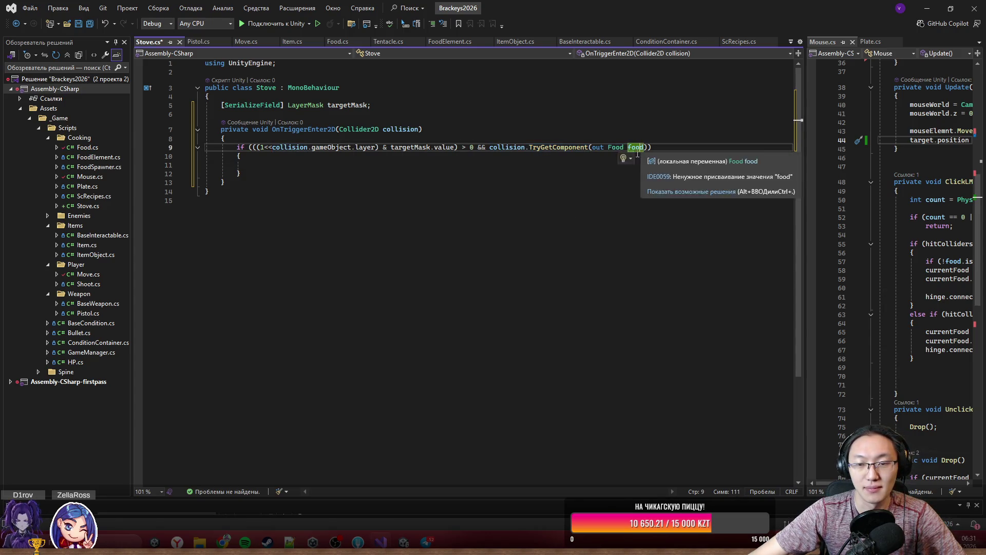
pyautogui.click(503, 157)
pyautogui.moveTo(635, 148)
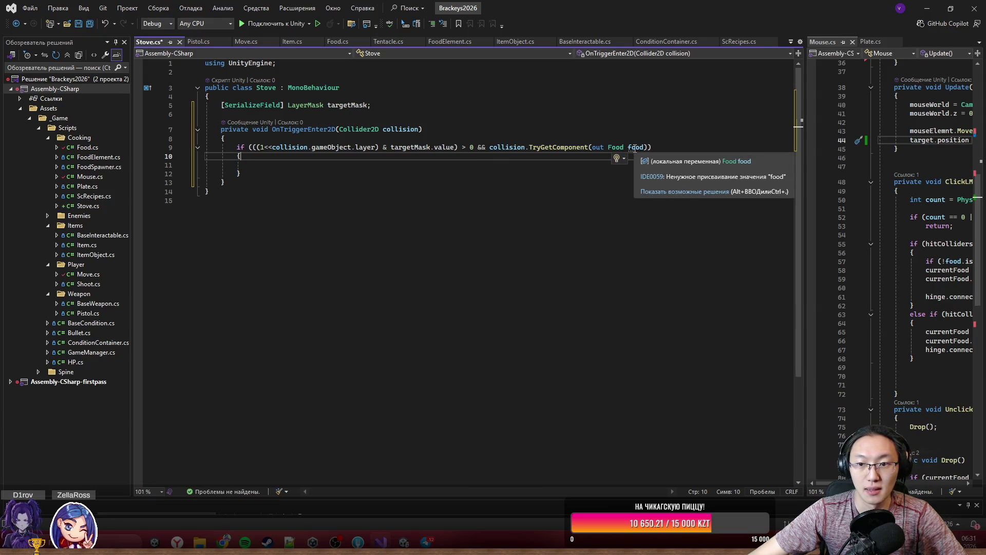
pyautogui.click(587, 166)
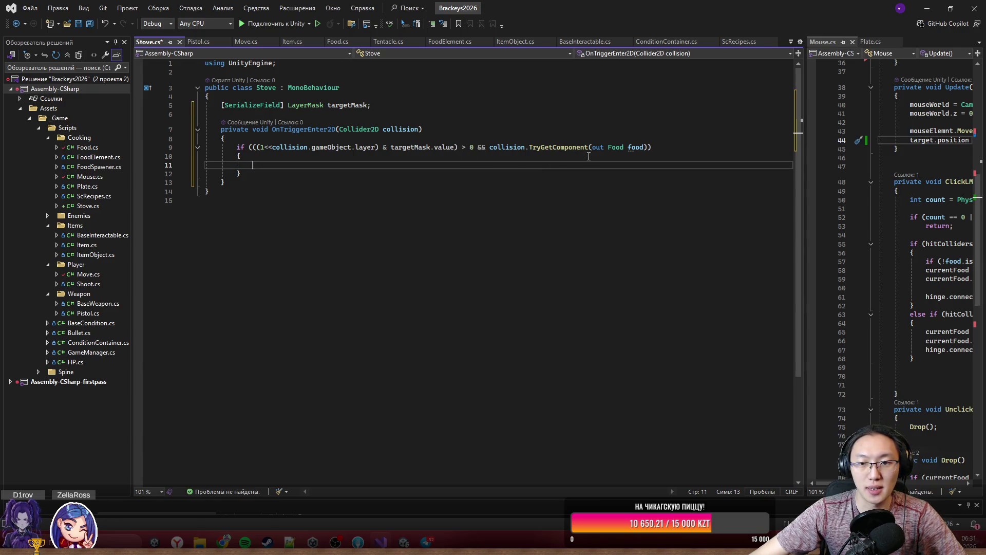
pyautogui.click(636, 156)
pyautogui.click(628, 167)
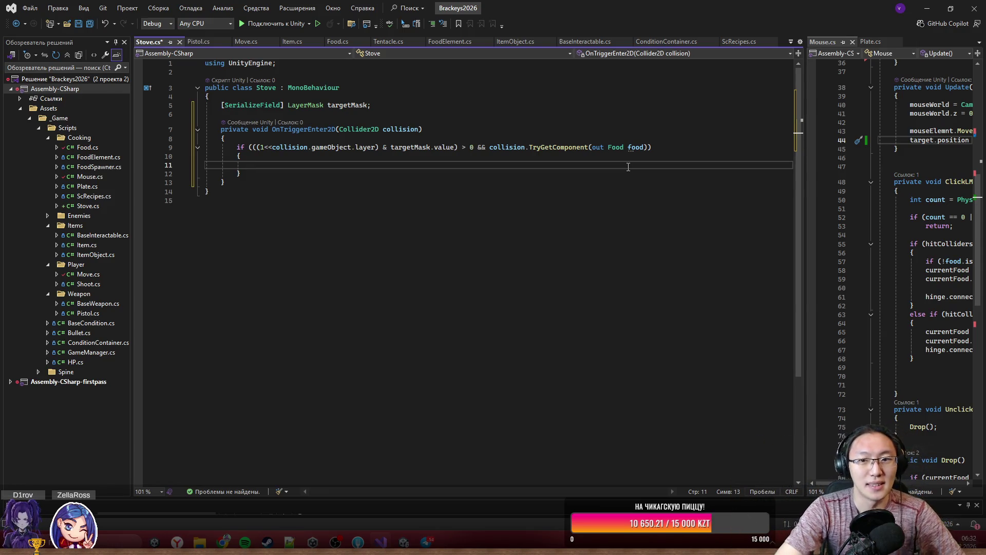
# - Write an empty if (food.TryCook()) block with braces on line 11
pyautogui.write('food.')
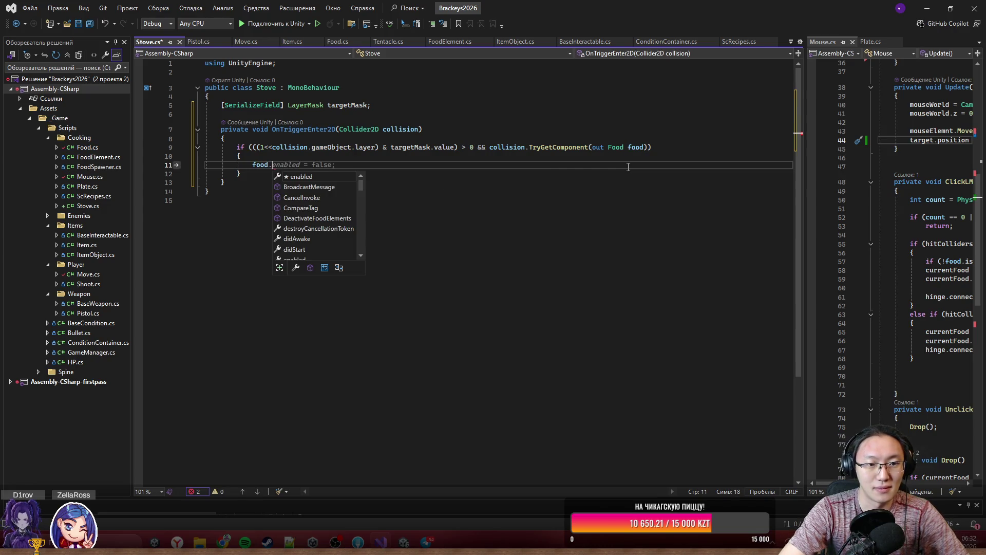
pyautogui.write('e')
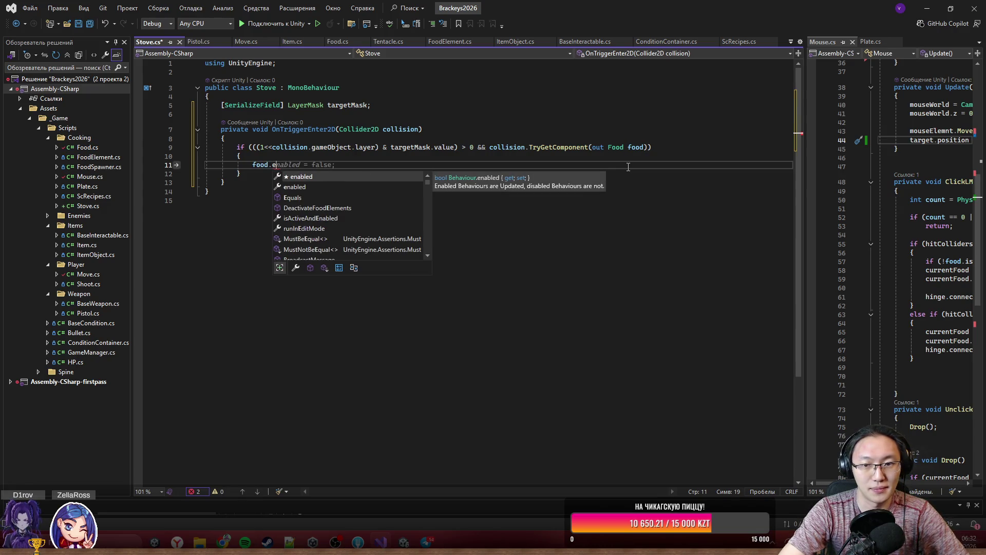
pyautogui.press('BackSpace')
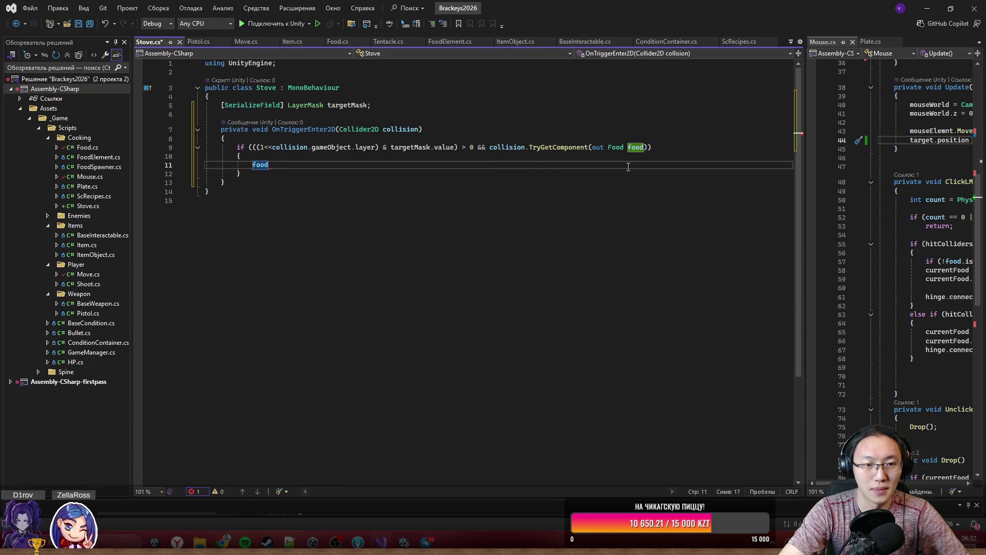
pyautogui.press('BackSpace')
pyautogui.press('BackSpace')
pyautogui.press('BackSpace')
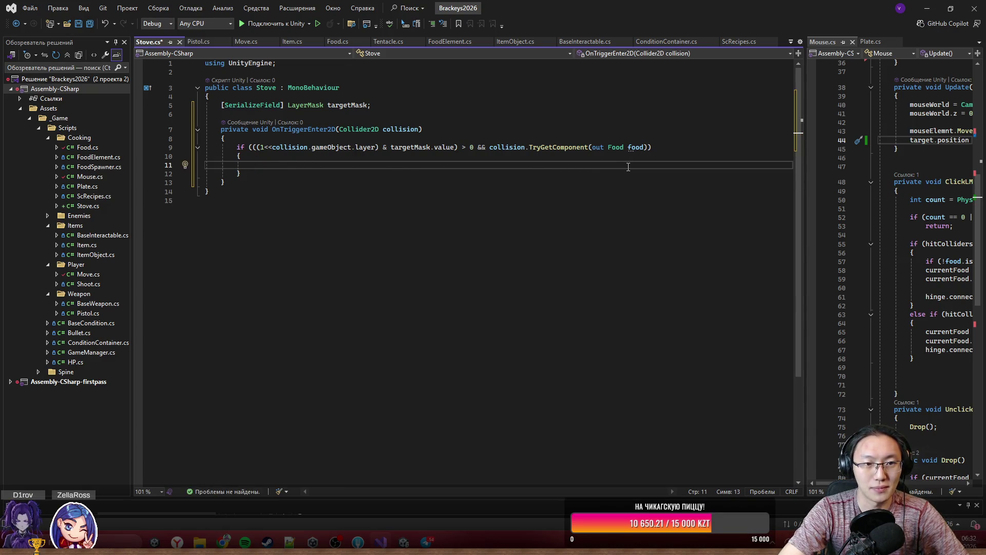
pyautogui.write('f')
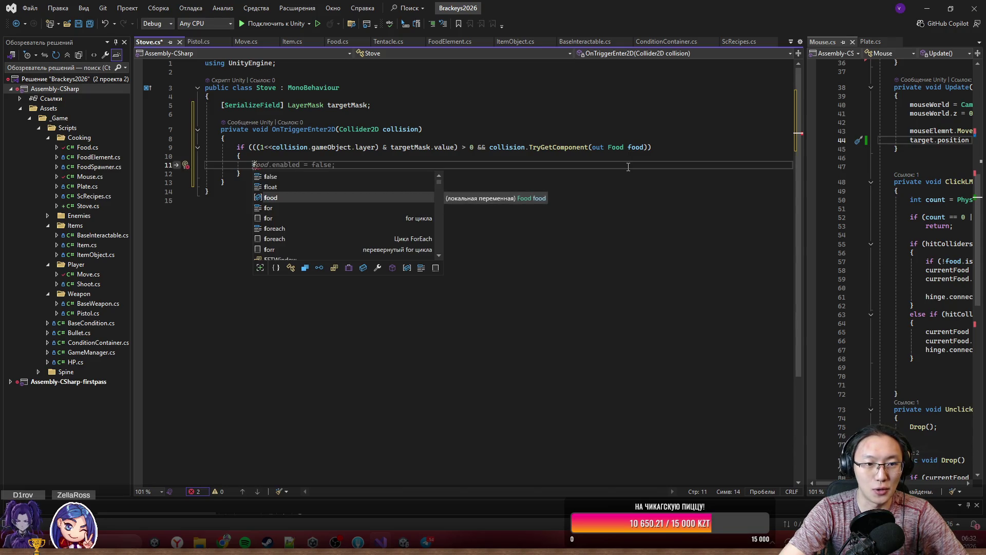
pyautogui.press('Tab')
pyautogui.press('BackSpace')
pyautogui.press('BackSpace')
pyautogui.press('BackSpace')
pyautogui.write('if (')
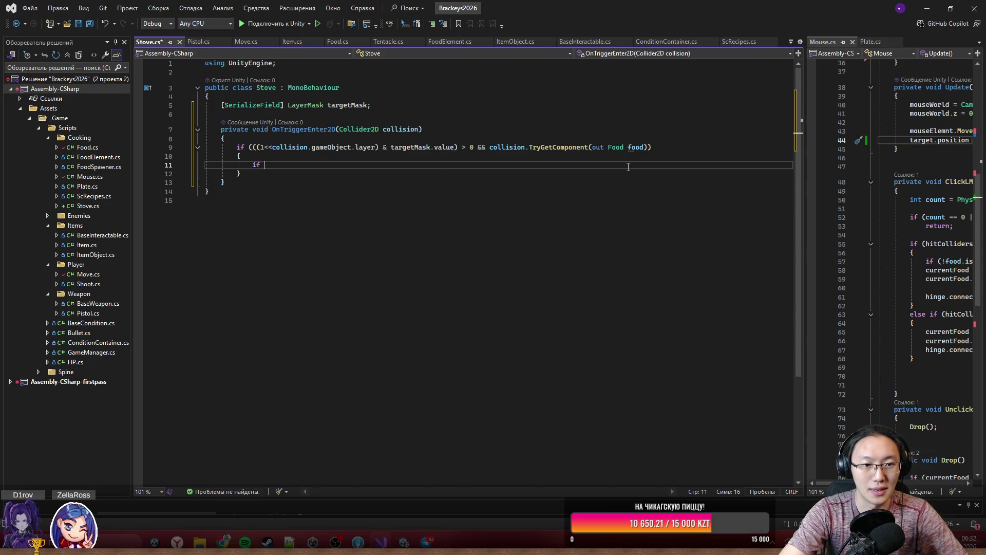
pyautogui.write('fo')
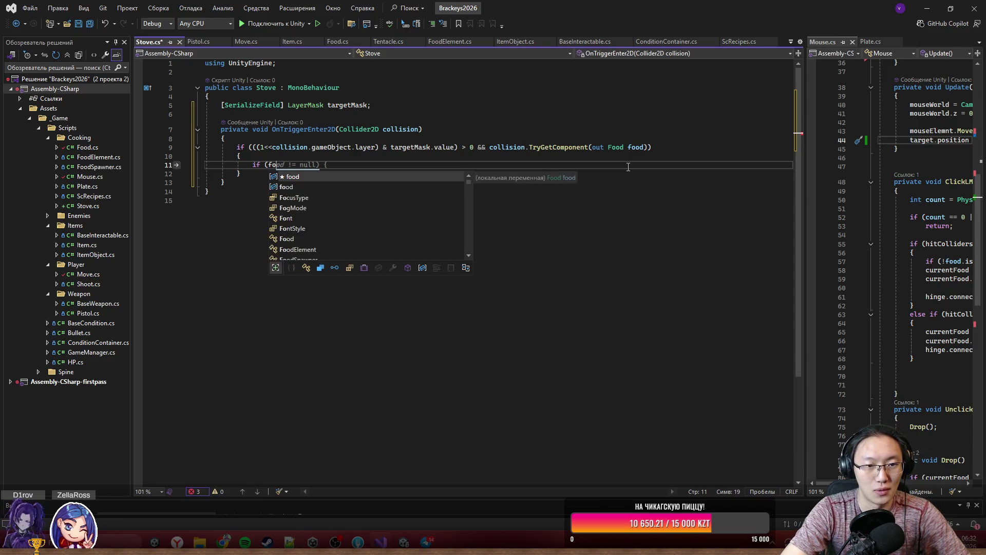
pyautogui.write('od.Tr')
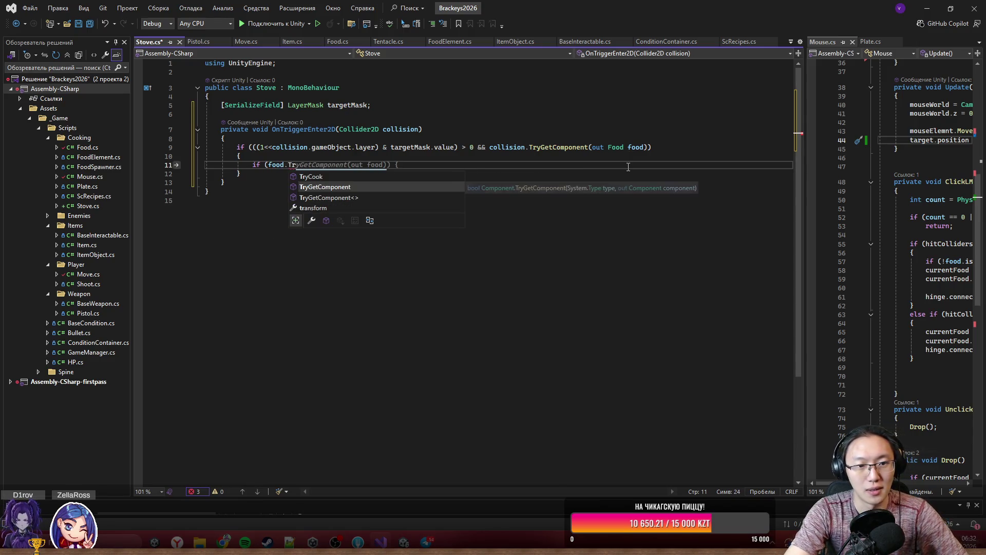
pyautogui.write('yCook()')
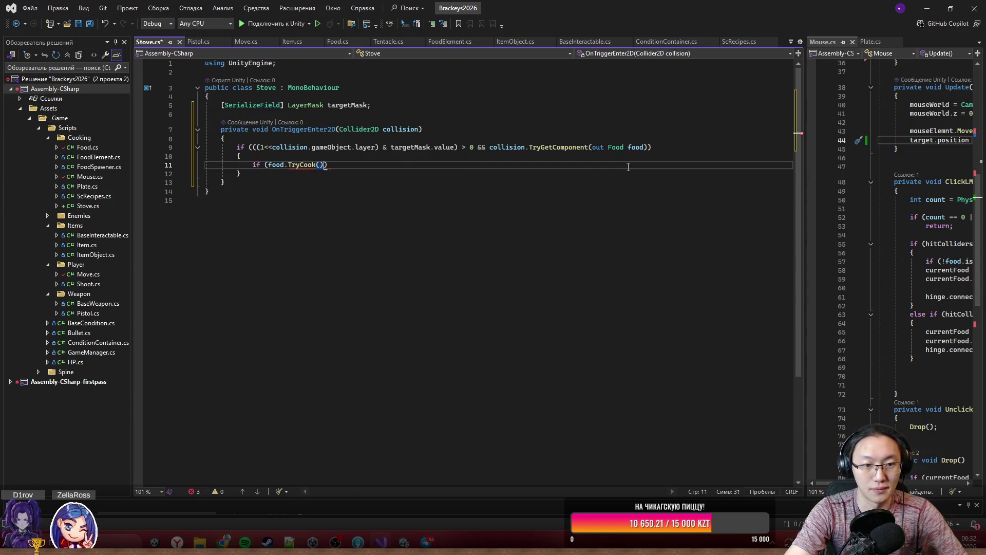
pyautogui.write(')')
pyautogui.press('Return')
pyautogui.write('{')
pyautogui.press('Return')
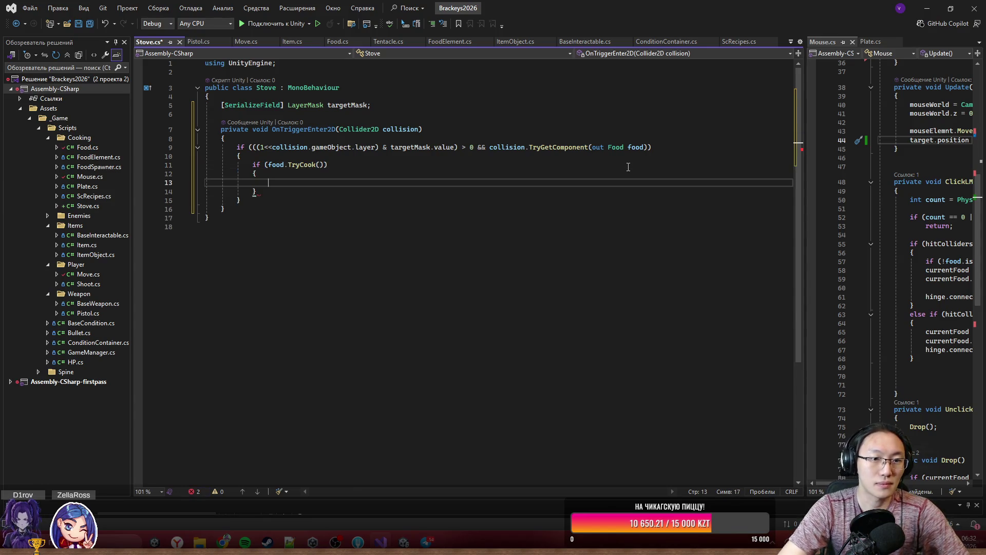
pyautogui.click(390, 105)
pyautogui.press('Return')
pyautogui.press('Return')
pyautogui.press('Return')
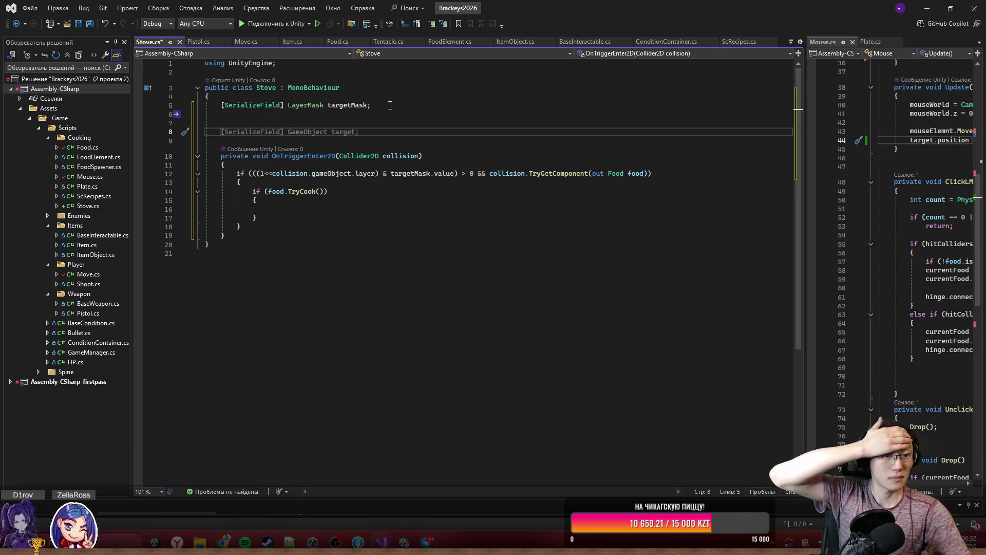
# - Declare a [SerializeField] List<Food> cooking field on line 8
pyautogui.write('f')
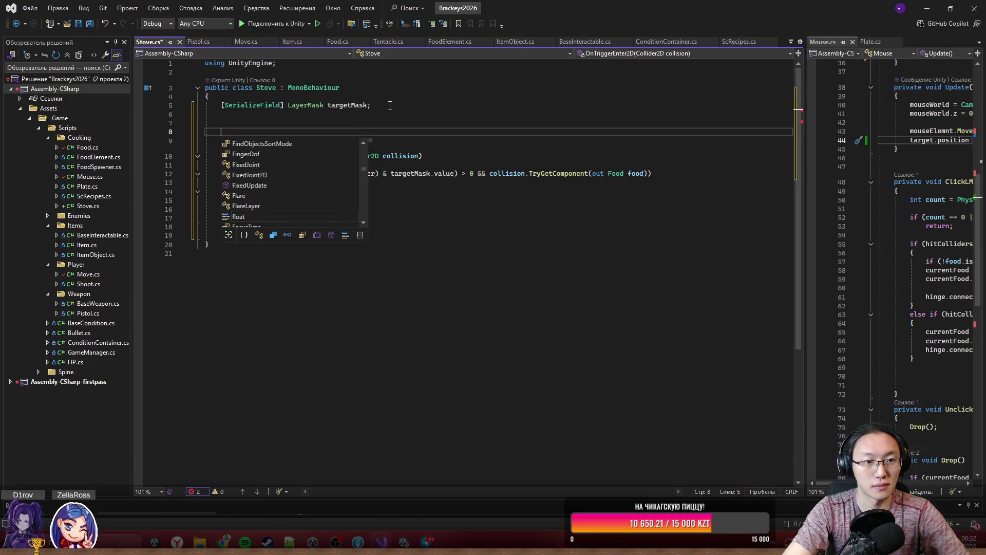
pyautogui.press('Escape')
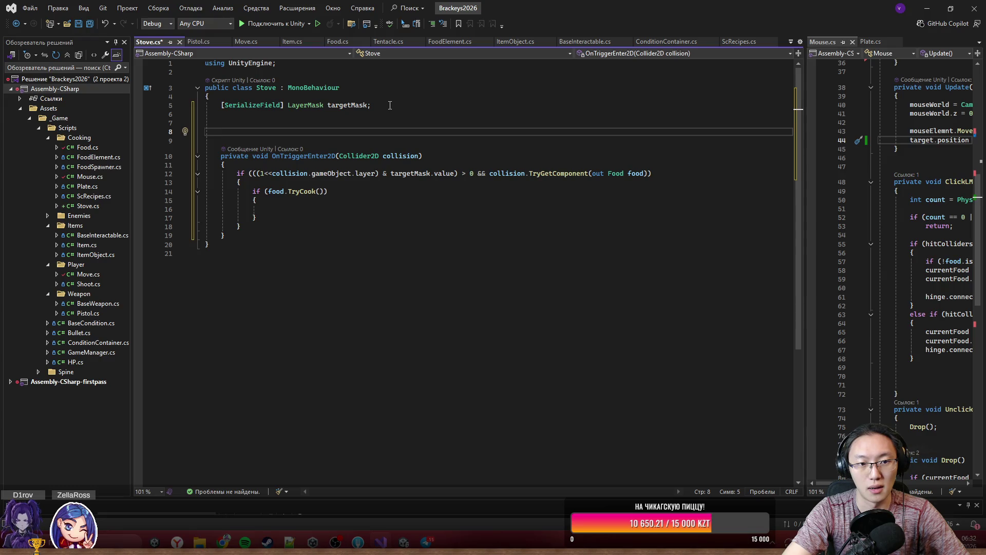
pyautogui.hotkey('ctrl', 'space')
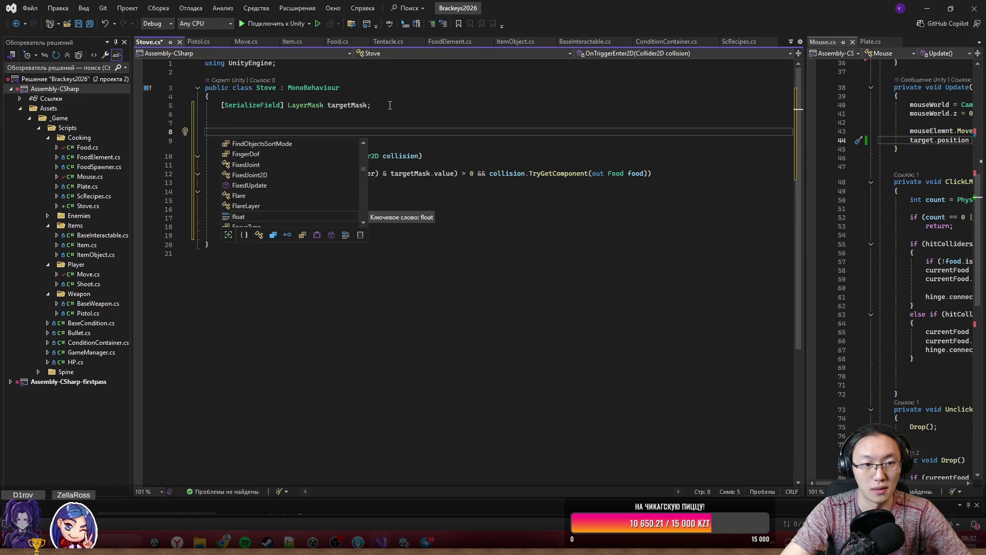
pyautogui.write('[SerializeField]')
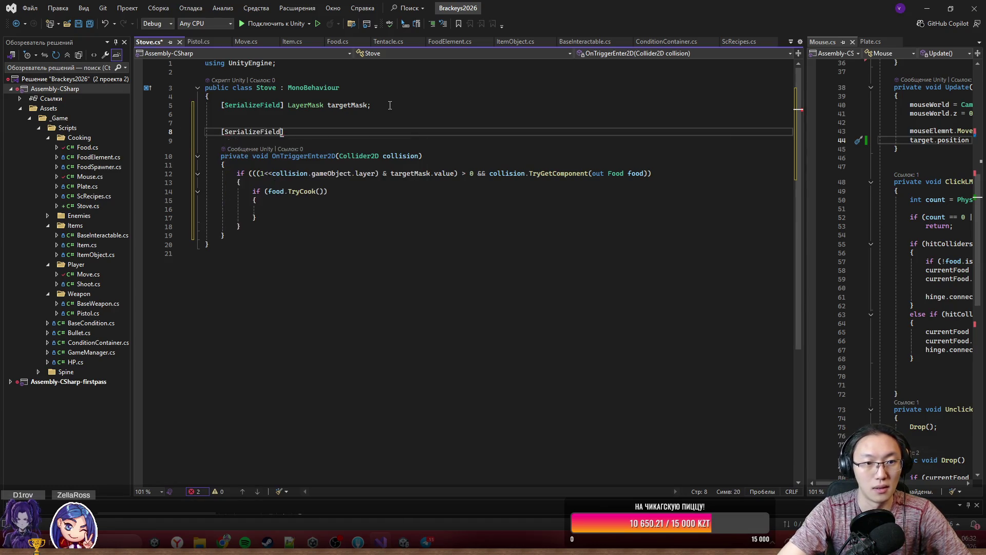
pyautogui.write('] List')
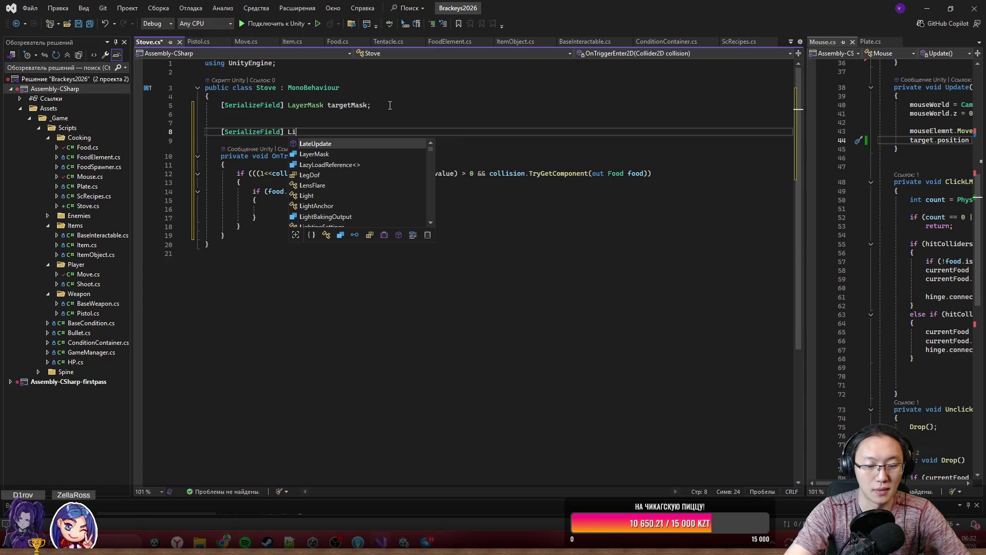
pyautogui.write('<')
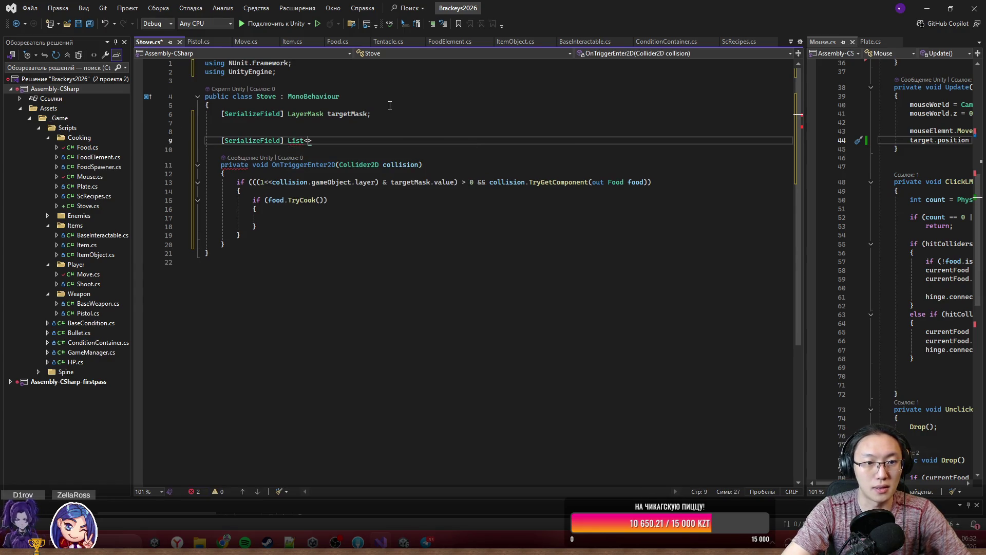
pyautogui.write('Food> ')
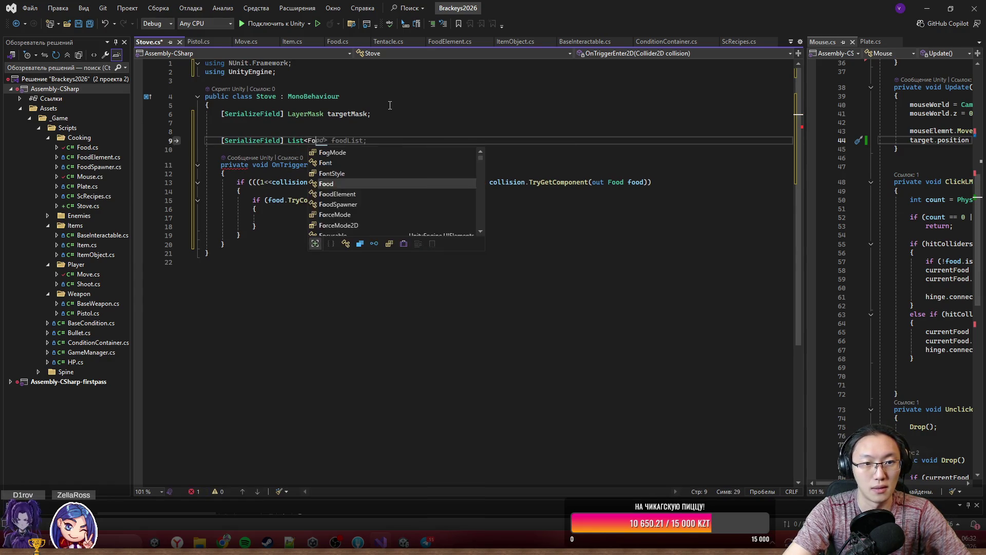
pyautogui.write('cooking')
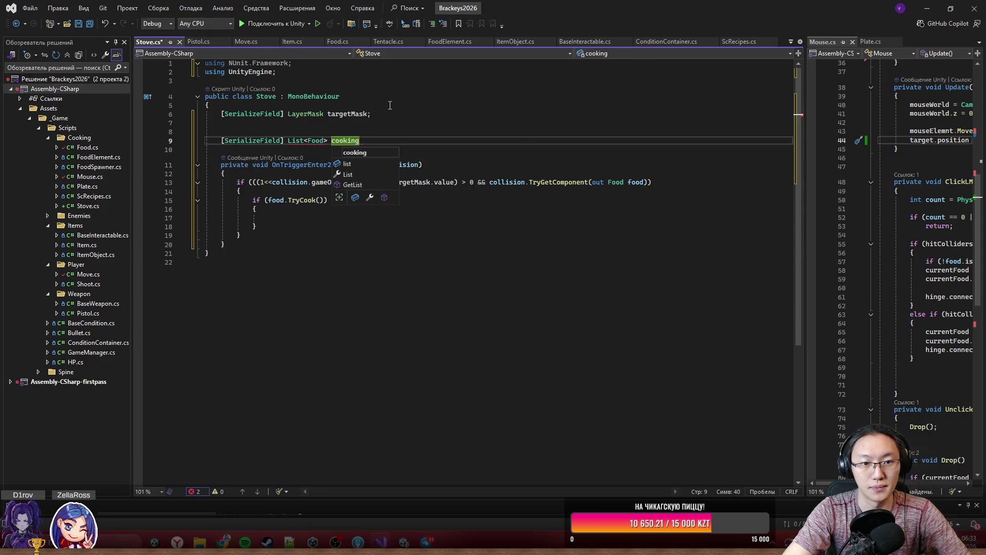
pyautogui.write(';')
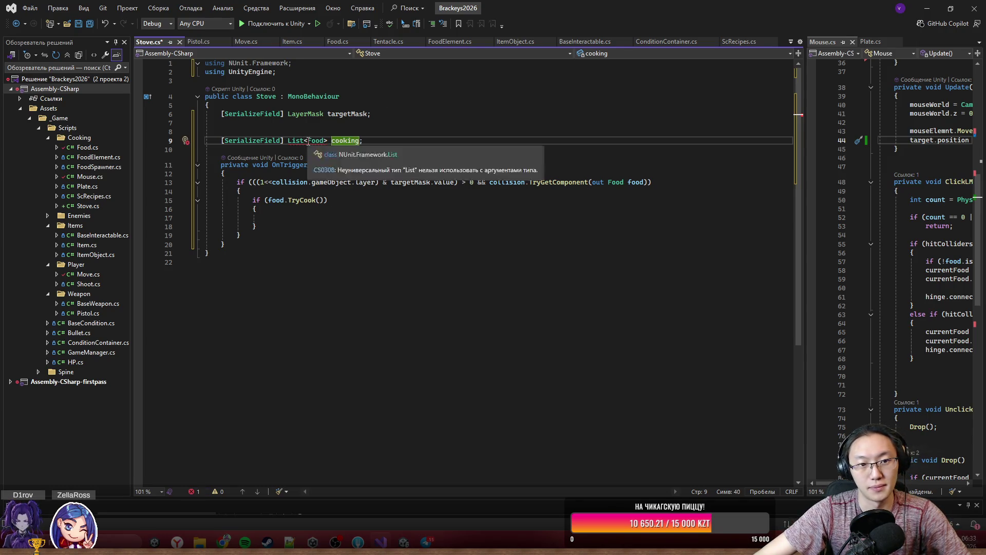
# - Import System.Collections.Generic for List and delete the NUnit.Framework using line
pyautogui.rightClick(330, 142)
pyautogui.click(331, 147)
pyautogui.click(296, 156)
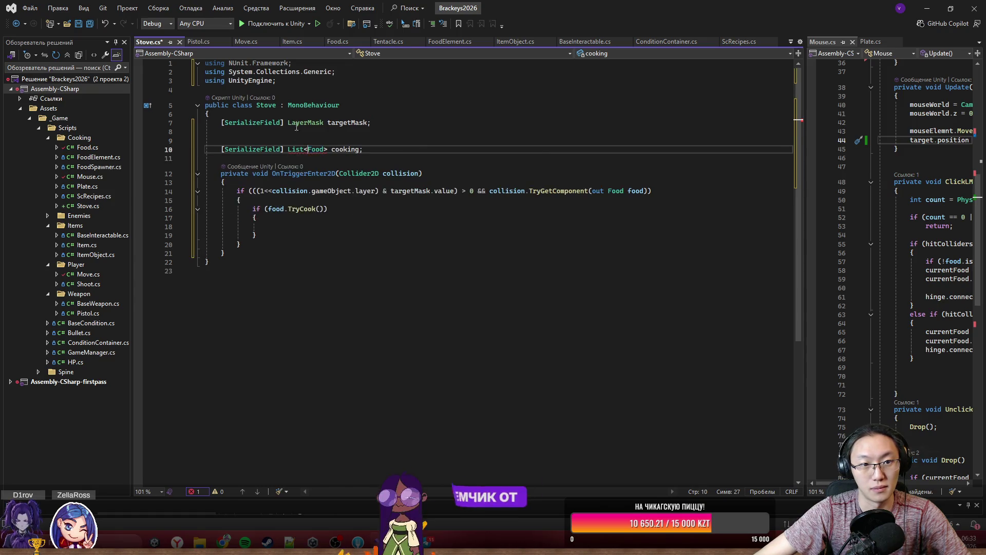
pyautogui.tripleClick(319, 64)
pyautogui.press('Delete')
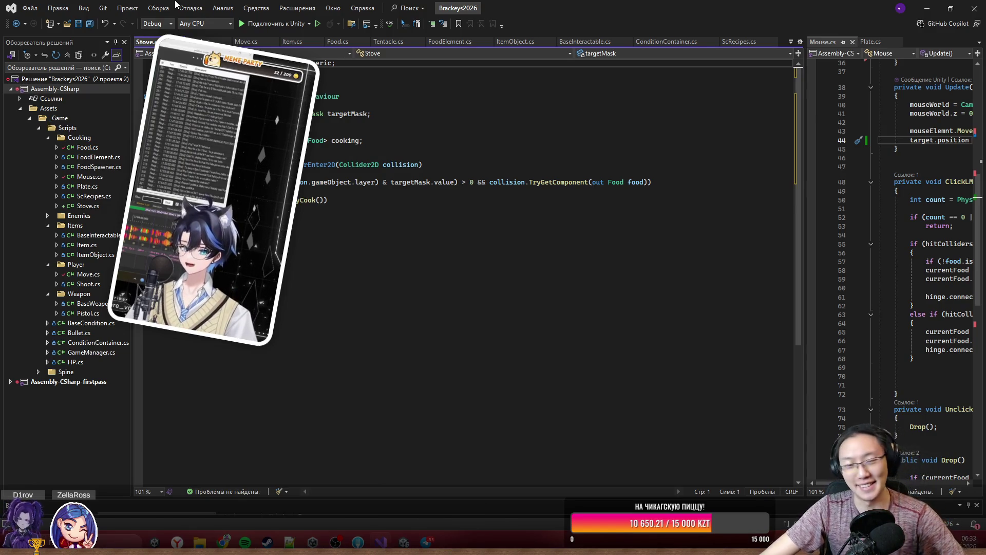
# - Inside the TryCook block, try an if (!cooking.Contains(food)) condition, then delete it
pyautogui.click(421, 209)
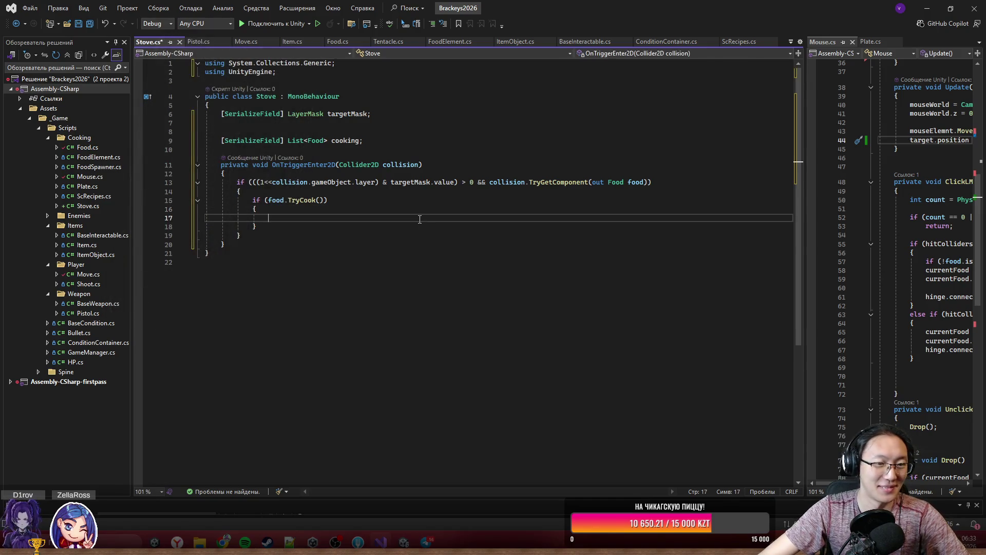
pyautogui.click(424, 218)
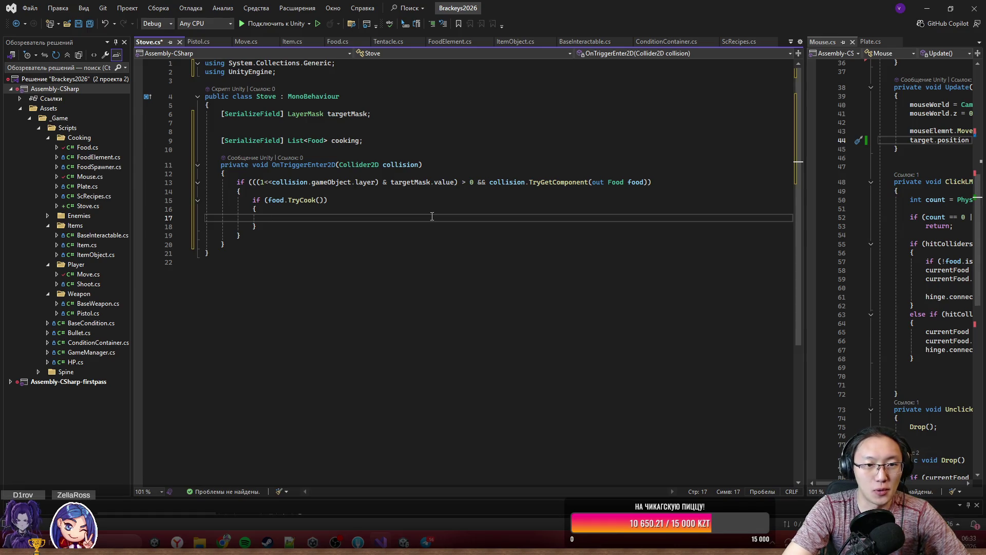
pyautogui.write('c')
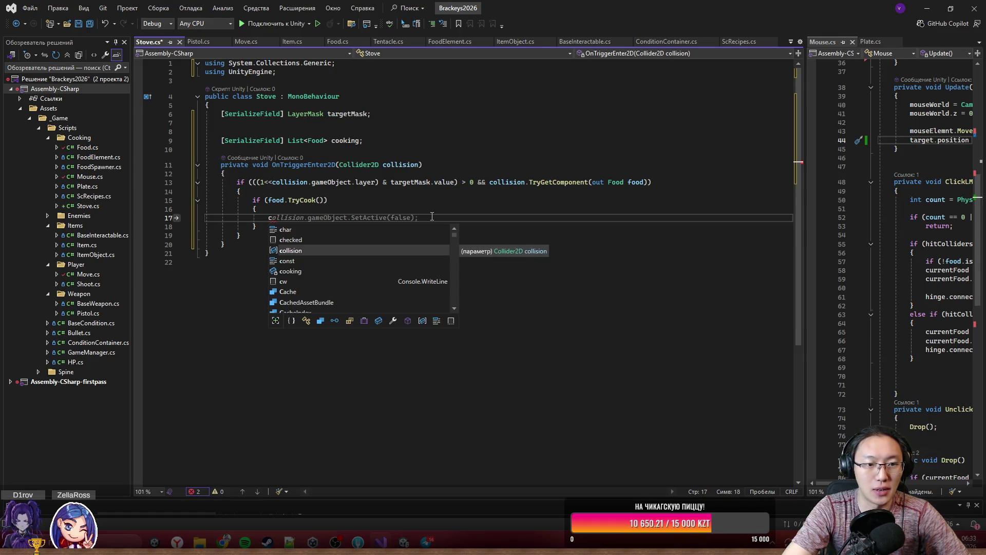
pyautogui.press('Down')
pyautogui.press('Down')
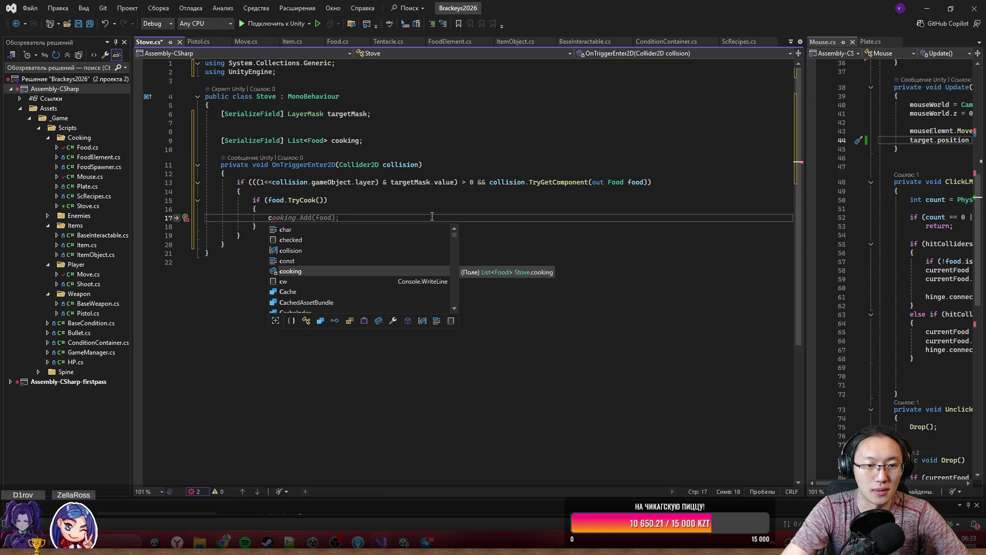
pyautogui.press('BackSpace')
pyautogui.write('if (')
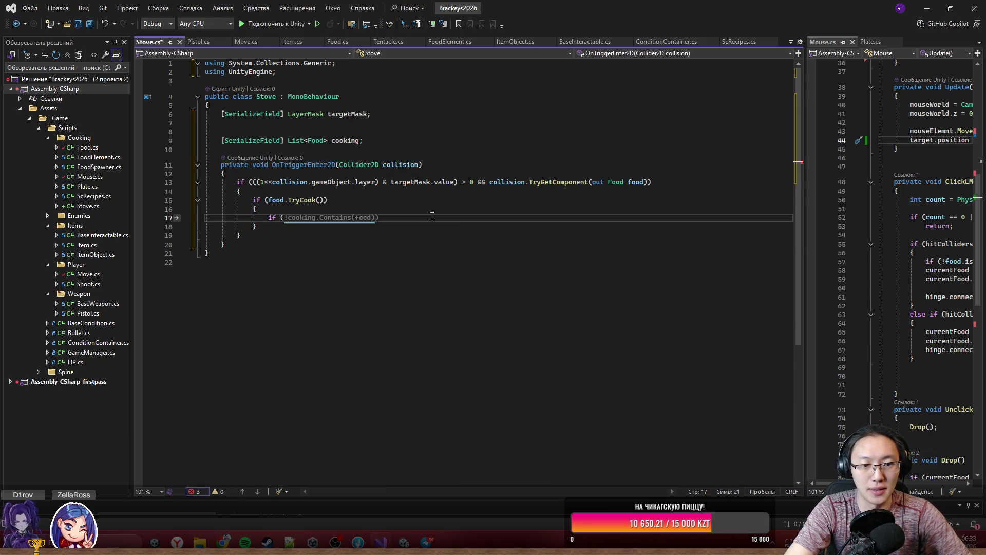
pyautogui.press('Tab')
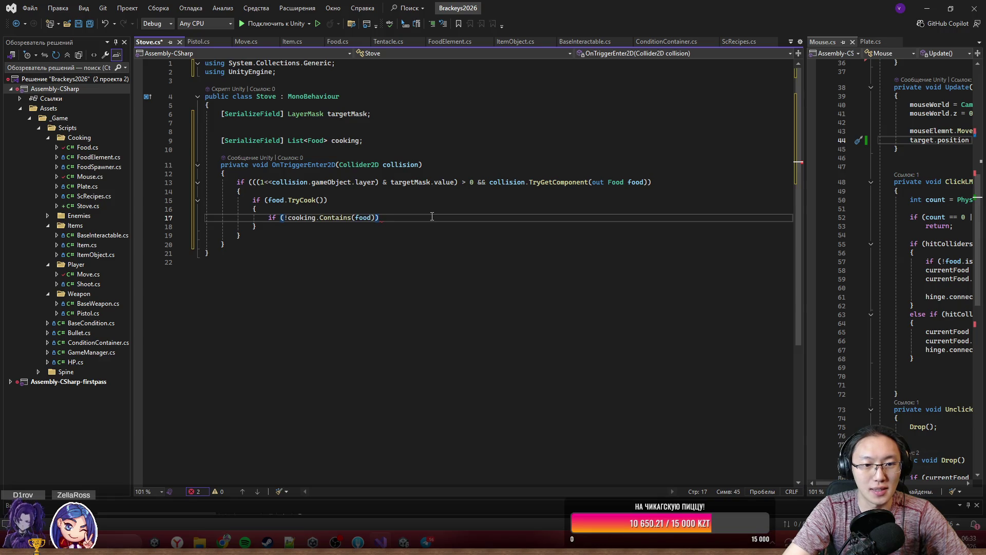
pyautogui.hotkey('ctrl', 'BackSpace')
pyautogui.hotkey('ctrl', 'BackSpace')
pyautogui.hotkey('ctrl', 'BackSpace')
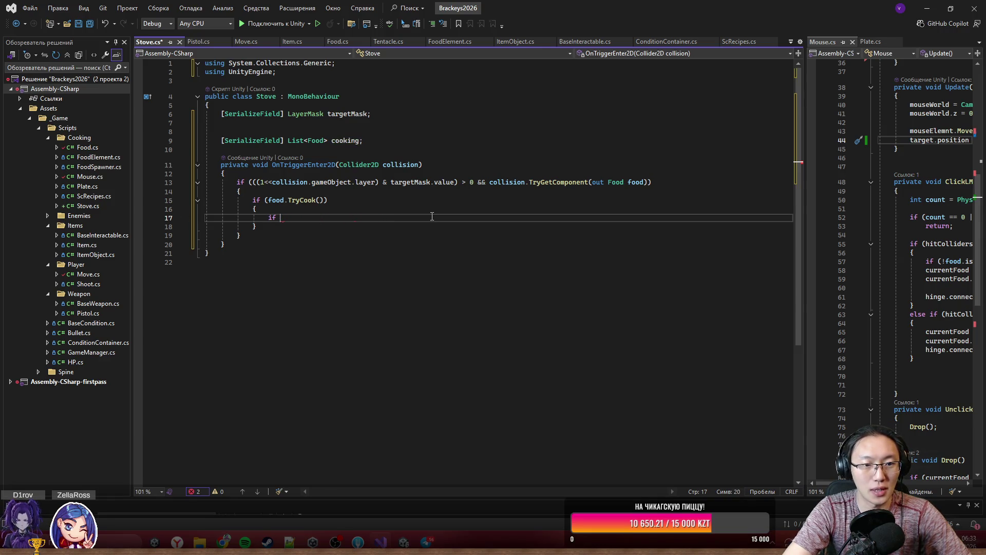
pyautogui.hotkey('ctrl', 'BackSpace')
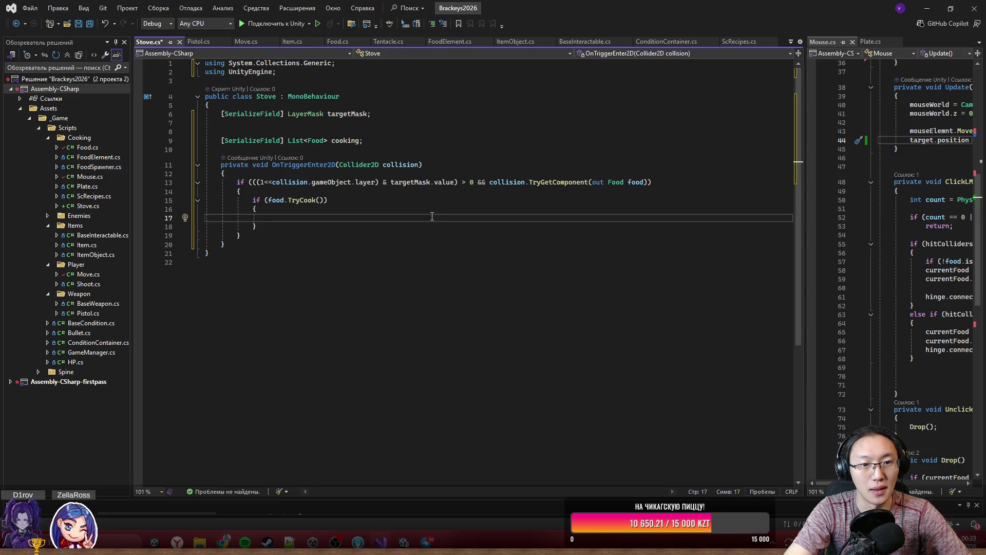
# - Browse the cooking list's members for a Try method, then clear line 17
pyautogui.write('co')
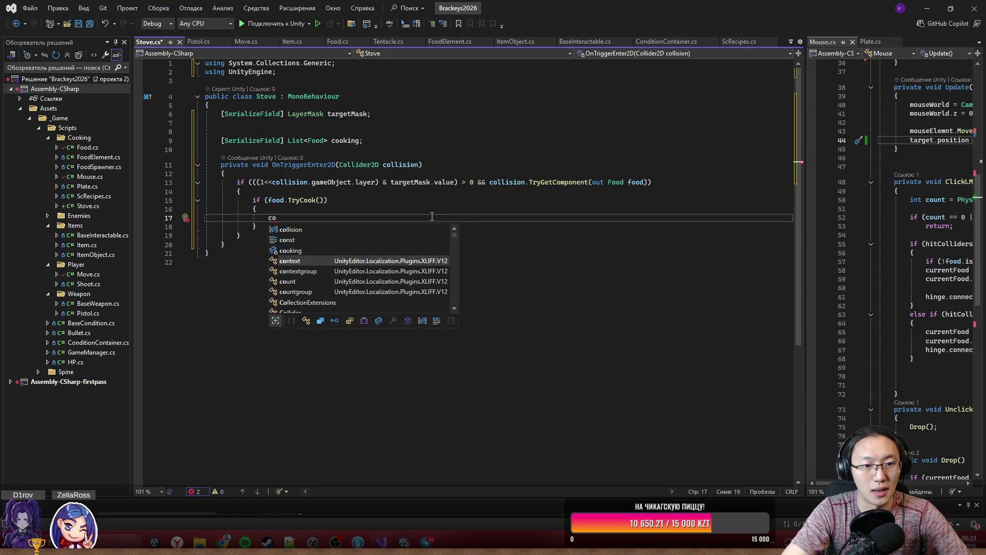
pyautogui.write('oking.Tr')
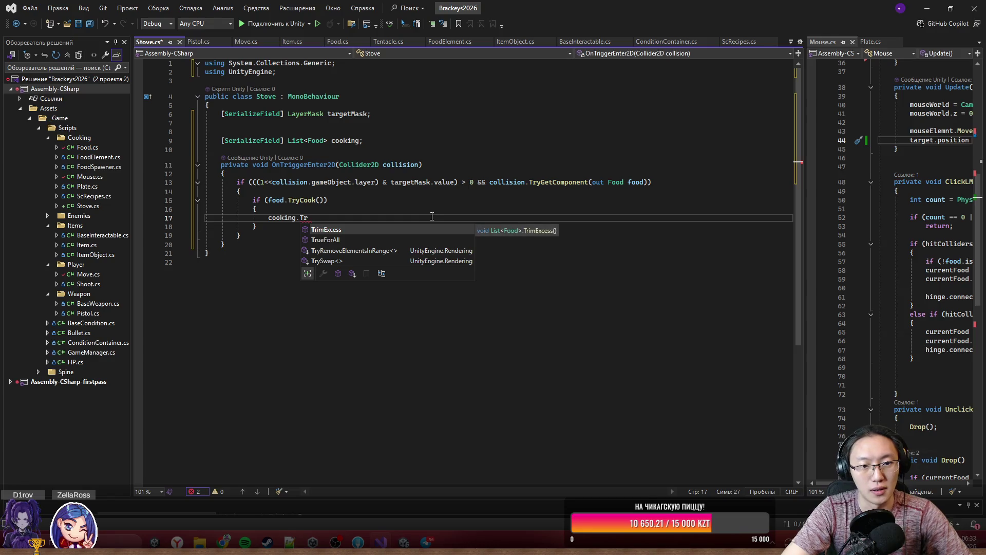
pyautogui.write('yA')
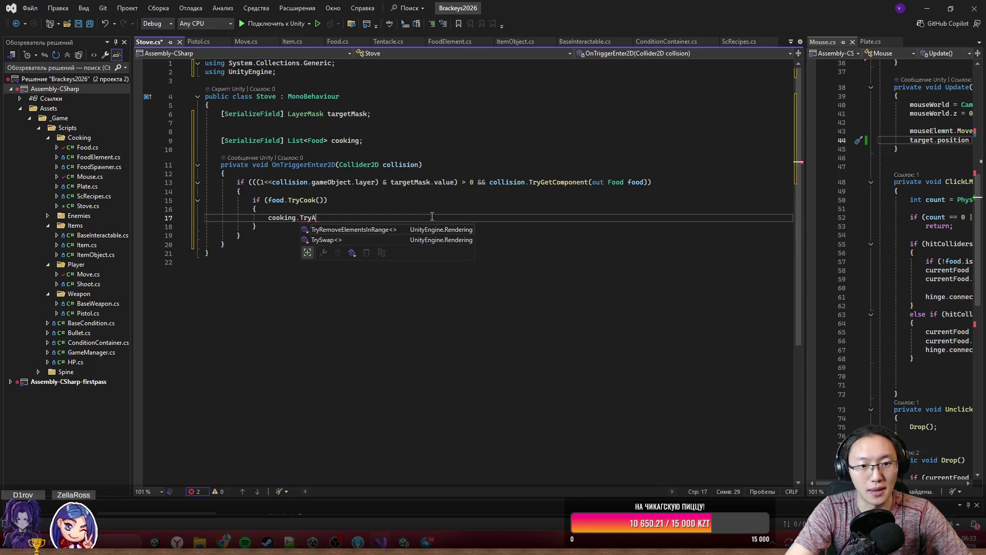
pyautogui.press('BackSpace')
pyautogui.press('BackSpace')
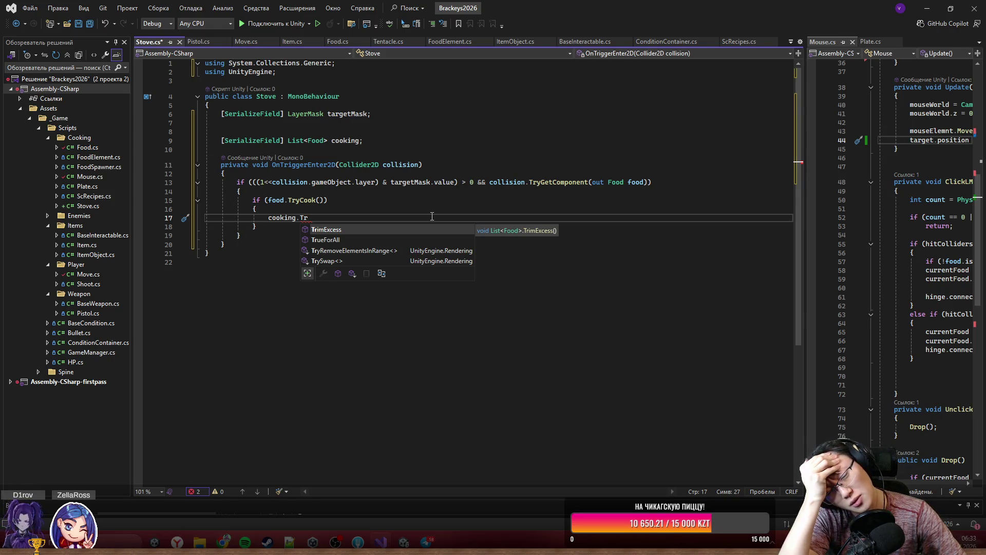
pyautogui.press('BackSpace')
pyautogui.press('BackSpace')
pyautogui.press('BackSpace')
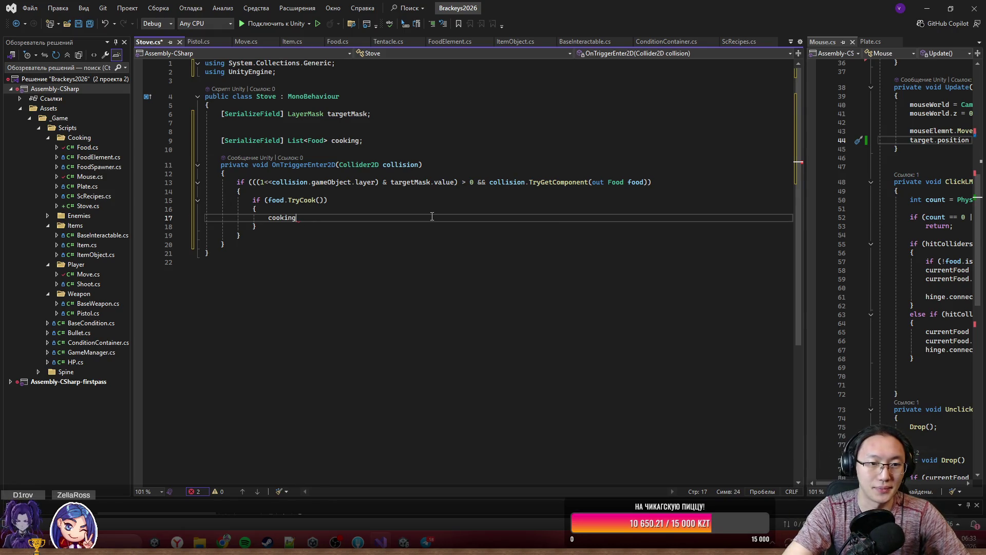
pyautogui.write('.')
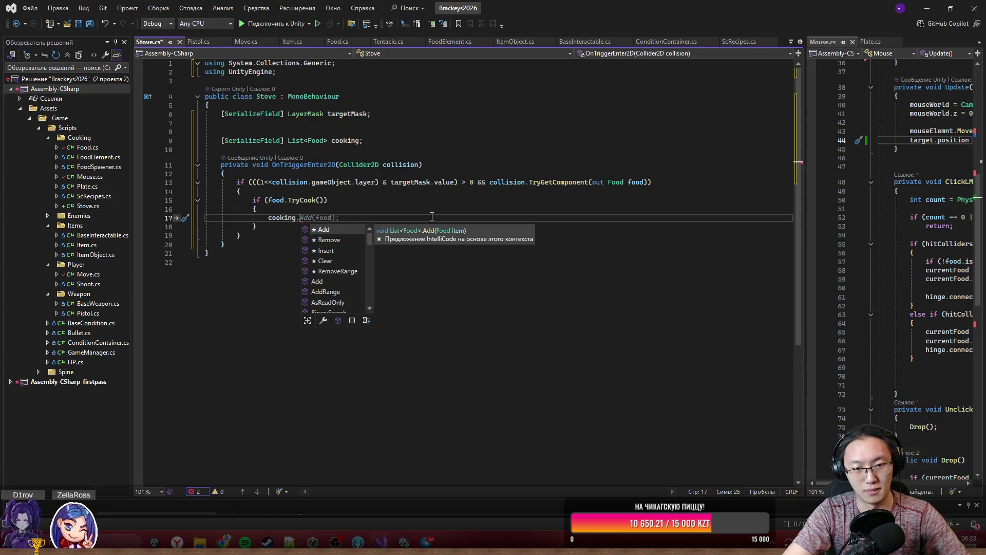
pyautogui.scroll(-7, 313, 263)
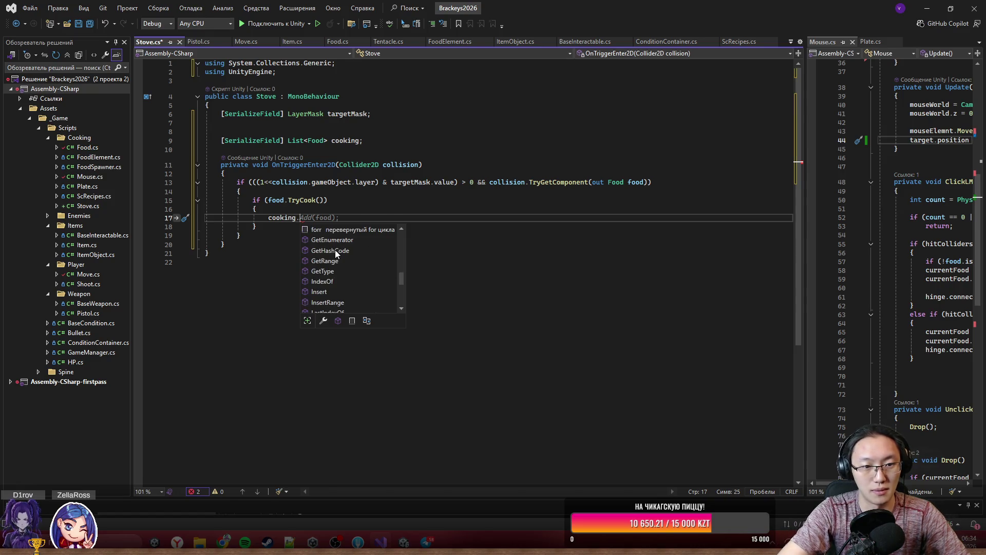
pyautogui.write('Try')
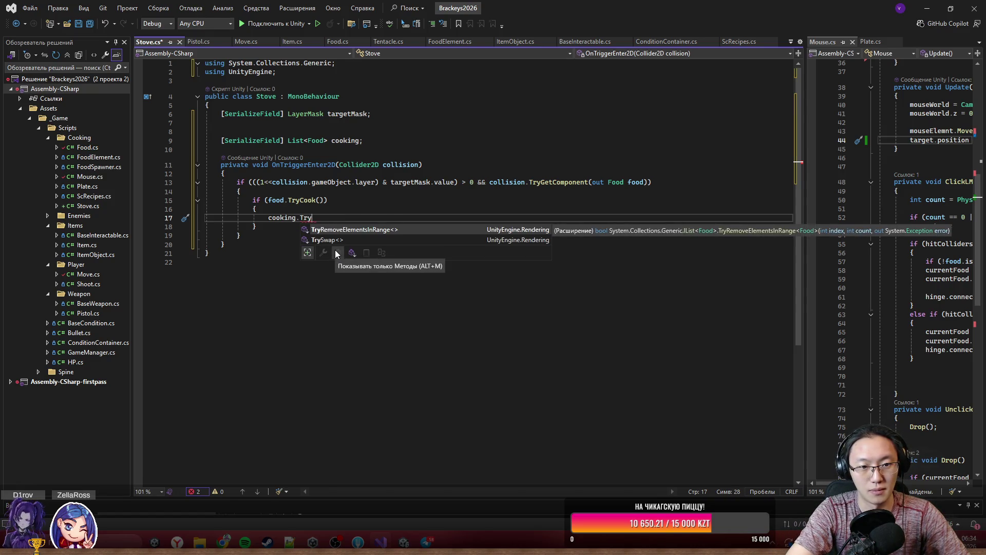
pyautogui.press('BackSpace')
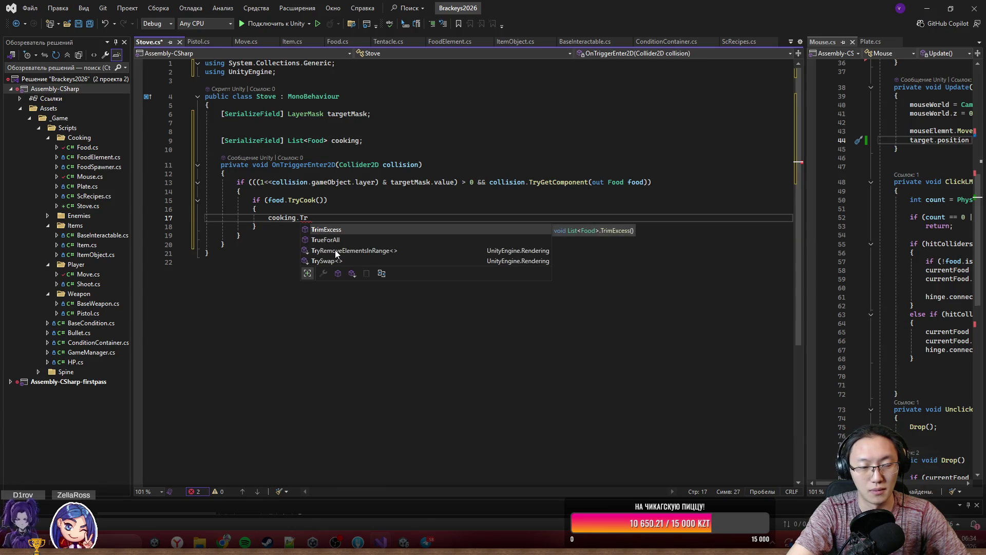
pyautogui.press('BackSpace')
pyautogui.press('BackSpace')
pyautogui.press('BackSpace')
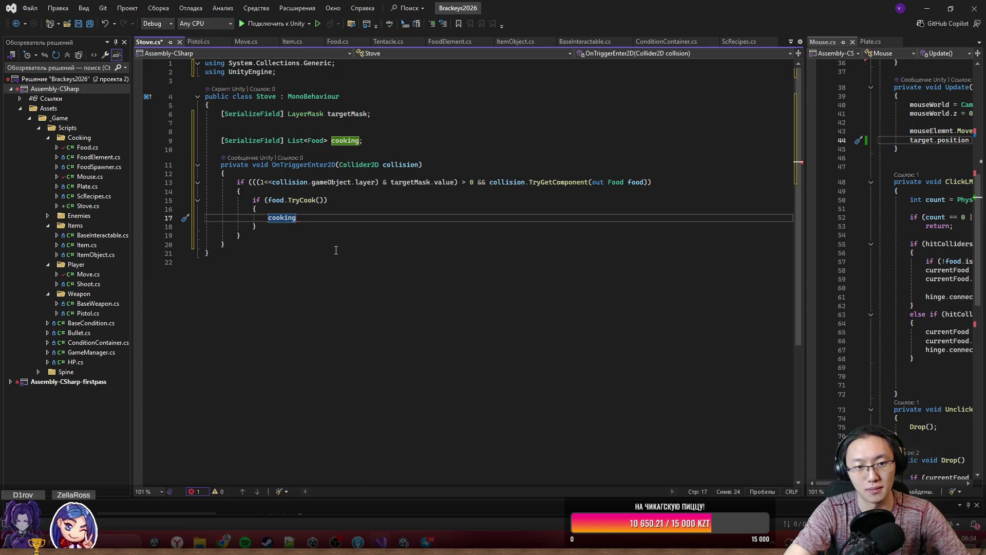
pyautogui.hotkey('ctrl', 'BackSpace')
pyautogui.hotkey('ctrl', 'space')
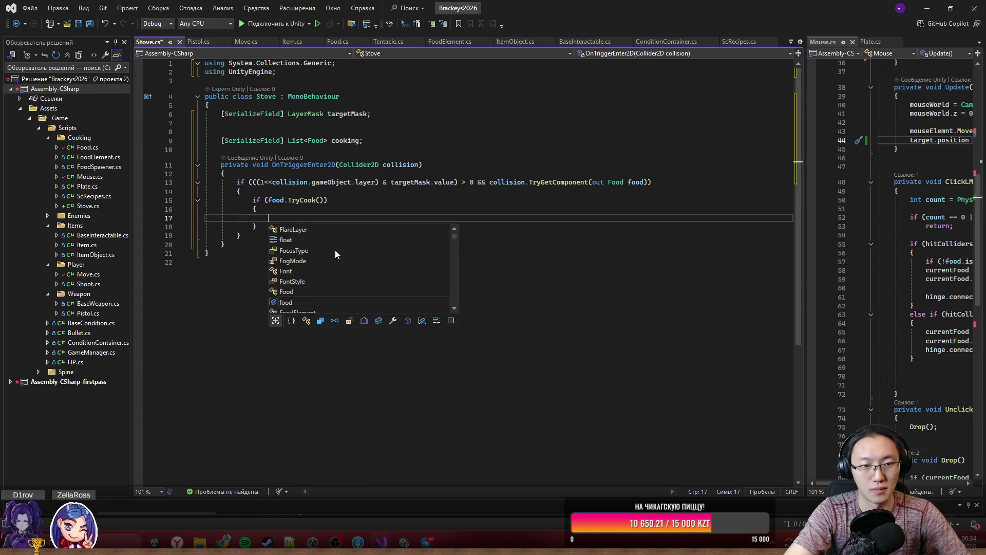
pyautogui.write('if (')
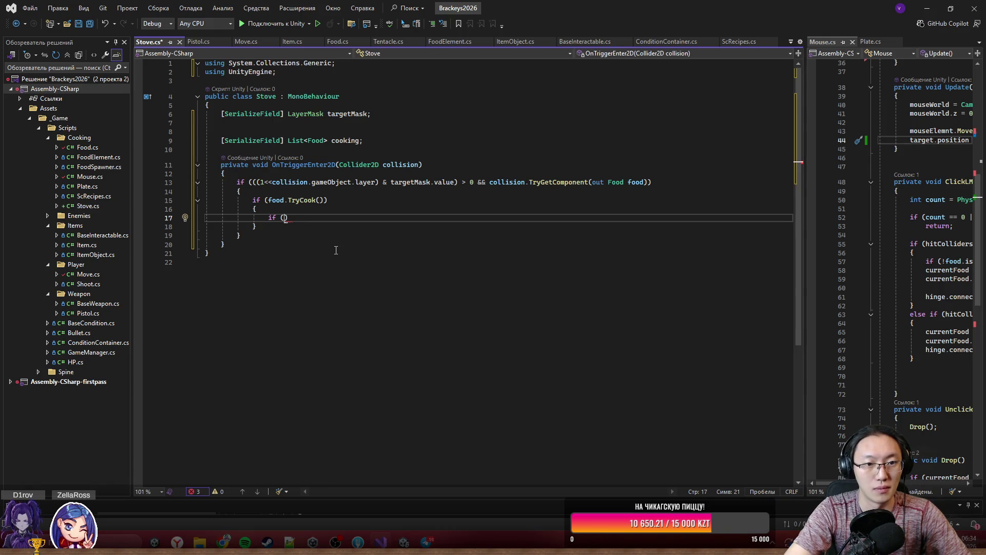
pyautogui.write('co')
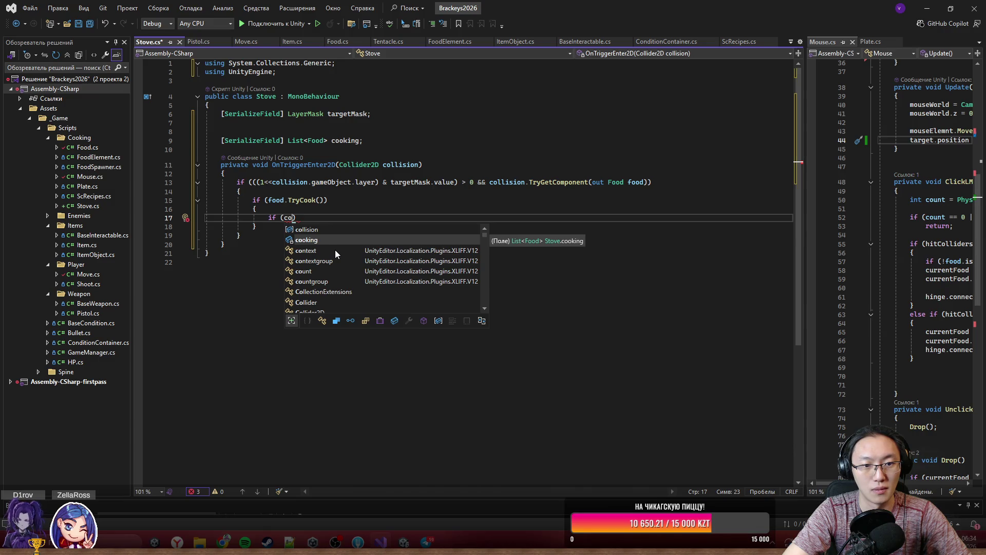
pyautogui.press('BackSpace')
pyautogui.press('BackSpace')
pyautogui.press('BackSpace')
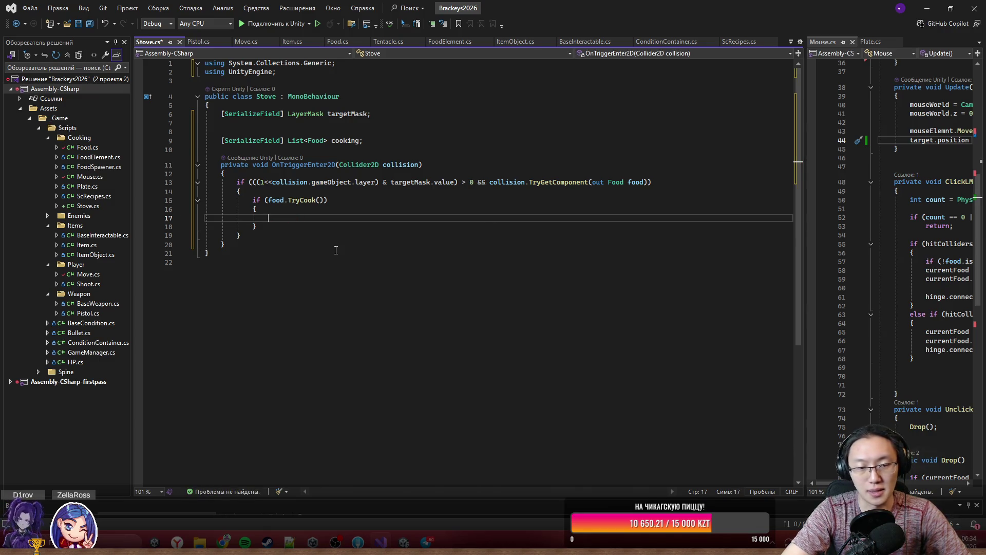
# - Write cooking.Add(food); in the TryCook block and save Stove.cs
pyautogui.write('cooking.Add(food);')
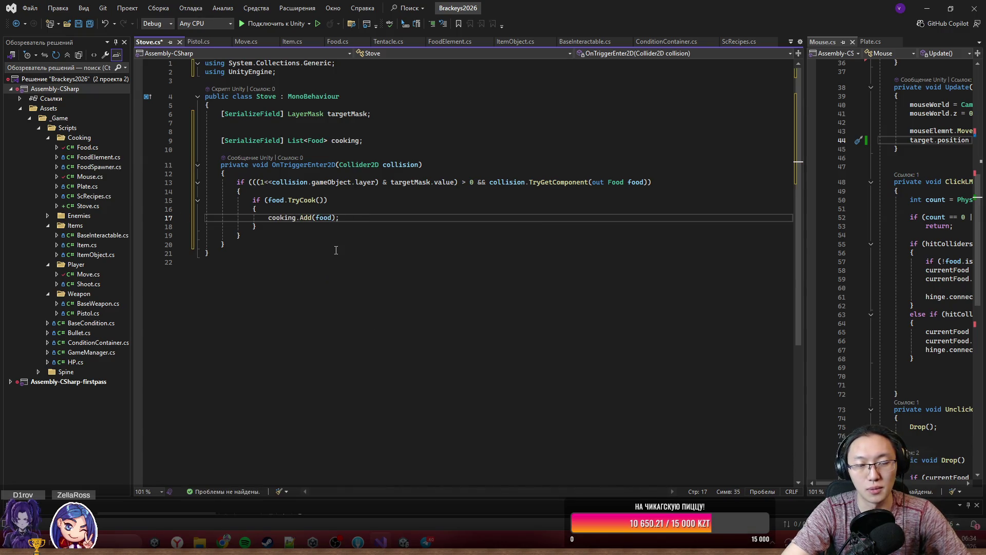
pyautogui.press('Down')
pyautogui.press('Down')
pyautogui.press('Down')
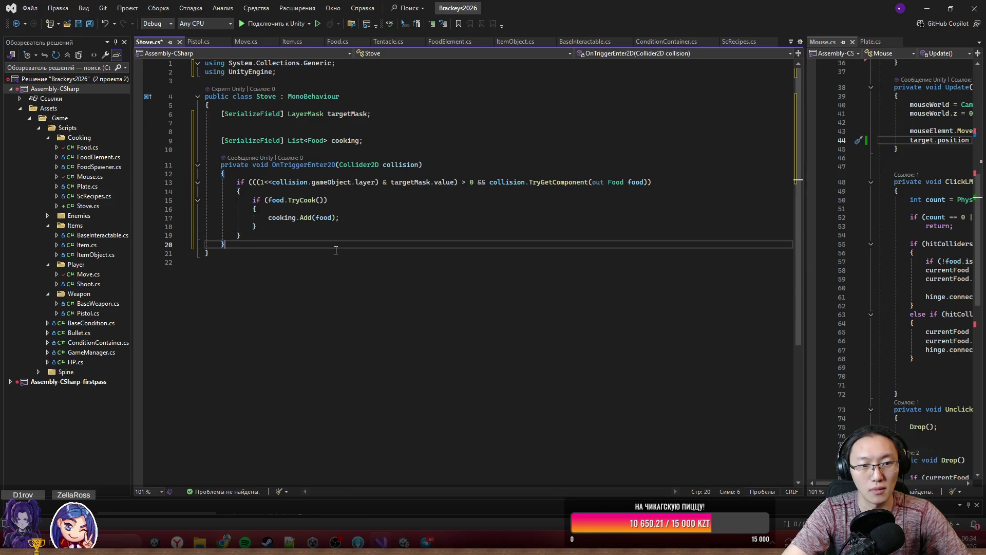
pyautogui.click(358, 221)
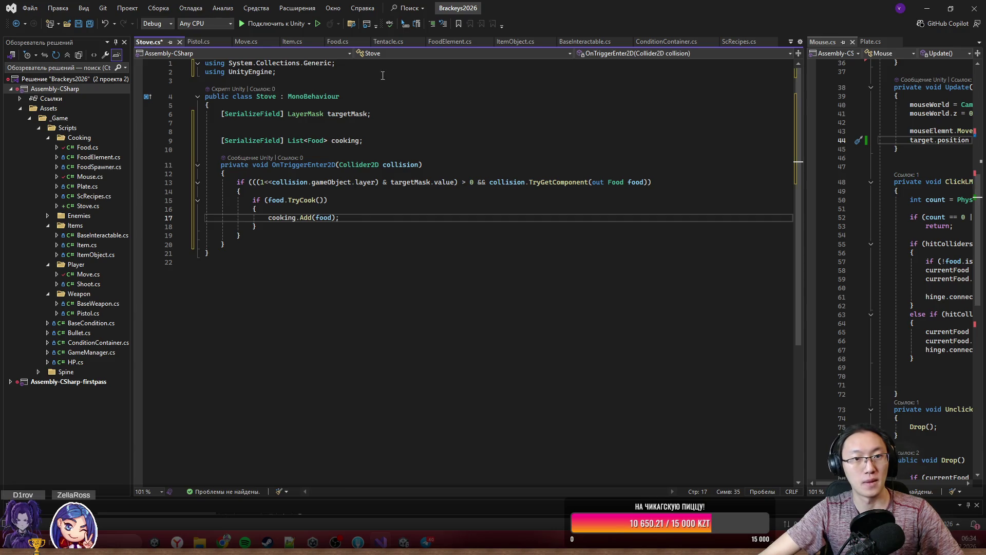
pyautogui.hotkey('ctrl', 's')
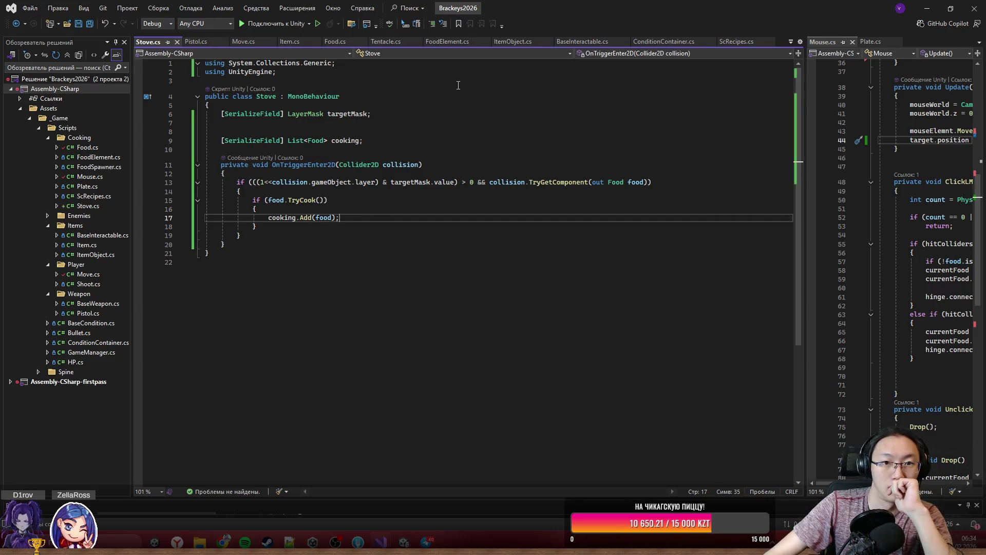
pyautogui.click(347, 45)
pyautogui.scroll(-6, 407, 286)
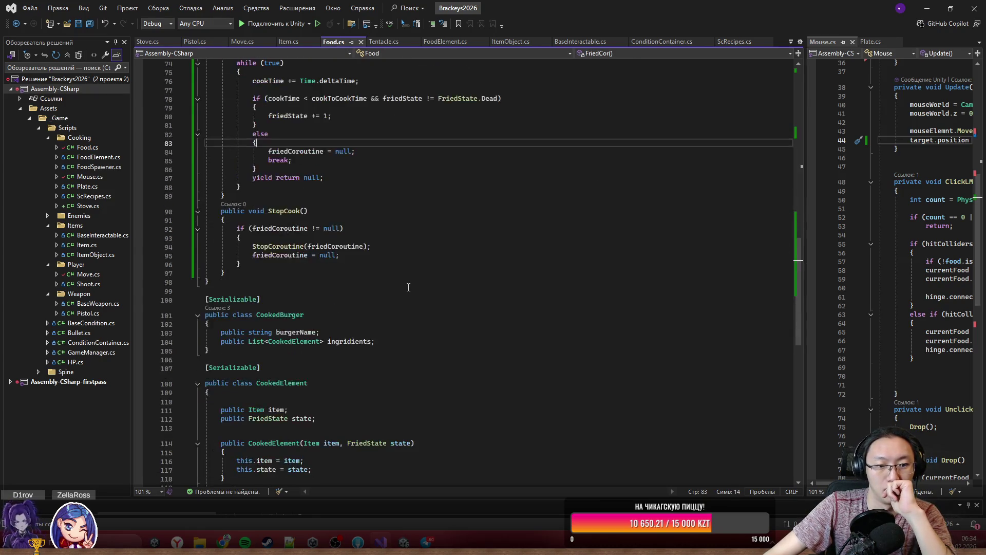
pyautogui.scroll(5, 407, 286)
pyautogui.scroll(3, 254, 175)
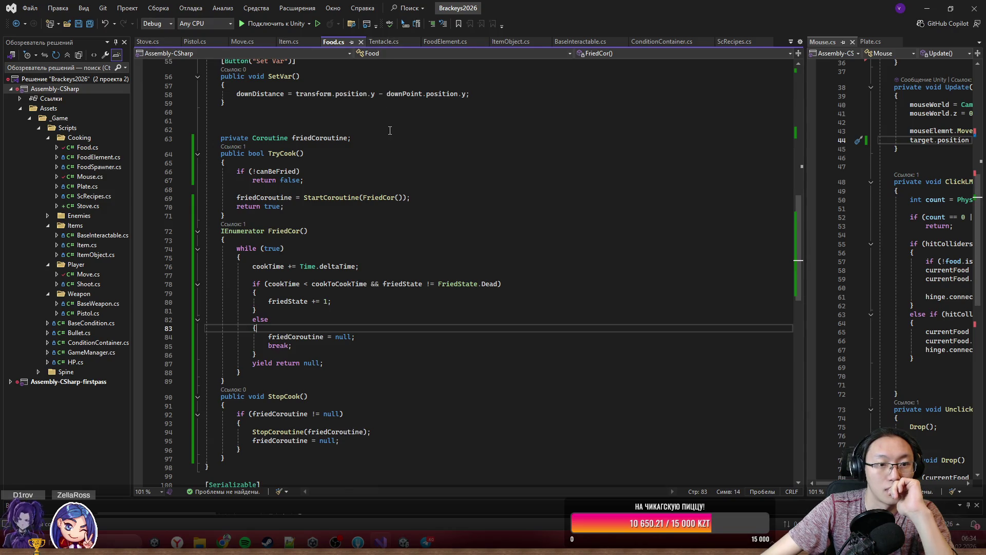
pyautogui.hotkey('ctrl', 'Tab')
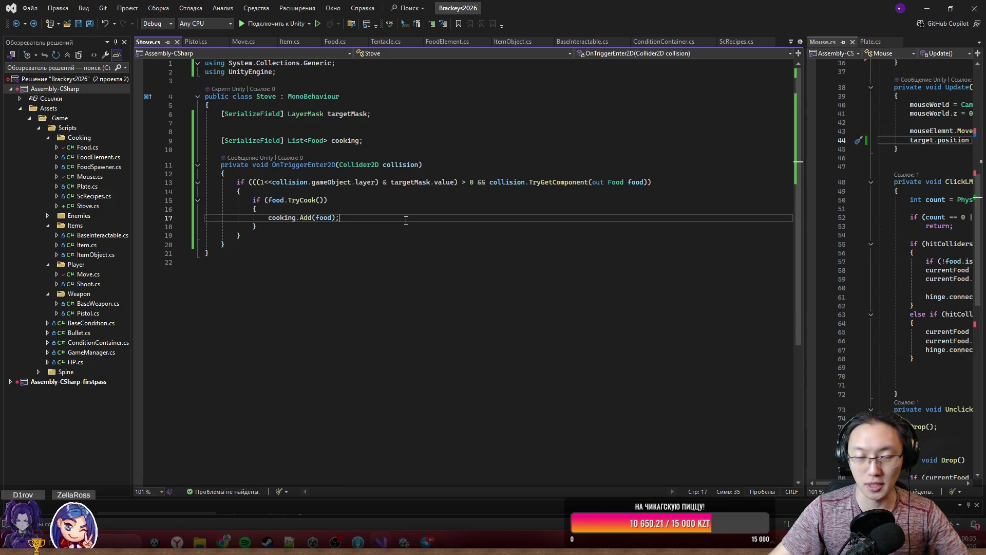
pyautogui.press('Down')
pyautogui.press('Down')
pyautogui.press('Down')
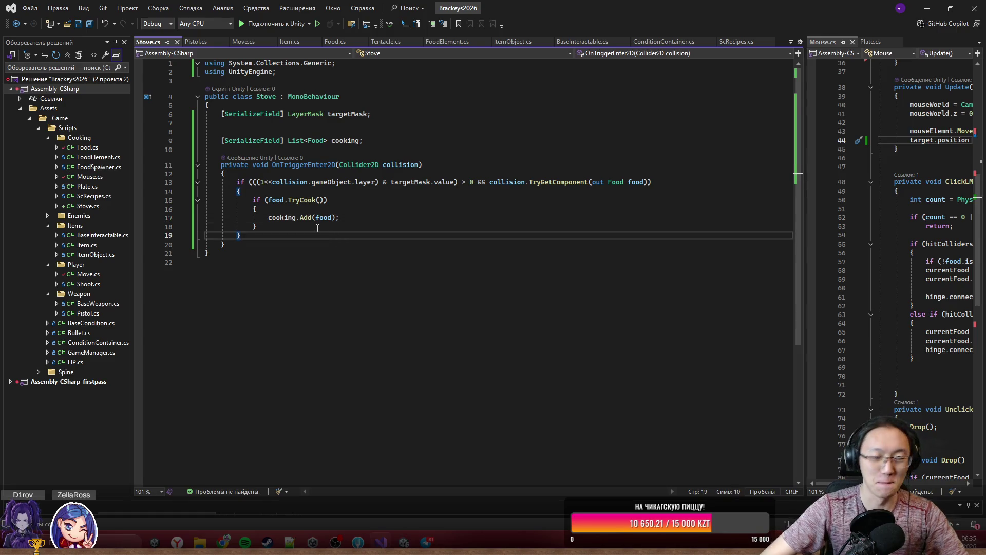
# - Add an OnTriggerExit2D method stub below OnTriggerEnter2D
pyautogui.press('Return')
pyautogui.write('pri')
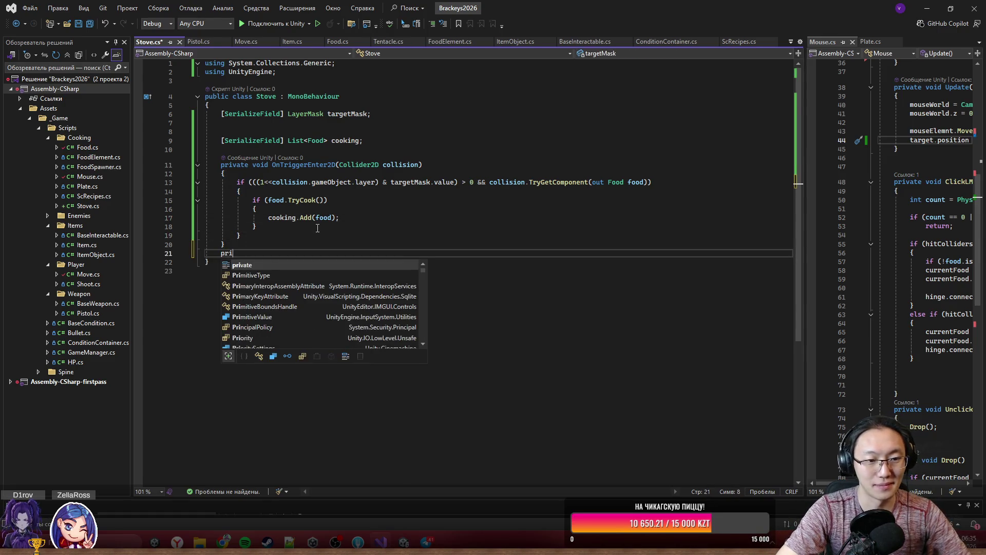
pyautogui.write('vate voi')
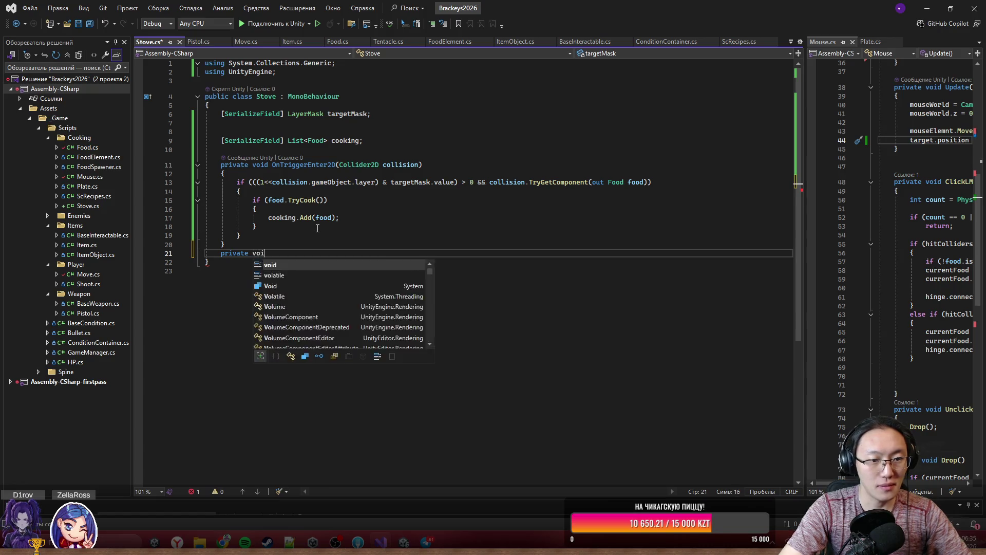
pyautogui.write('d OnTri')
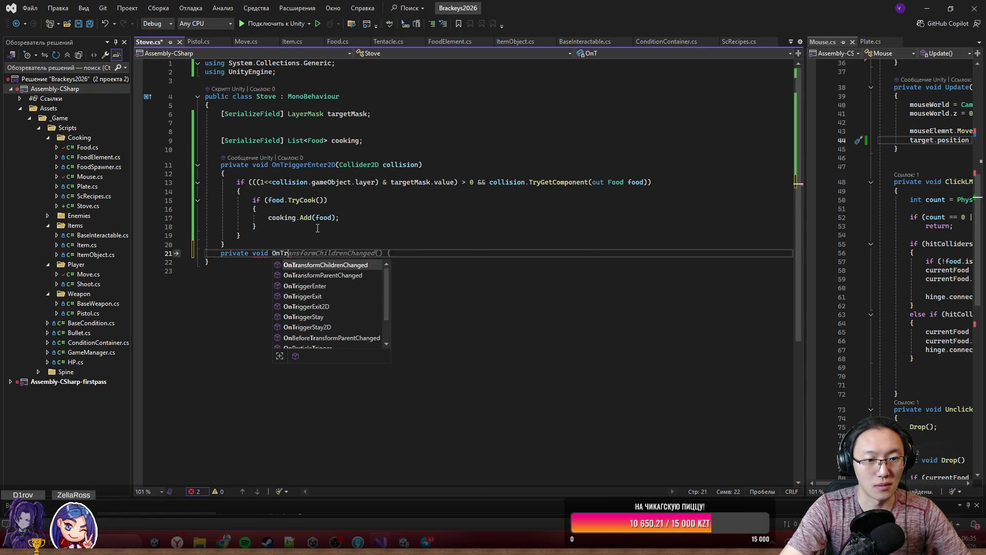
pyautogui.press('Down')
pyautogui.press('Down')
pyautogui.press('Tab')
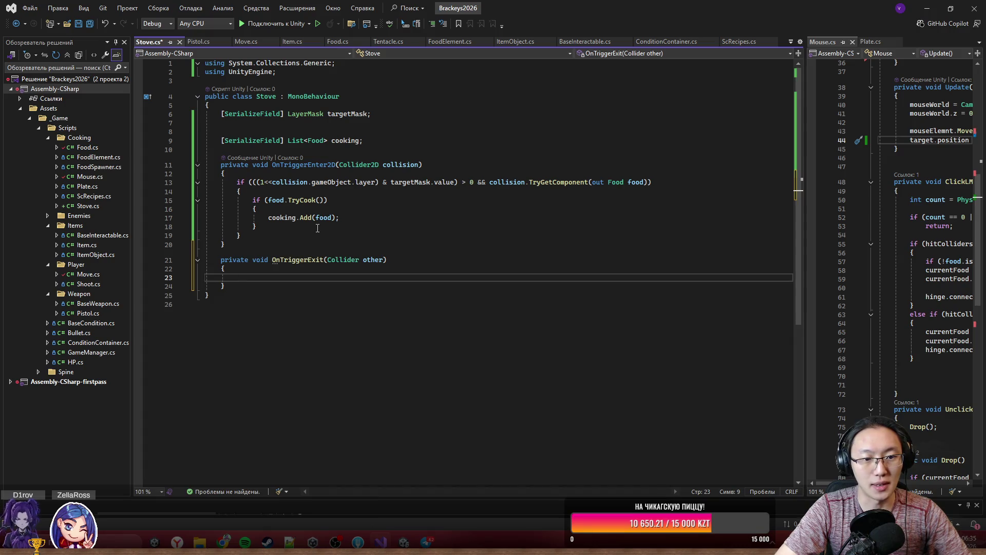
pyautogui.hotkey('ctrl', 'z')
pyautogui.hotkey('ctrl', 'z')
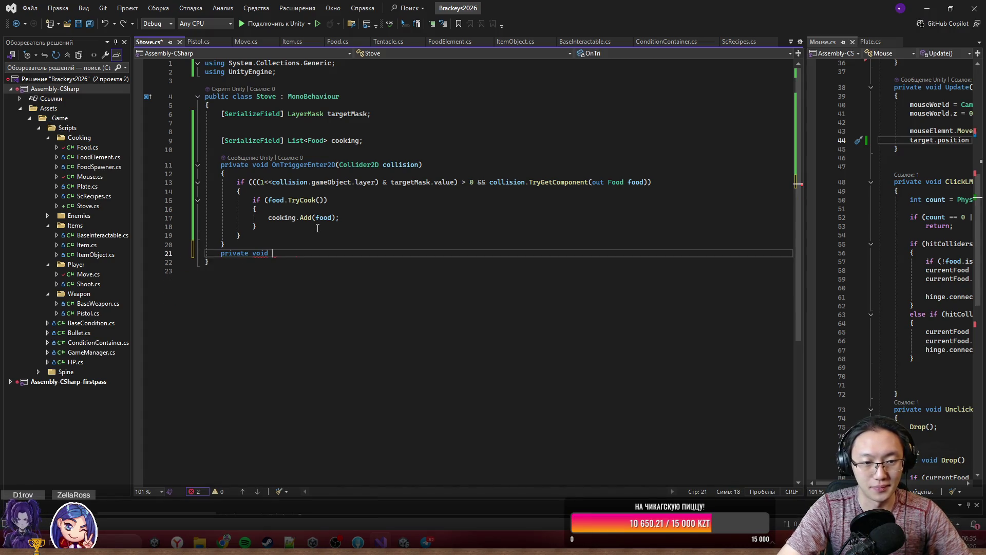
pyautogui.write('OnEx')
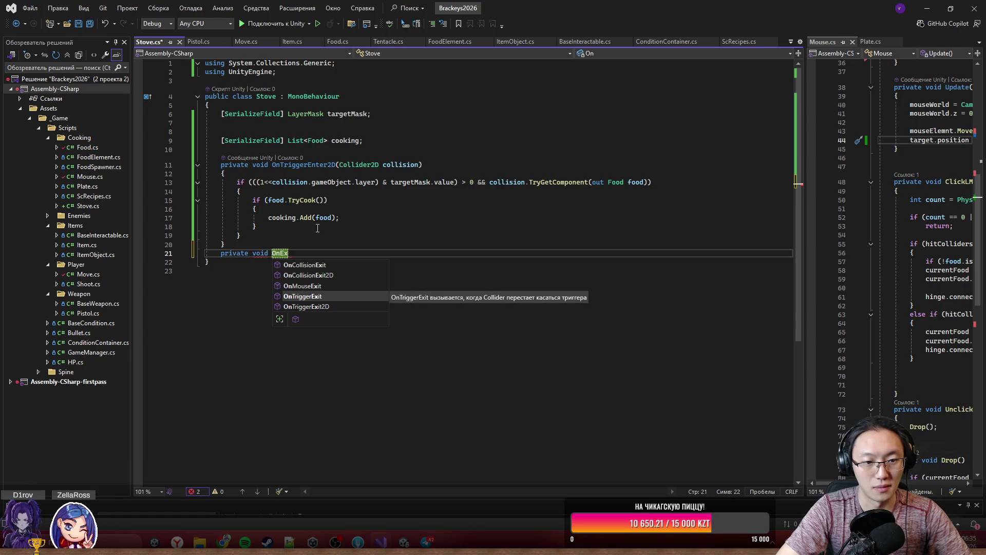
pyautogui.press('Down')
pyautogui.press('Tab')
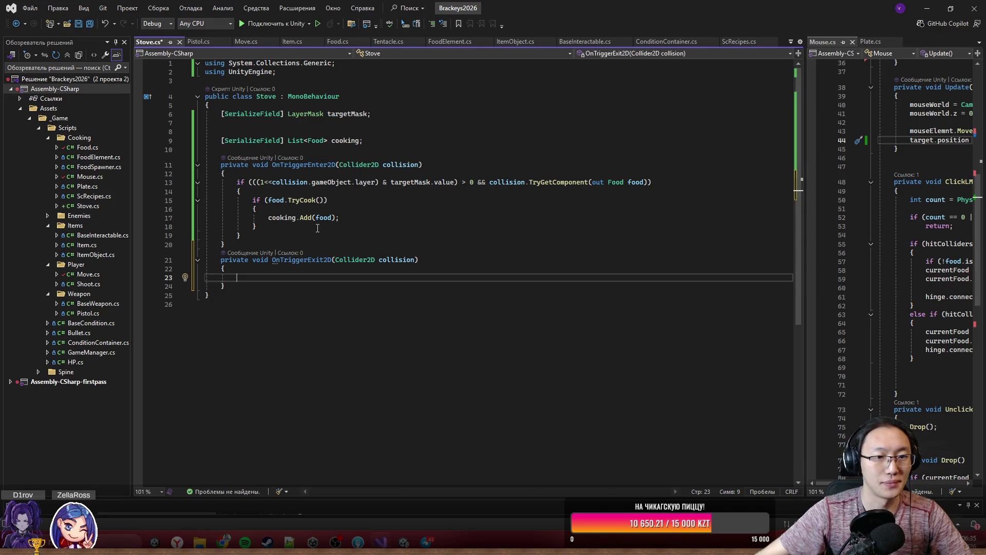
# - Copy the layer-mask and Food check into OnTriggerExit2D with an empty block
pyautogui.tripleClick(240, 184)
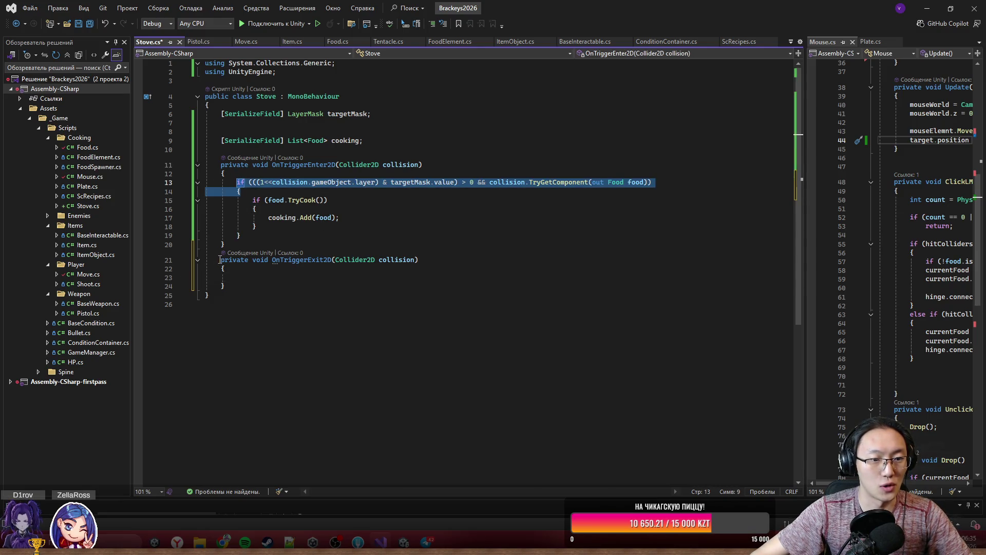
pyautogui.click(255, 280)
pyautogui.write('if (((1 << collision.gameObject.layer) & targetMask.value) > 0 && collision.TryGetComponent(out Food food))         {')
pyautogui.write('{}')
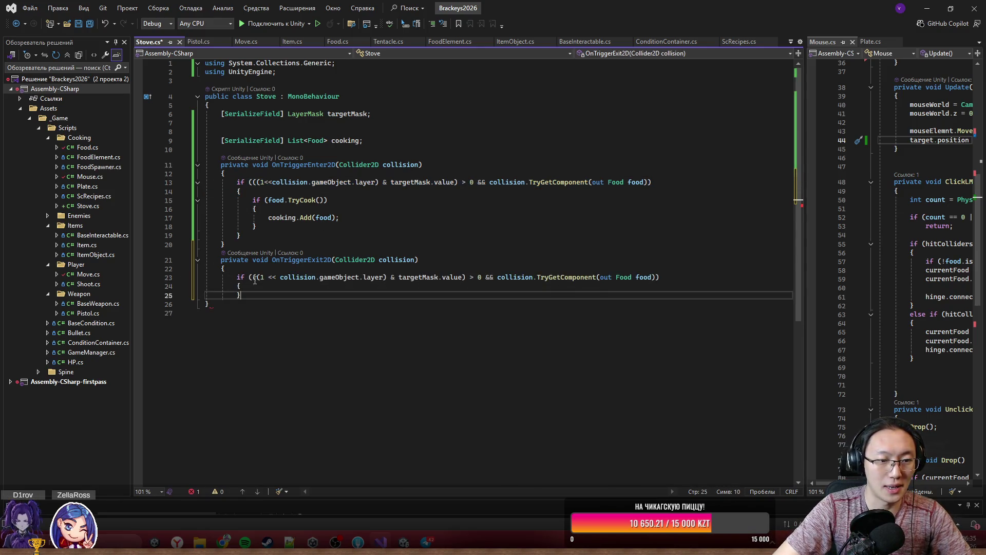
pyautogui.press('Return')
pyautogui.write('}')
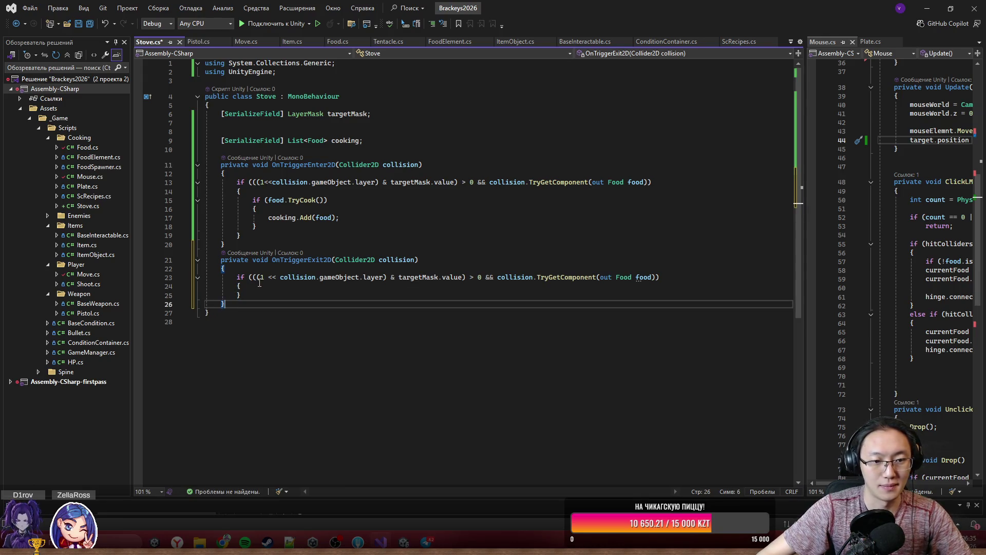
pyautogui.click(262, 285)
pyautogui.press('Return')
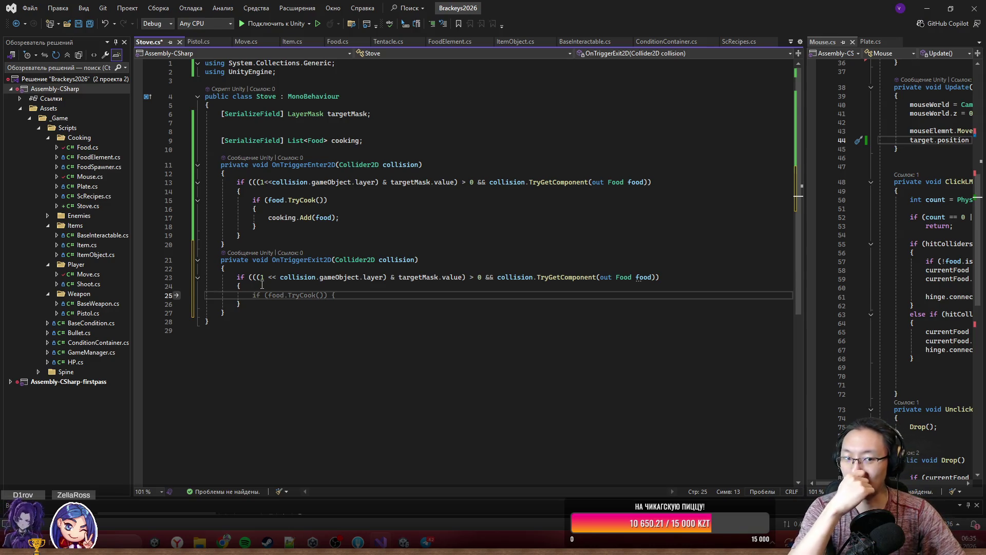
# - Add if (cooking.Contains(food)) calling cooking.Remove(food) inside the exit check
pyautogui.write('if (')
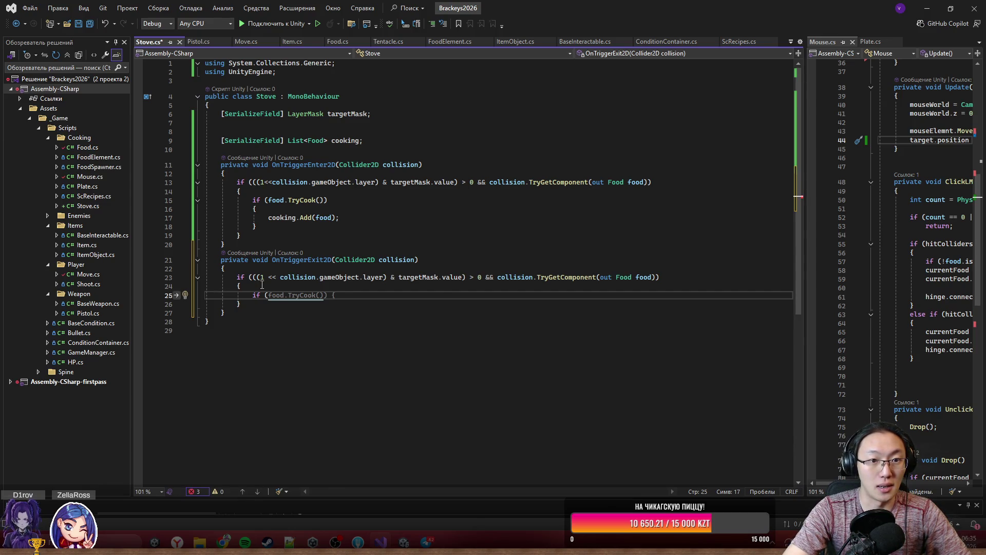
pyautogui.write('cooking.')
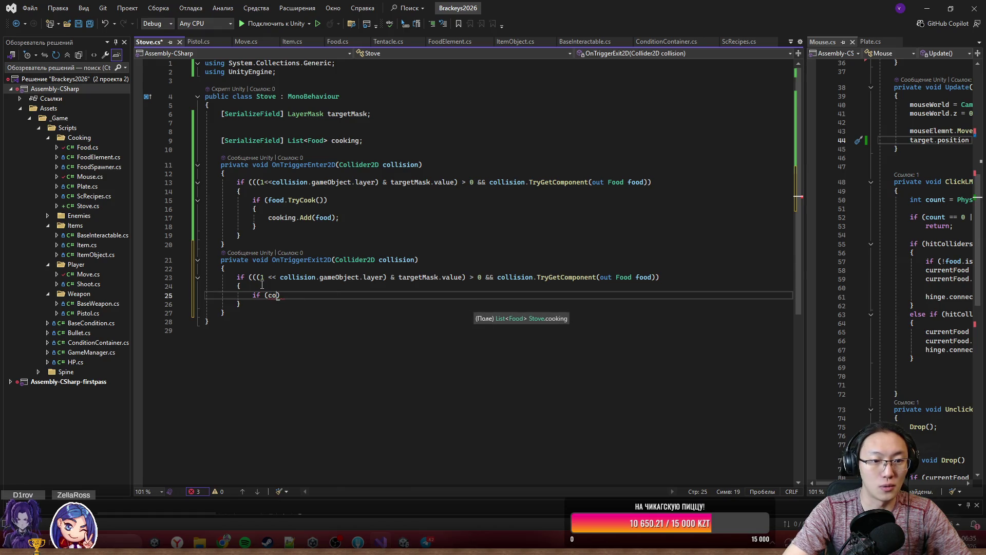
pyautogui.write('Contains(food))')
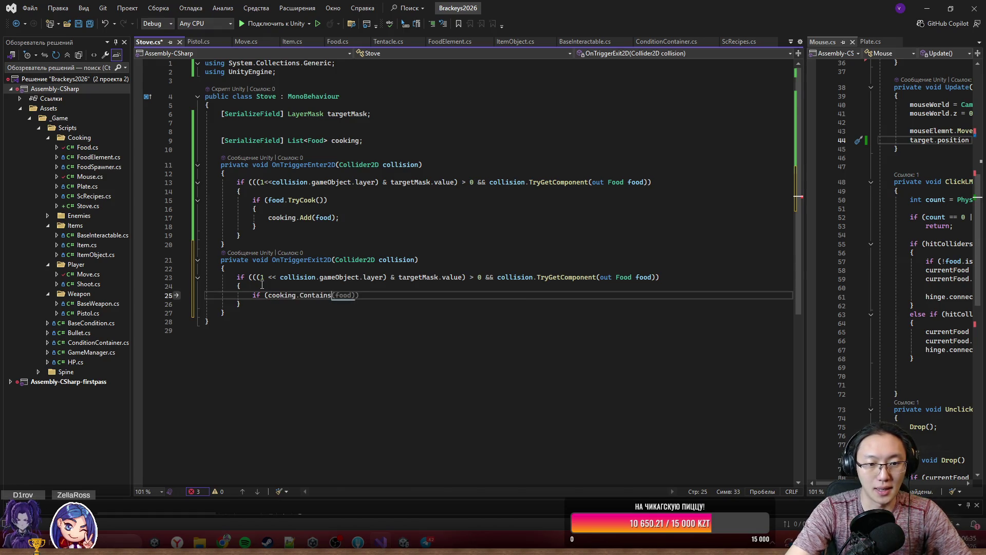
pyautogui.press('Return')
pyautogui.write('{')
pyautogui.press('Return')
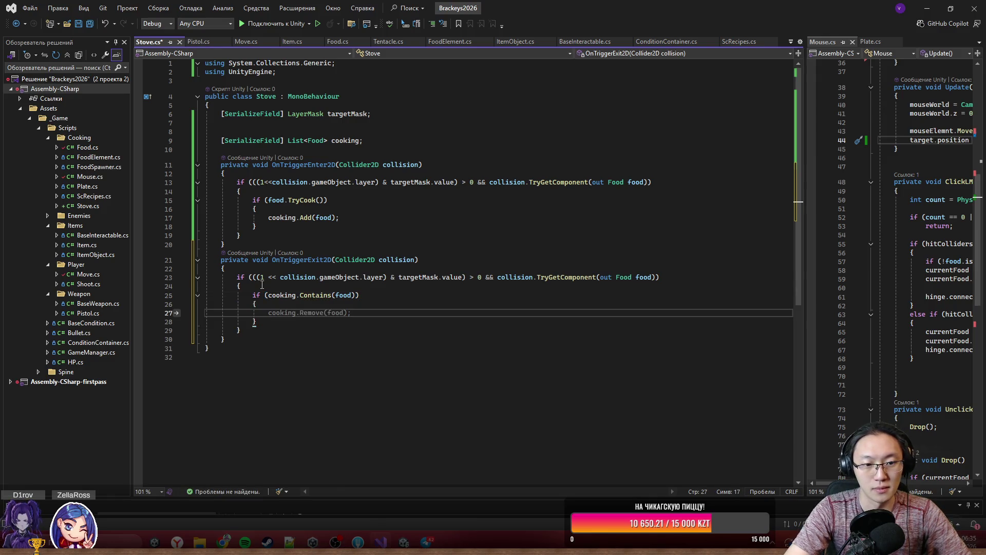
pyautogui.press('Tab')
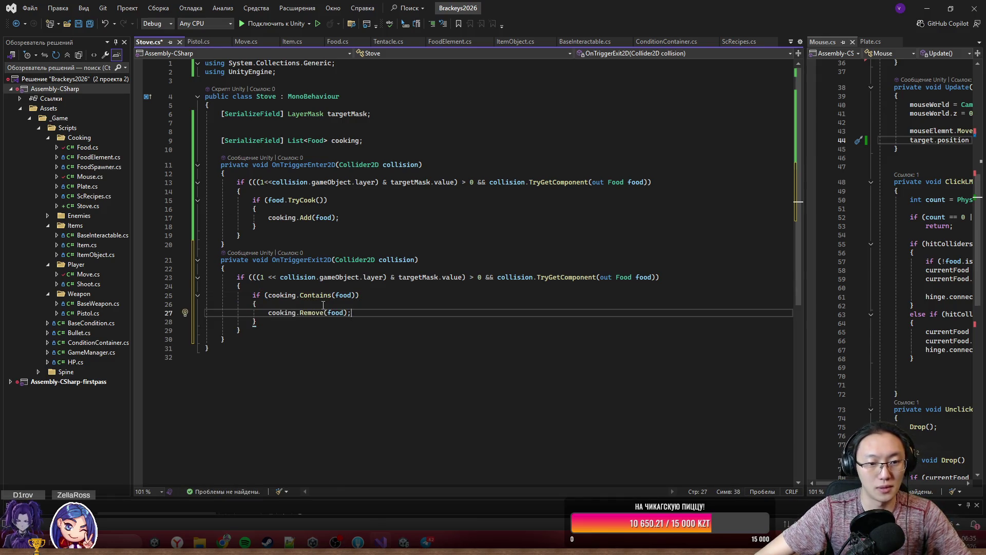
# - Insert food.StopCook(); above the cooking.Remove(food) call
pyautogui.hotkey('ctrl', 'Return')
pyautogui.write('cooking.Try')
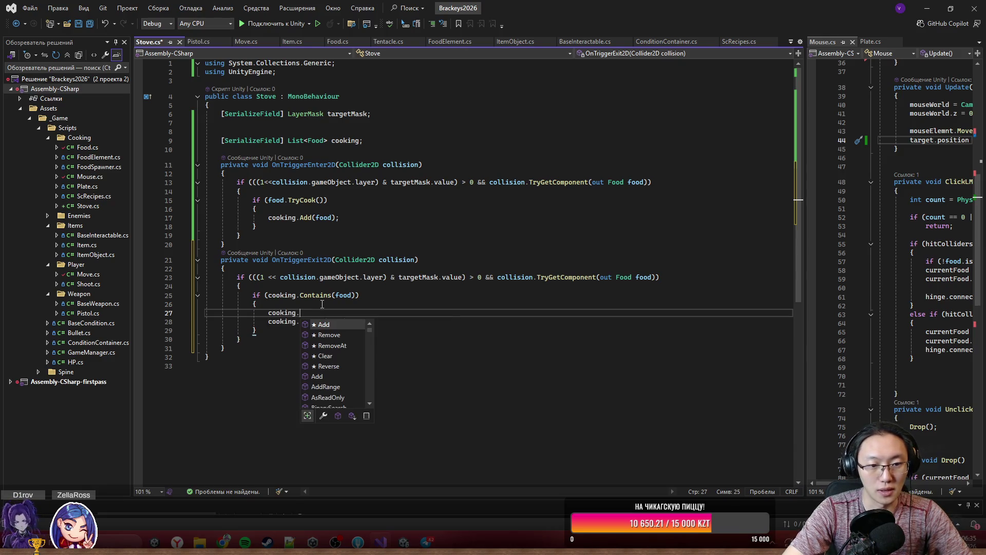
pyautogui.press('BackSpace')
pyautogui.press('BackSpace')
pyautogui.press('BackSpace')
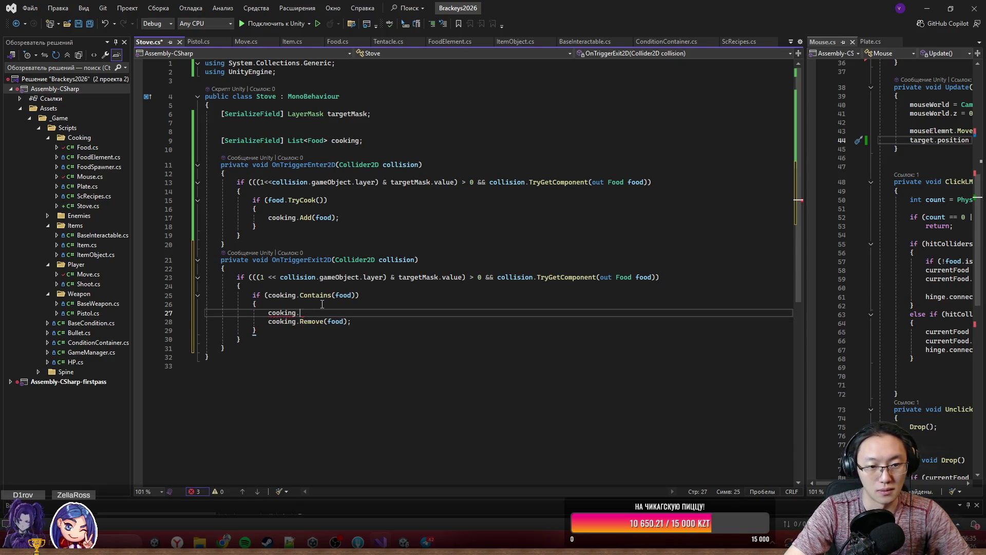
pyautogui.write('Sto')
pyautogui.press('BackSpace')
pyautogui.press('BackSpace')
pyautogui.press('BackSpace')
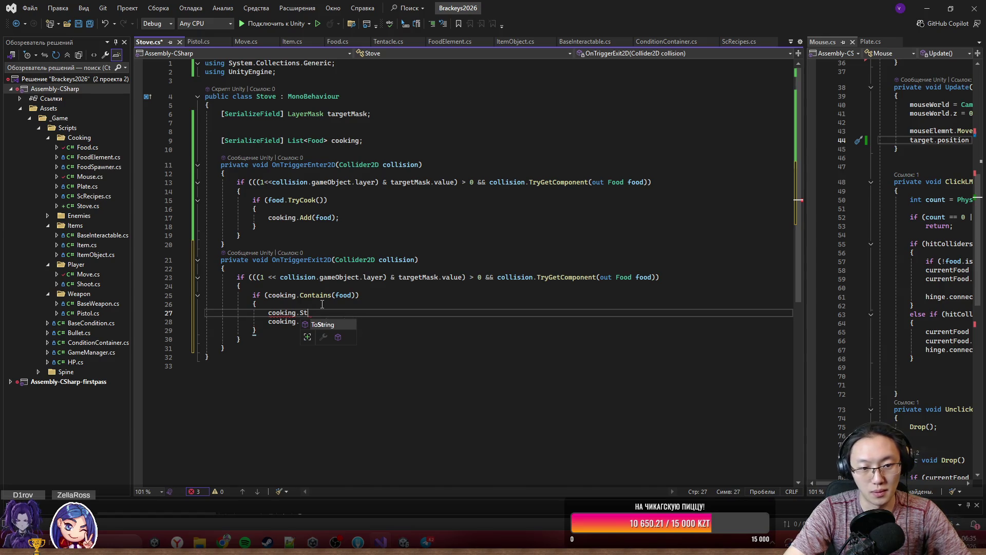
pyautogui.press('Tab')
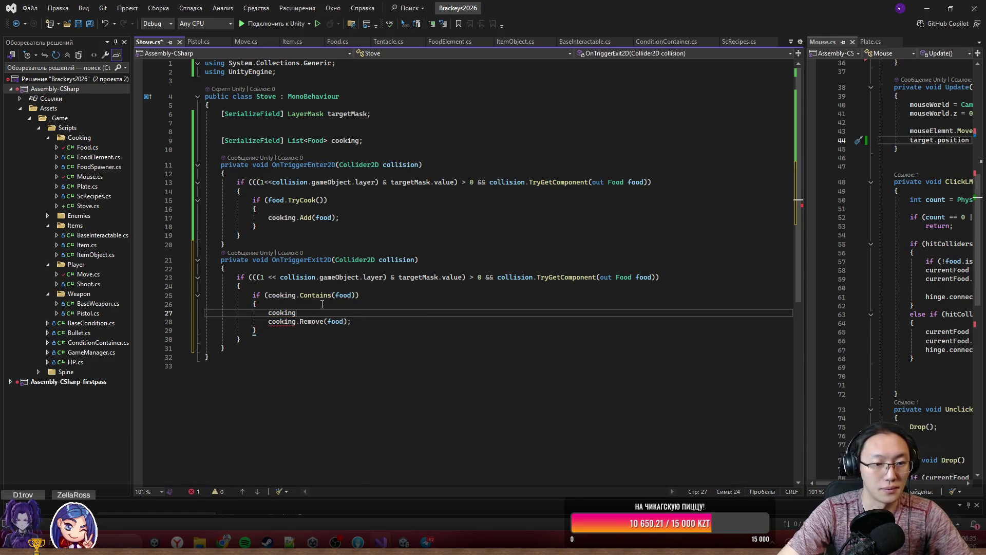
pyautogui.press('BackSpace')
pyautogui.press('BackSpace')
pyautogui.press('BackSpace')
pyautogui.write('fo')
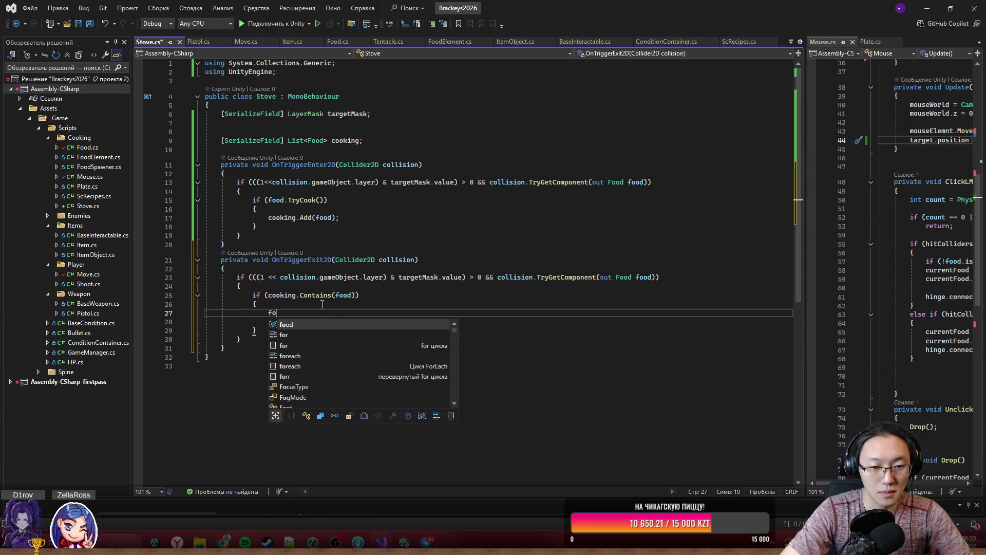
pyautogui.write('od.Stop')
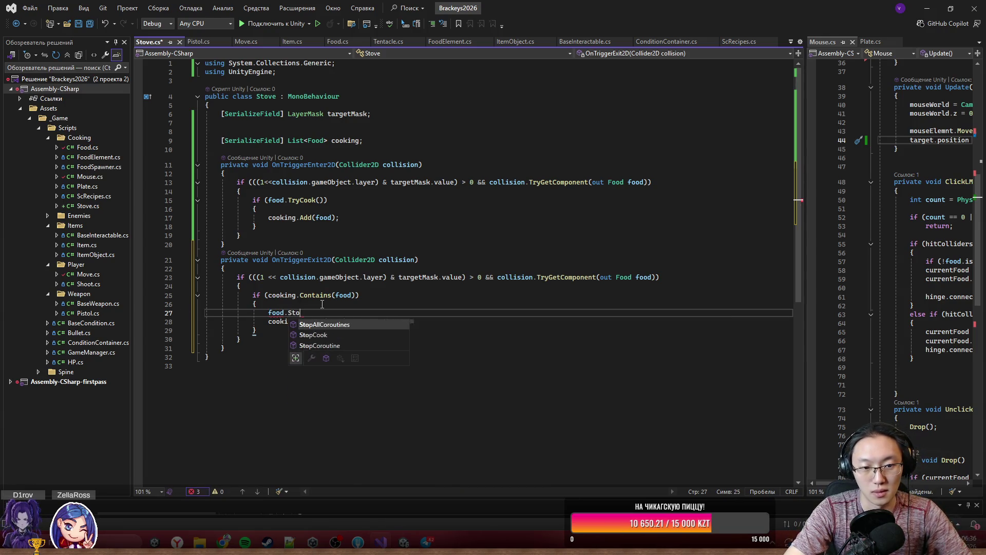
pyautogui.press('Tab')
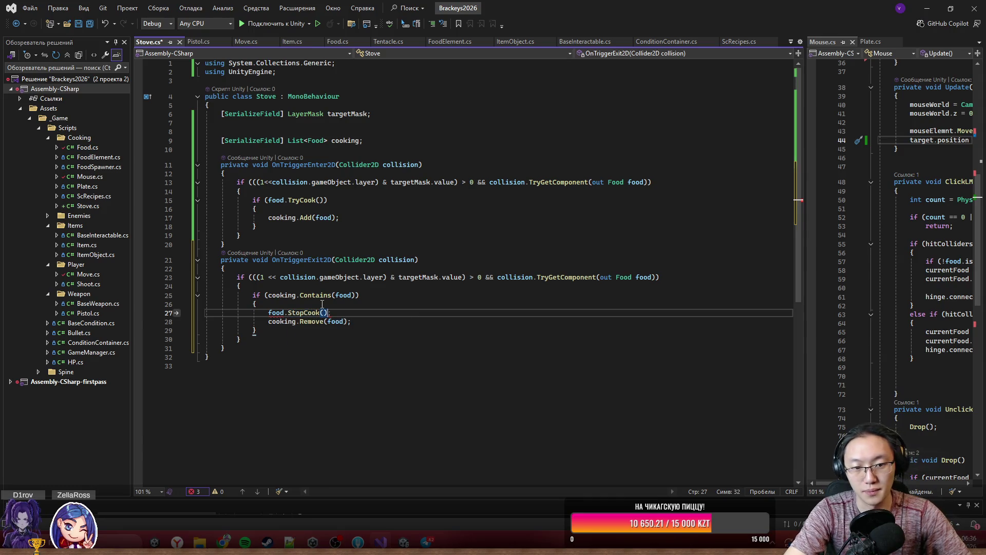
pyautogui.press('Tab')
pyautogui.click(597, 286)
pyautogui.click(391, 226)
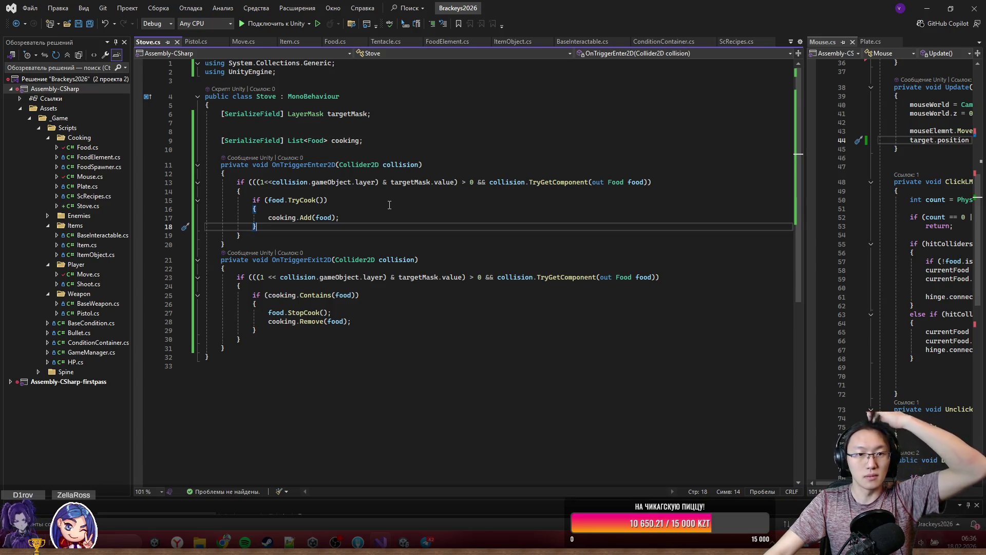
# - After OnTriggerExit2D, write an empty private void CheckWork() method with braces
pyautogui.click(386, 349)
pyautogui.press('Return')
pyautogui.press('Return')
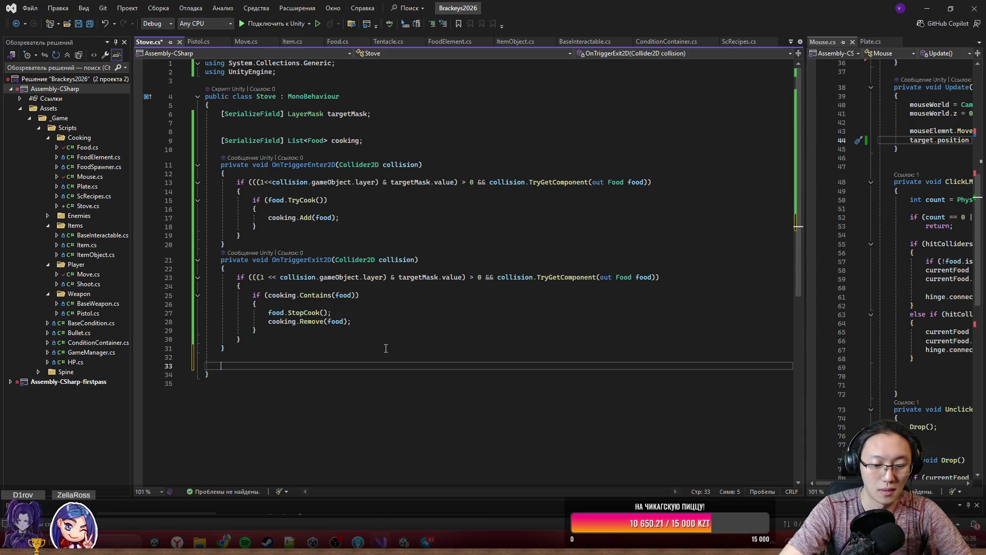
pyautogui.write('private void Try')
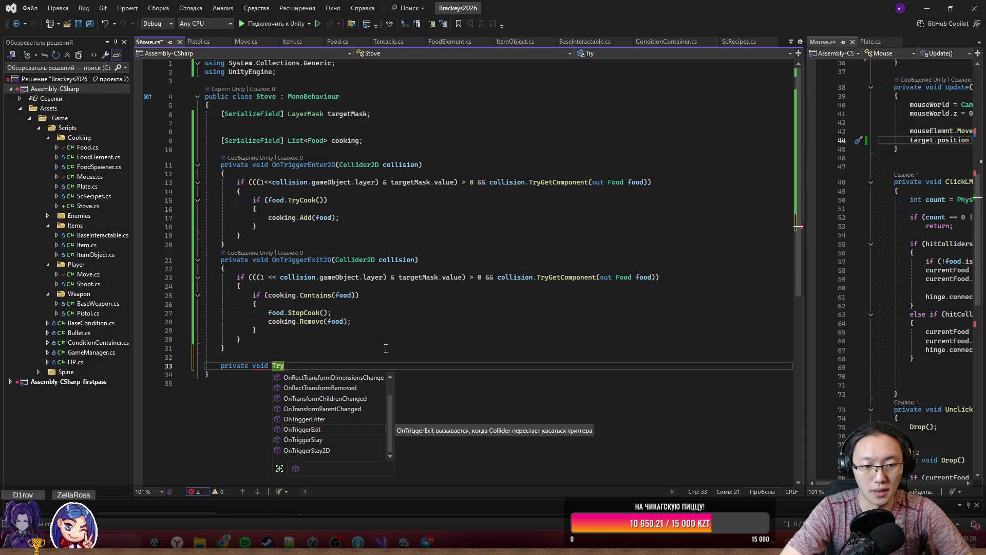
pyautogui.press('BackSpace')
pyautogui.press('BackSpace')
pyautogui.press('BackSpace')
pyautogui.write('C')
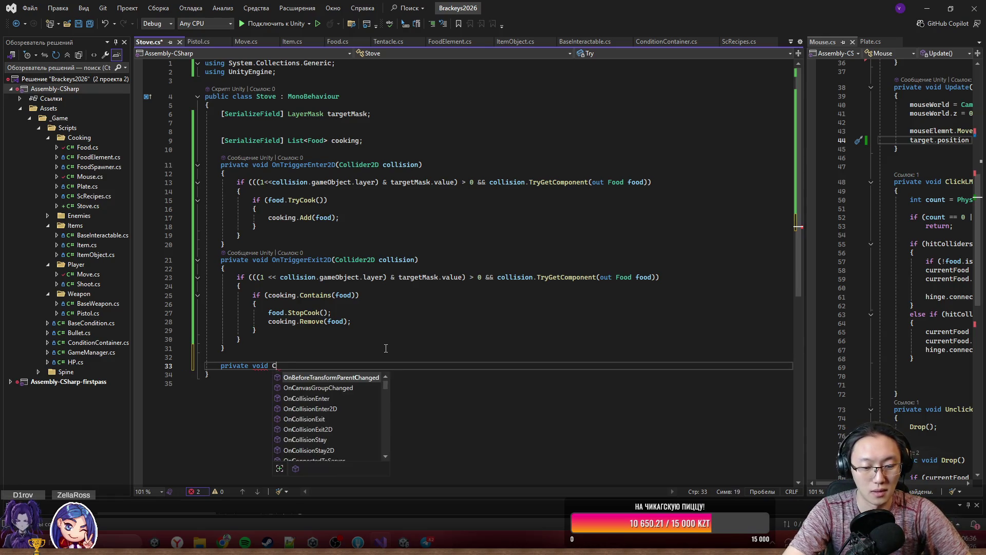
pyautogui.write('heckWork()')
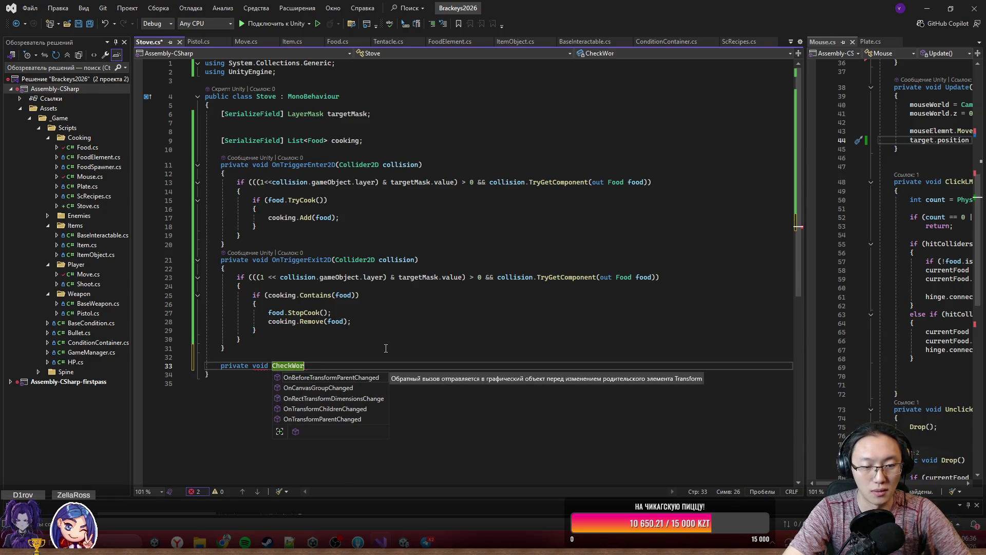
pyautogui.press('Return')
pyautogui.write('{')
pyautogui.press('Return')
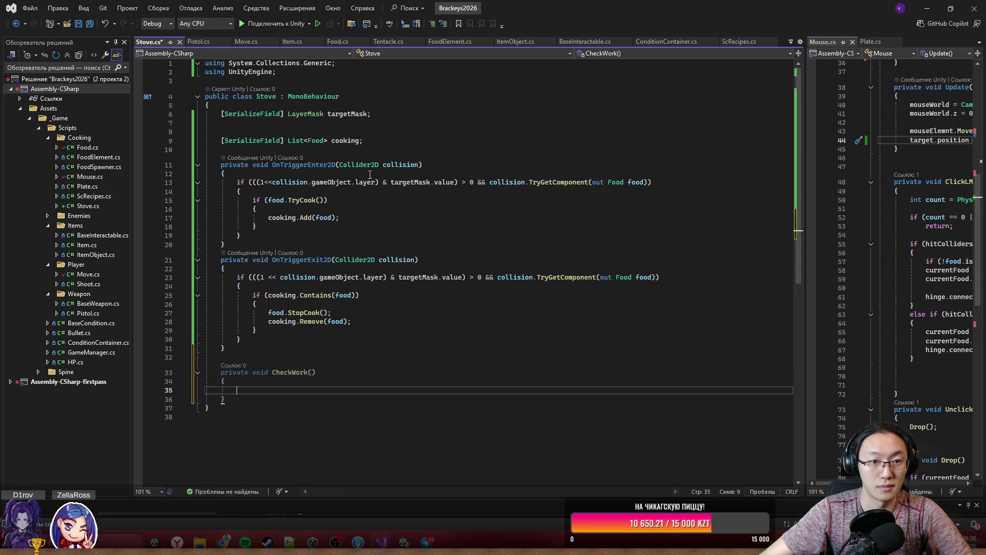
pyautogui.click(405, 141)
# - Add a [SerializeField] SpriteRenderer field named sr to Stove
pyautogui.press('Return')
pyautogui.press('Return')
pyautogui.press('Tab')
pyautogui.write('[SerializeField')
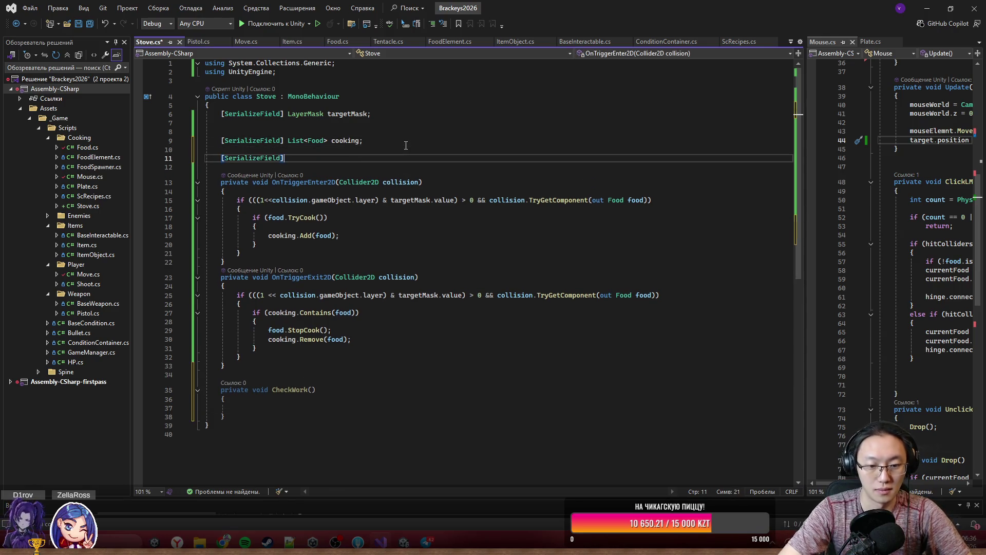
pyautogui.write('SpriRed')
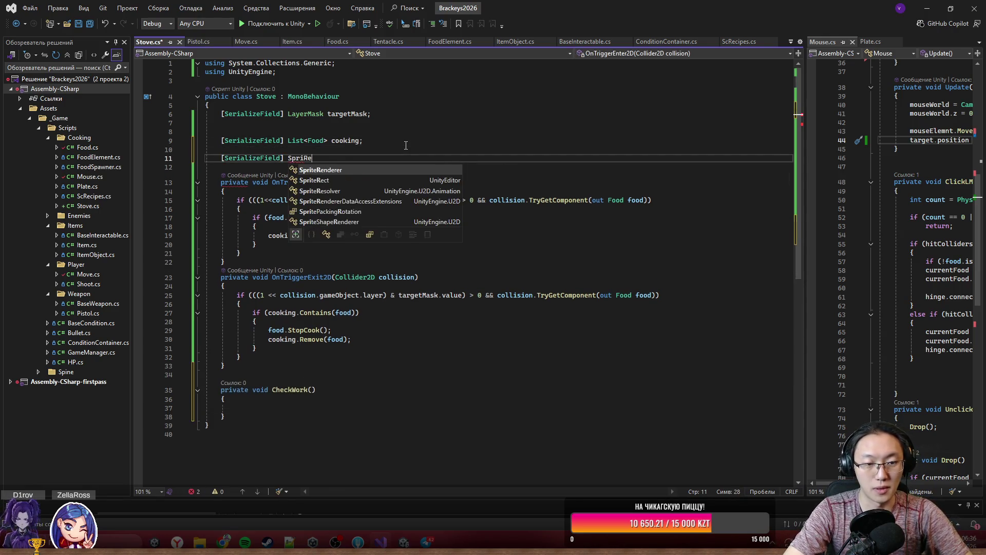
pyautogui.press('Tab')
pyautogui.write('st;')
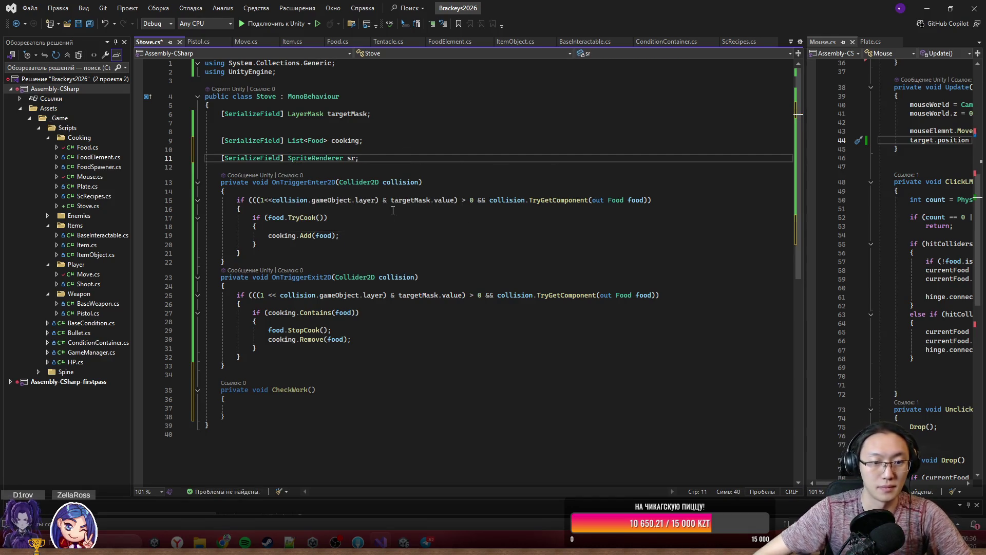
# - In CheckWork, add an if on cooking.Count that sets sr.color to Color.red
pyautogui.click(345, 408)
pyautogui.write('if (')
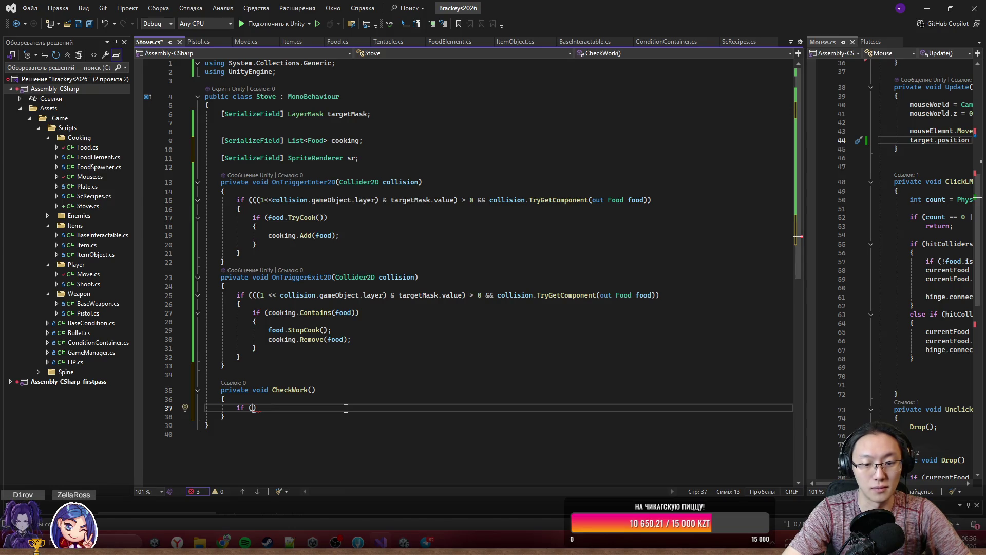
pyautogui.write('cooking.')
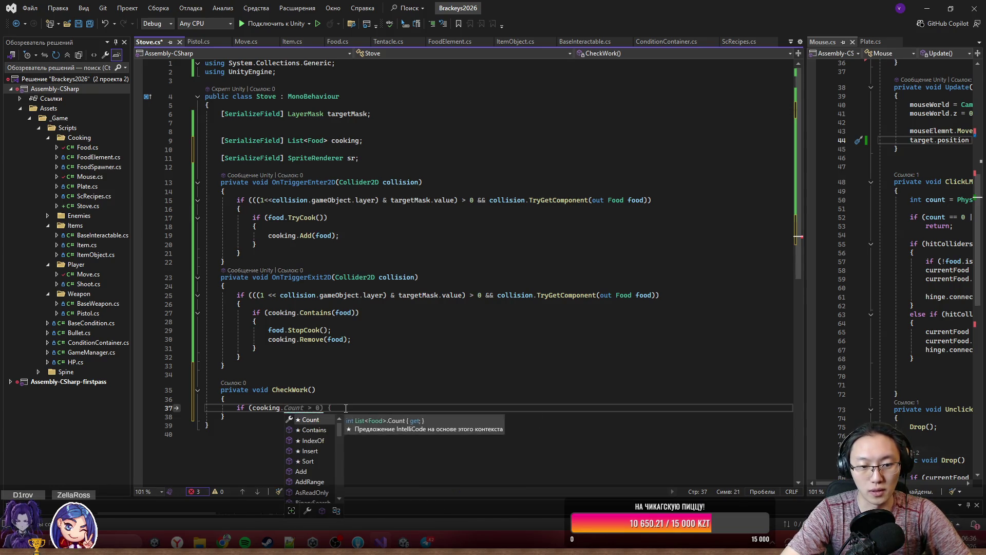
pyautogui.press('Tab')
pyautogui.press('Return')
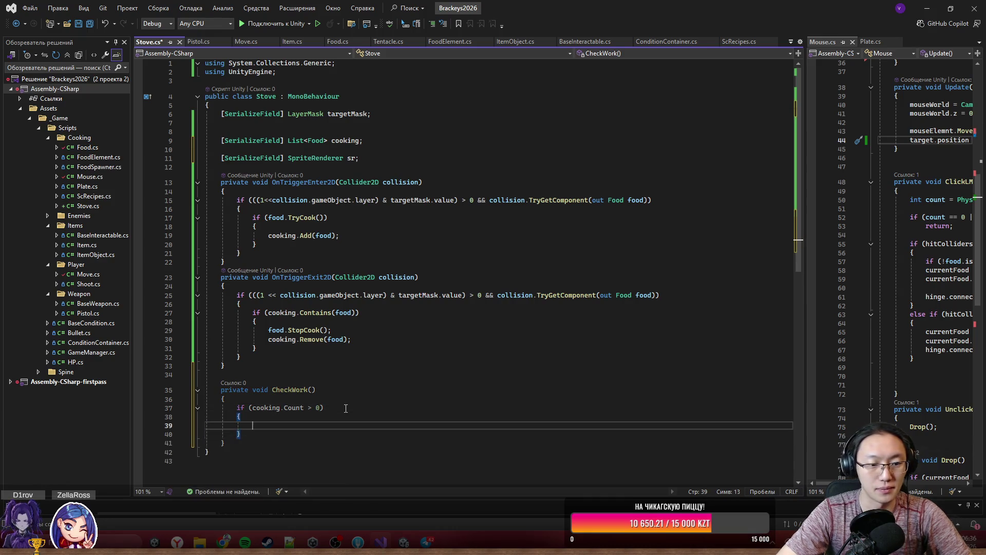
pyautogui.write('sr.c')
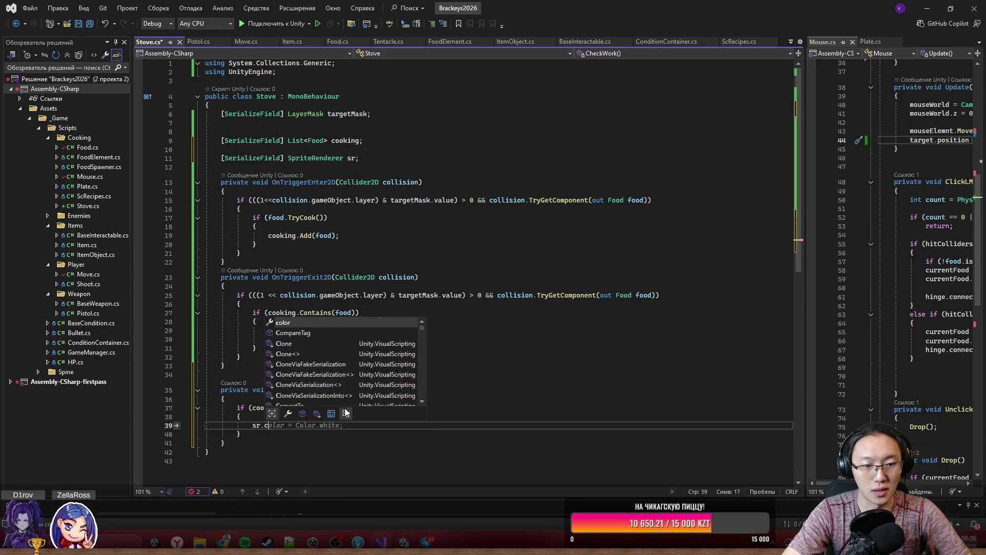
pyautogui.write('olor = Color.r')
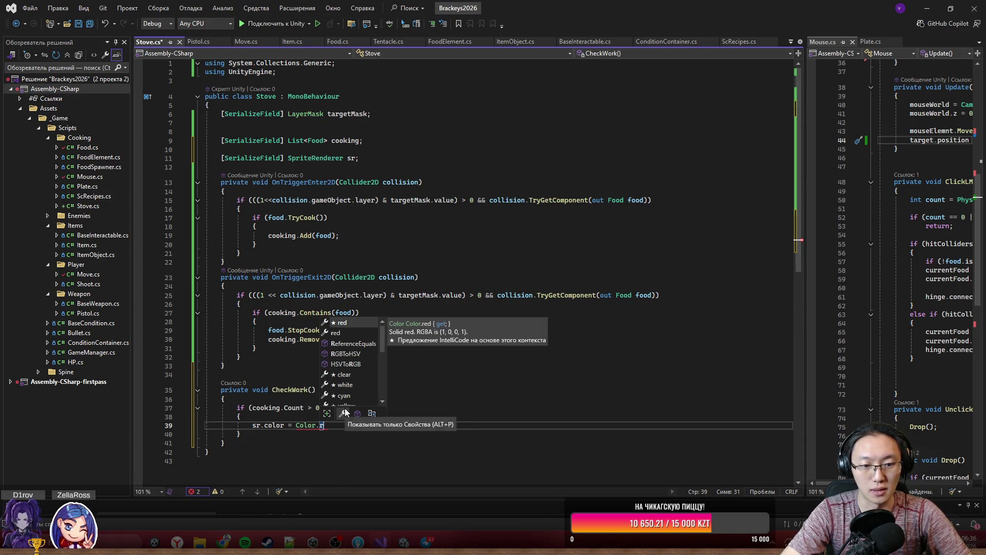
pyautogui.write('ed;')
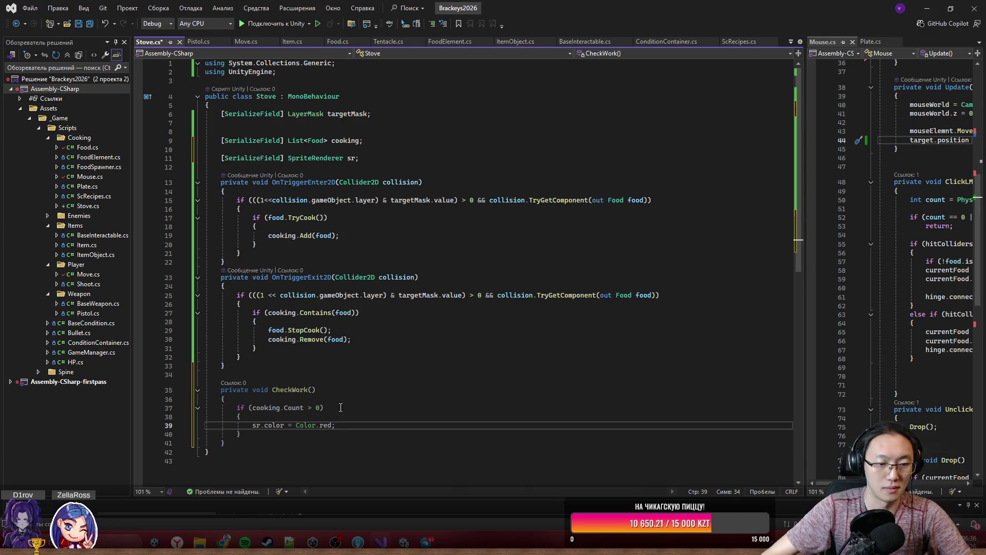
# - Add an else branch to CheckWork that sets sr.color to white
pyautogui.click(325, 434)
pyautogui.press('Return')
pyautogui.write('else {')
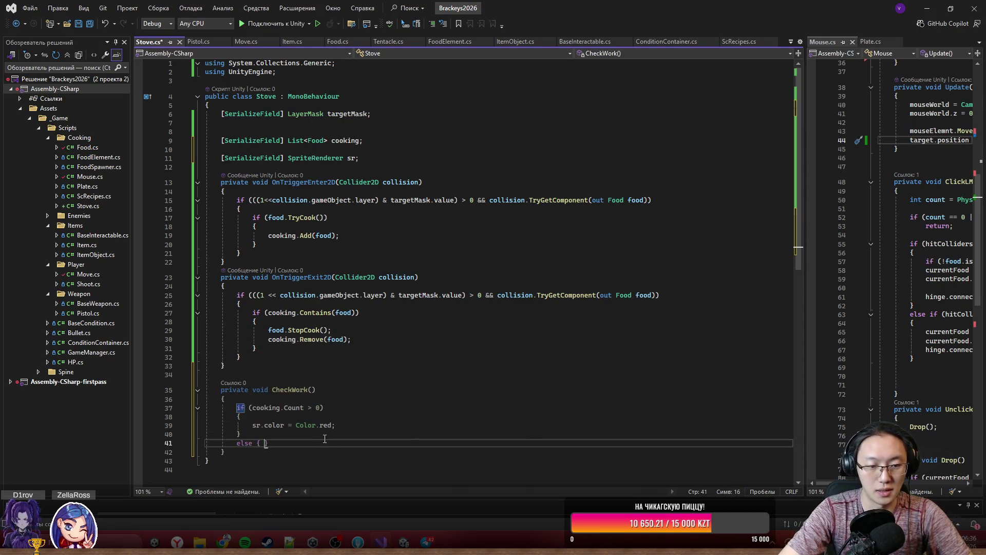
pyautogui.press('Return')
pyautogui.write('sr.color = Color.white;')
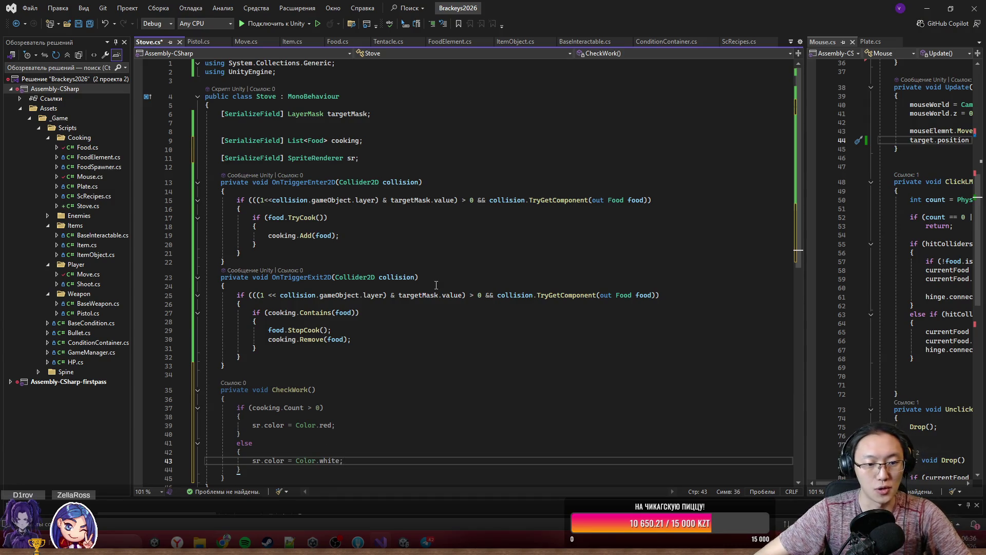
pyautogui.click(437, 286)
pyautogui.click(311, 390)
# - Call CheckWork() after removing food in OnTriggerExit2D and after adding food in OnTriggerEnter2D
pyautogui.click(379, 341)
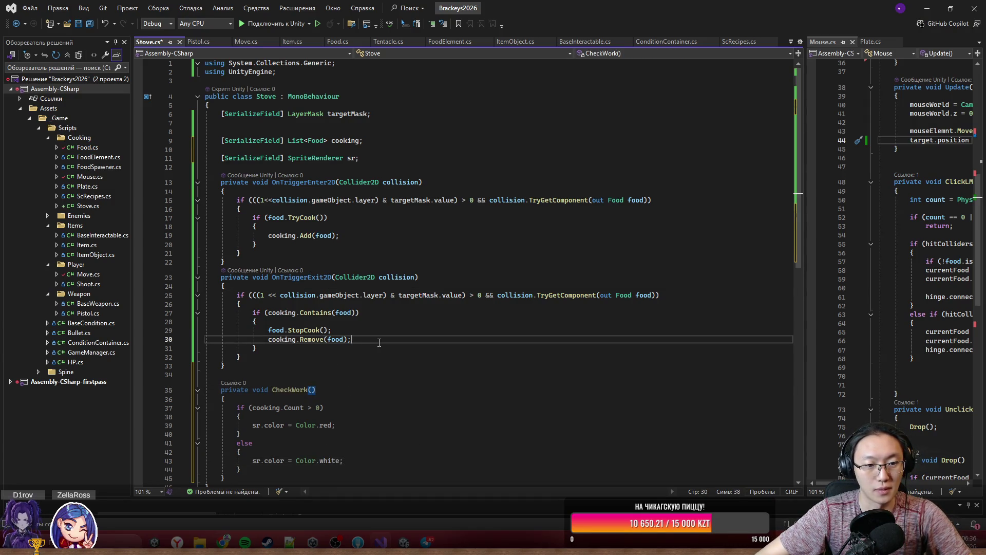
pyautogui.press('Return')
pyautogui.write(';')
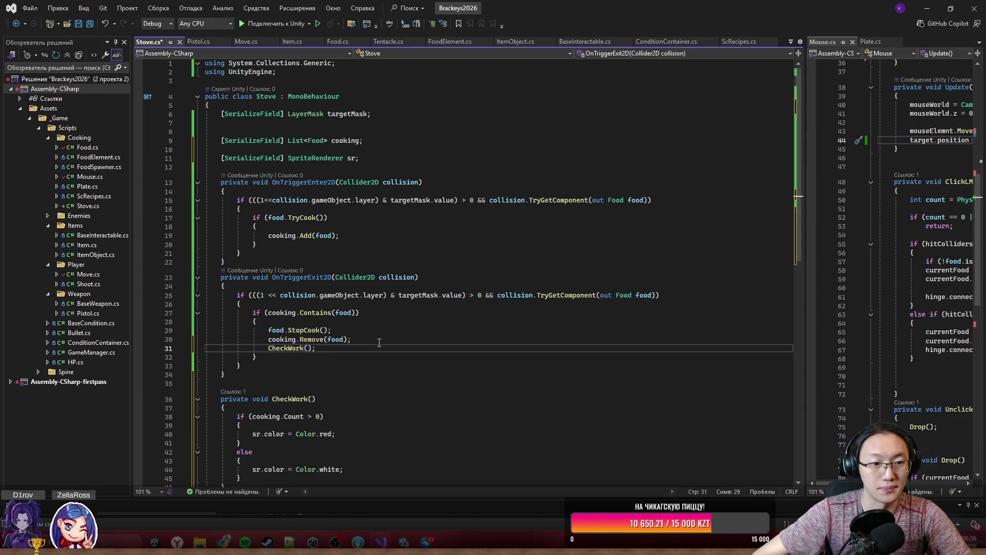
pyautogui.click(363, 237)
pyautogui.press('Return')
pyautogui.write('CheckWork()')
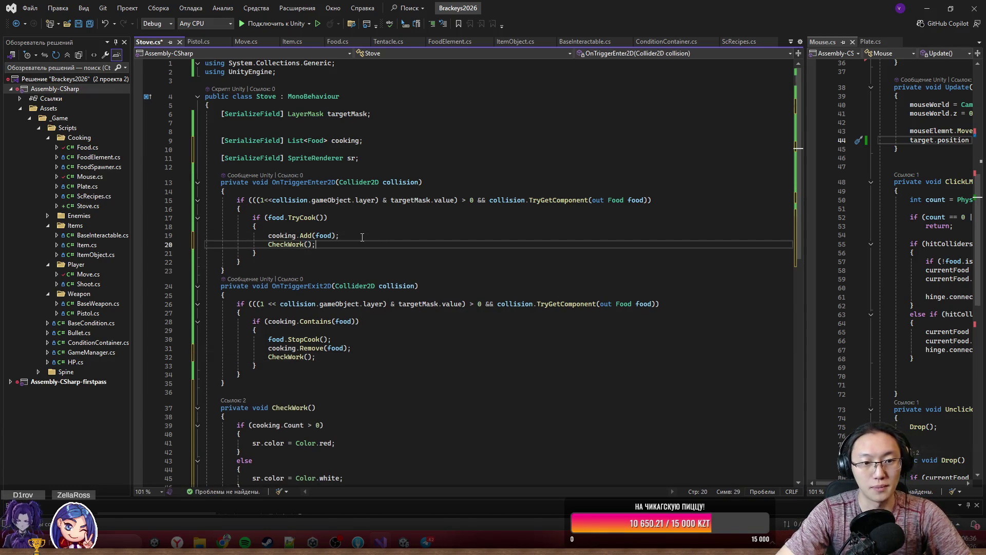
# - Save Stove.cs and minimize Visual Studio to return to Unity
pyautogui.hotkey('ctrl', 's')
pyautogui.click(568, 184)
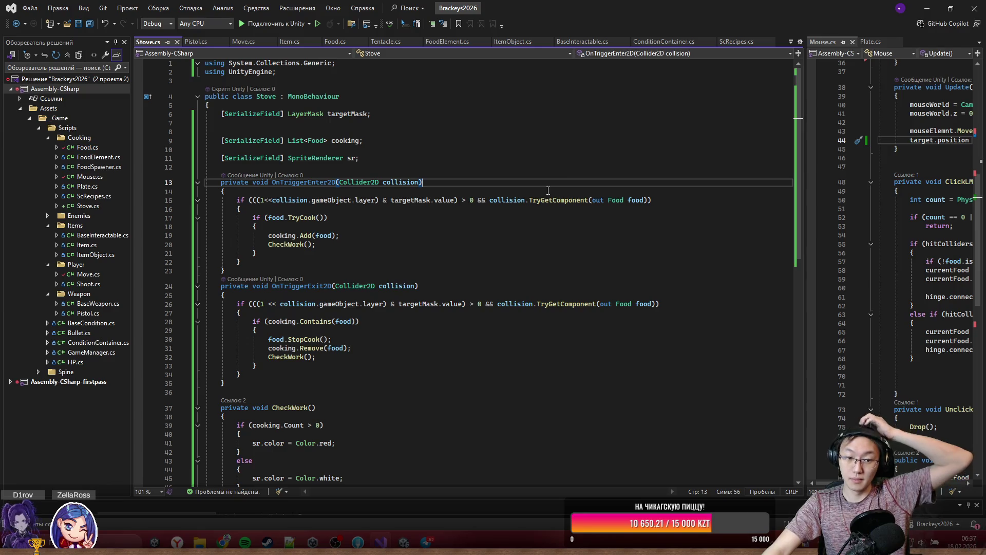
pyautogui.click(925, 7)
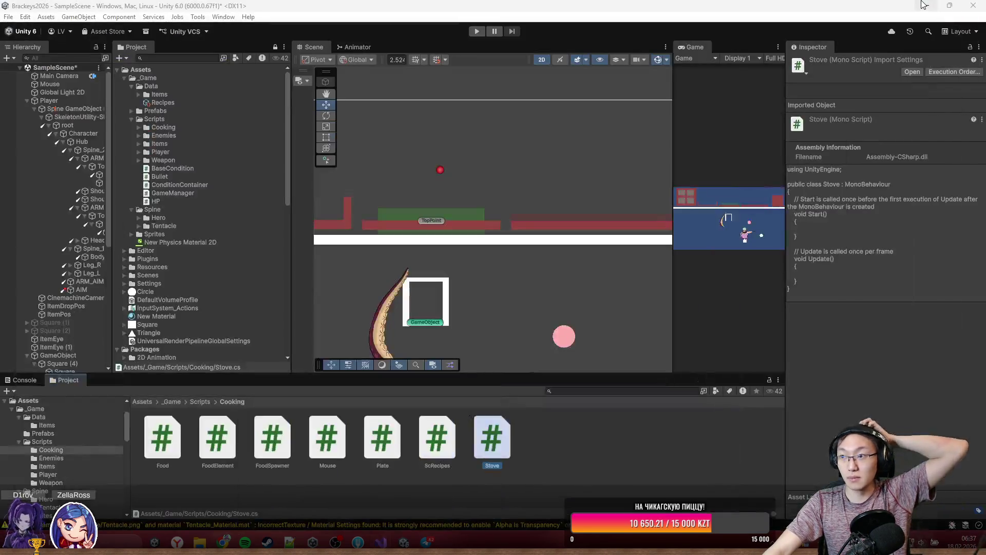
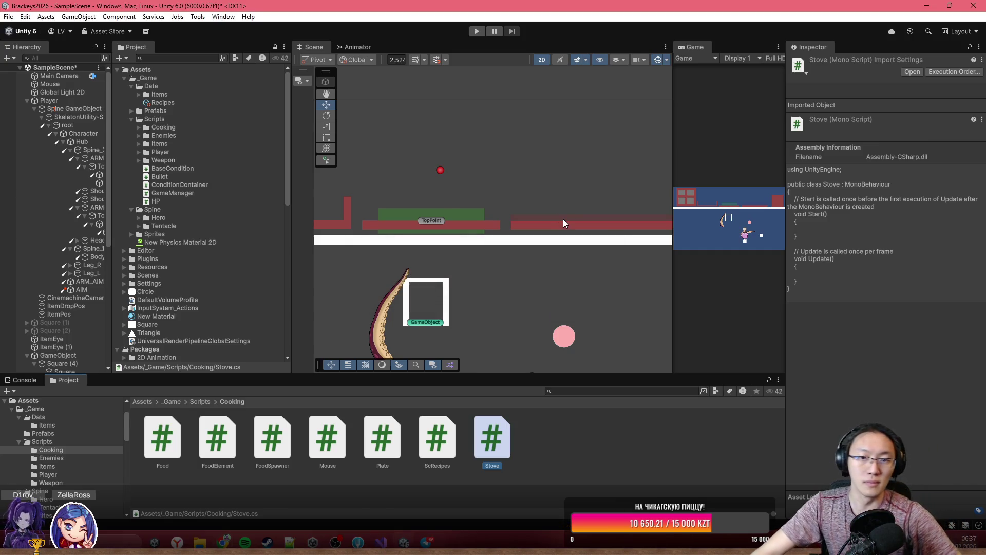
# - Add a Box Collider 2D to the Stove's red Trigger bar by searching 'box'
pyautogui.click(563, 221)
pyautogui.scroll(3, 584, 220)
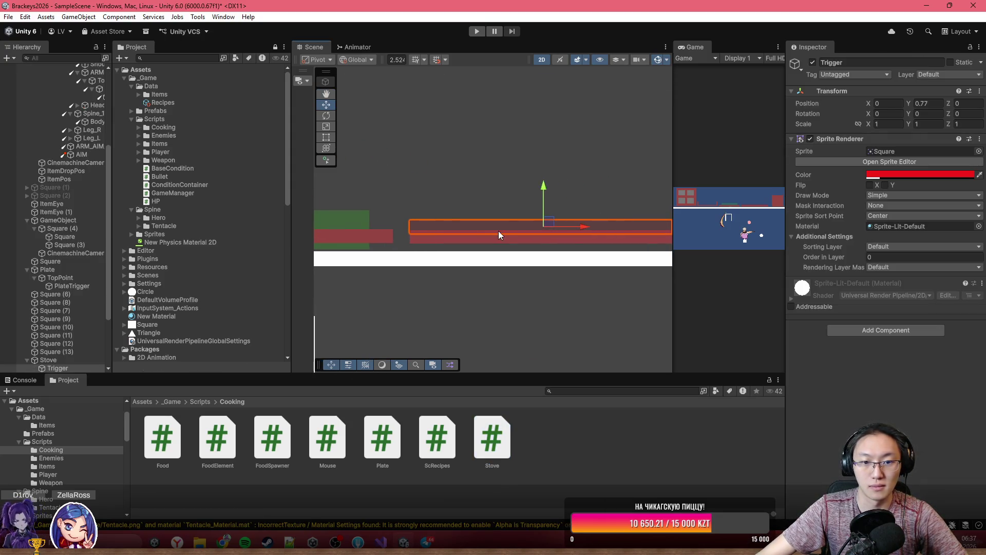
pyautogui.scroll(1, 498, 230)
pyautogui.click(880, 332)
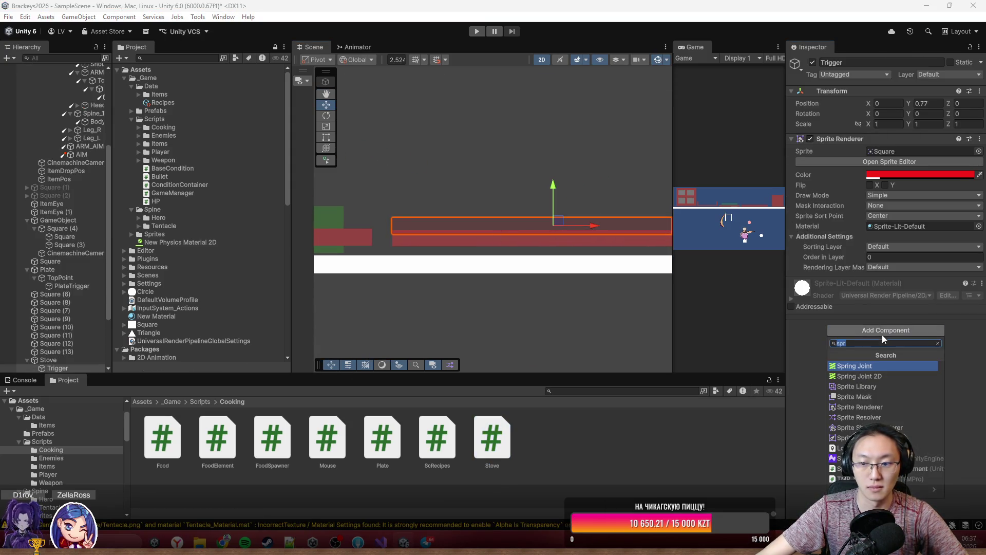
pyautogui.press('BackSpace')
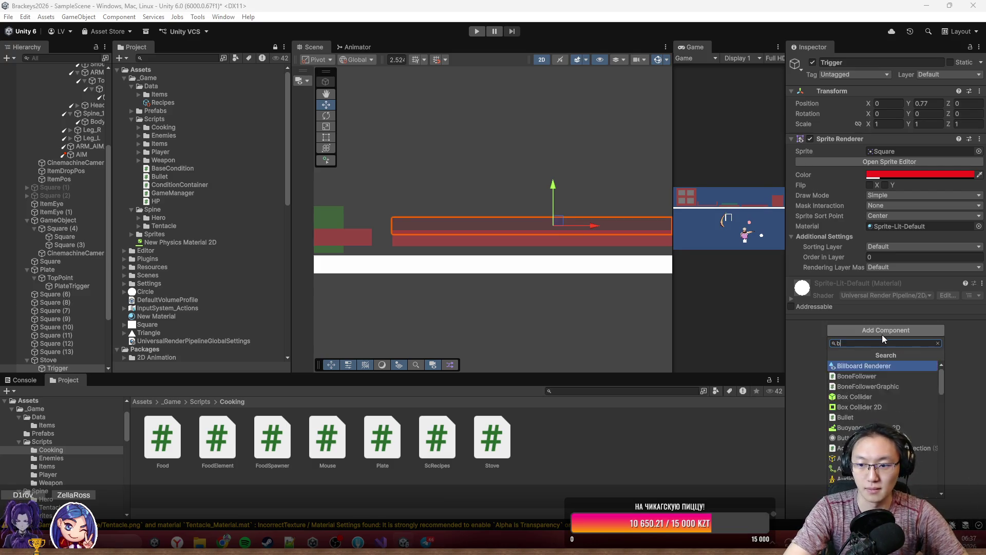
pyautogui.write('box')
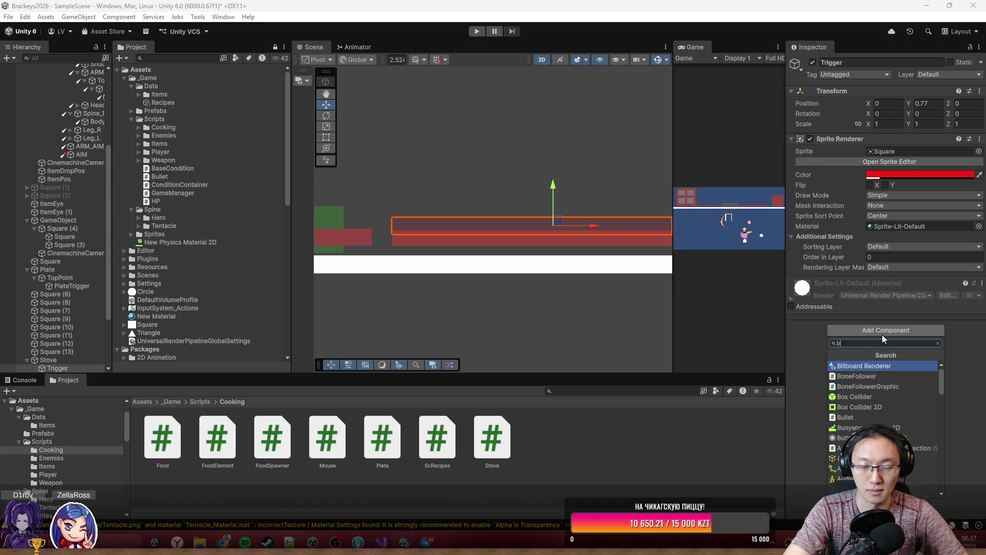
pyautogui.press('Down')
pyautogui.press('Return')
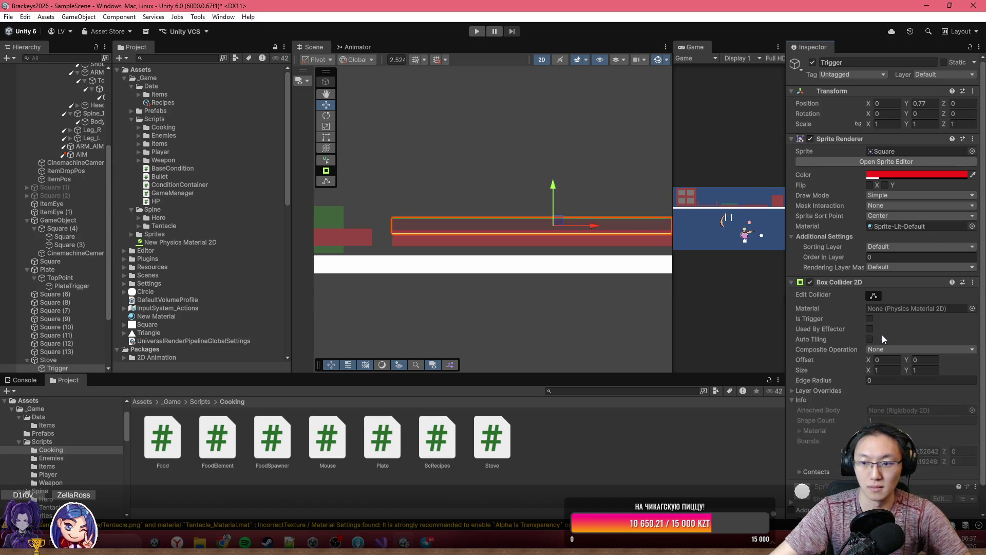
# - Create an empty parent for the Stove's Trigger and raise it to Y 0.47
pyautogui.rightClick(54, 367)
pyautogui.click(113, 280)
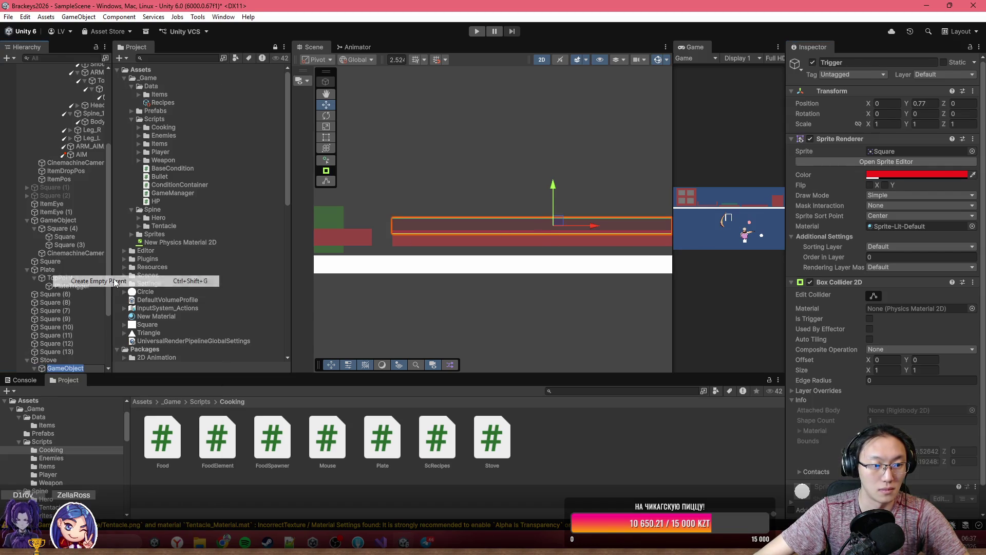
pyautogui.press('Return')
pyautogui.scroll(3, 544, 213)
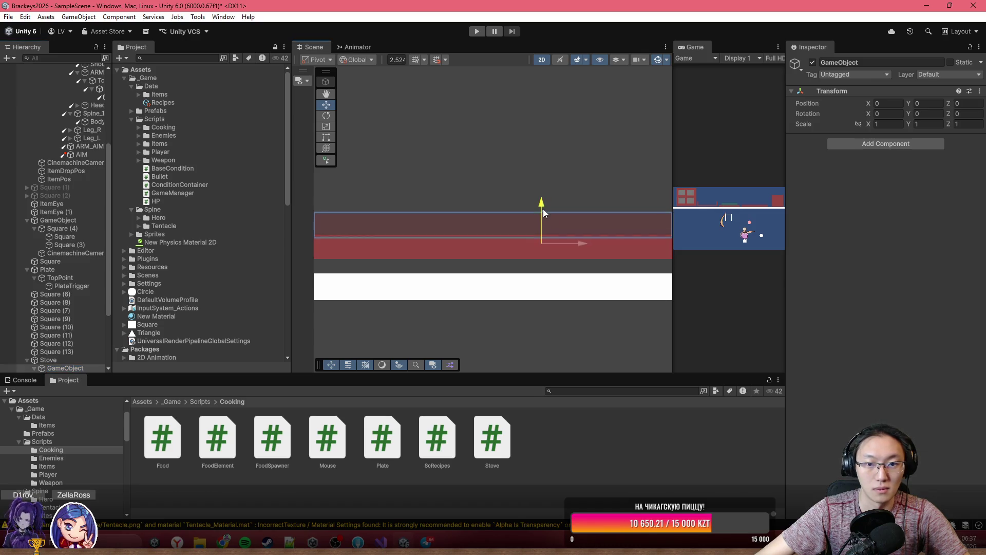
pyautogui.moveTo(543, 213); pyautogui.dragTo(544, 205)
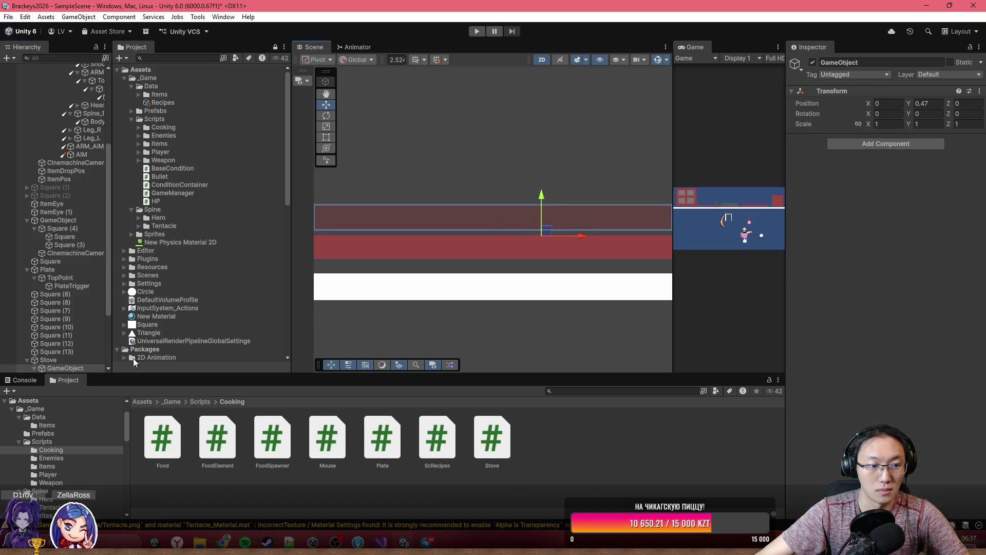
pyautogui.scroll(-4, 53, 296)
# - Set the Trigger's Position Y to 0 and its colour to translucent white, alpha 56
pyautogui.click(52, 286)
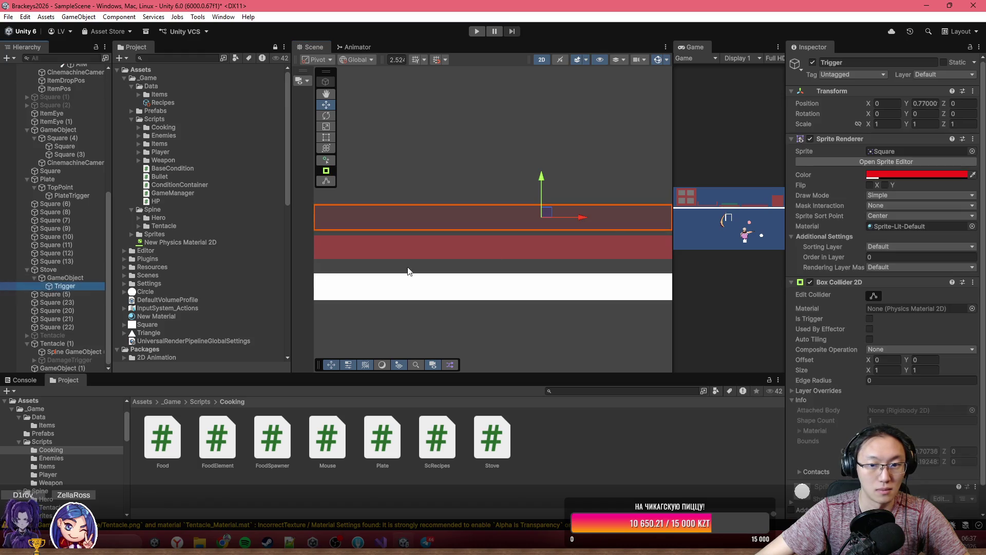
pyautogui.click(925, 104)
pyautogui.write('0')
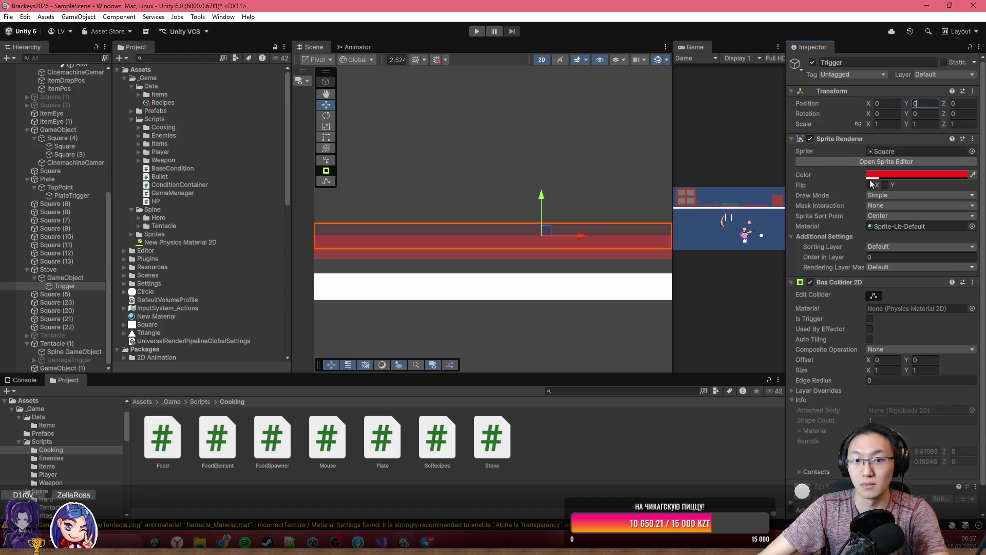
pyautogui.write('f')
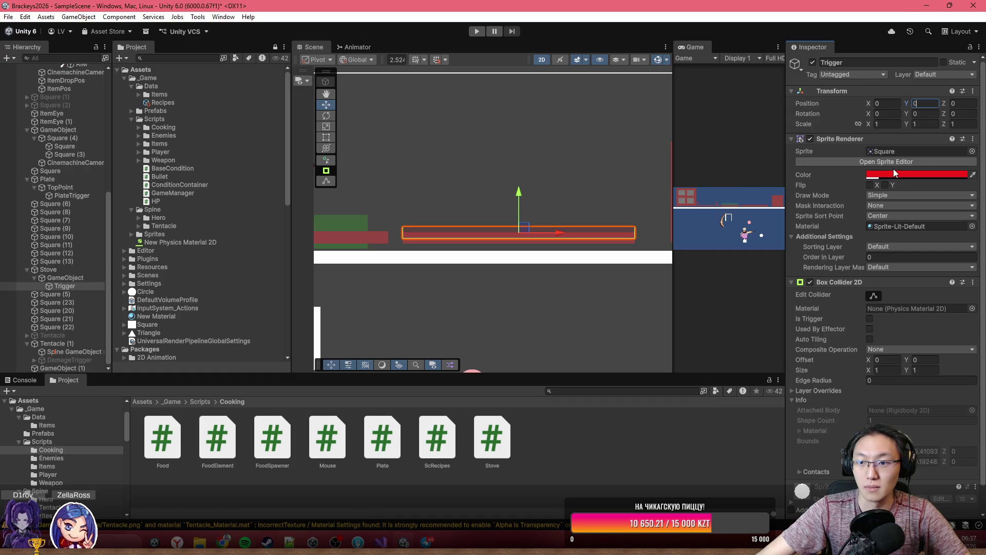
pyautogui.click(895, 173)
pyautogui.click(899, 224)
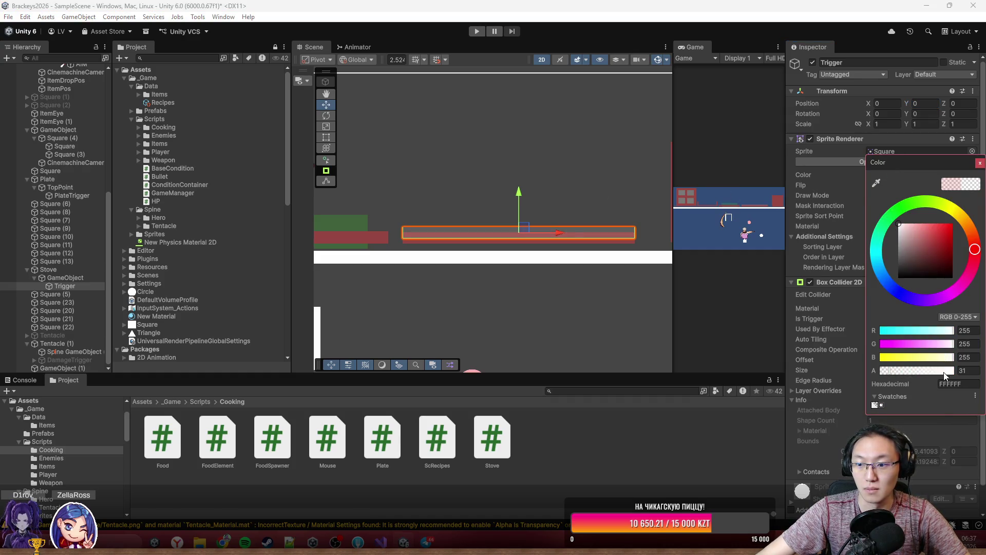
pyautogui.moveTo(950, 375)
pyautogui.mouseDown()
pyautogui.moveTo(888, 378)
pyautogui.moveTo(897, 383)
pyautogui.mouseUp()
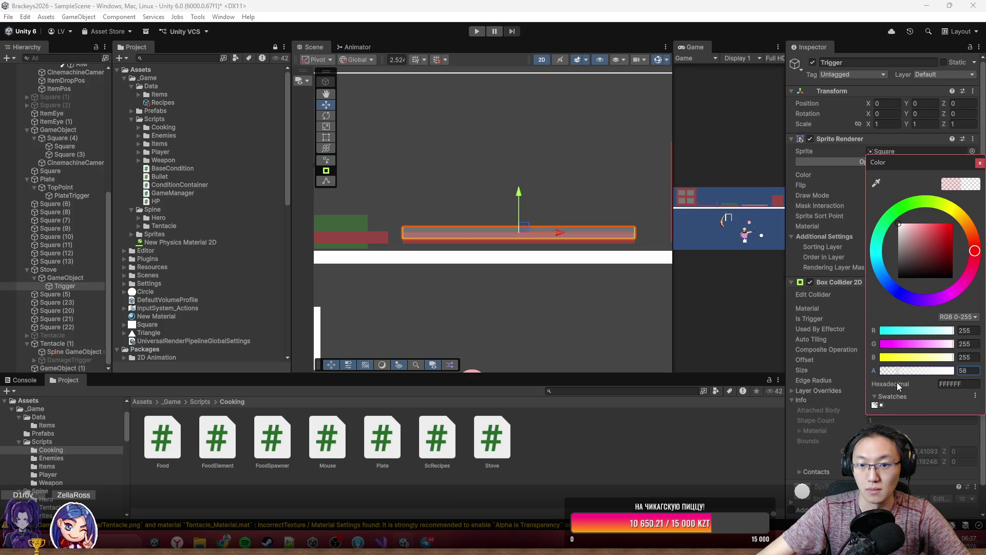
pyautogui.click(979, 164)
pyautogui.scroll(-3, 408, 174)
pyautogui.moveTo(390, 171); pyautogui.dragTo(477, 187)
pyautogui.scroll(-2, 884, 256)
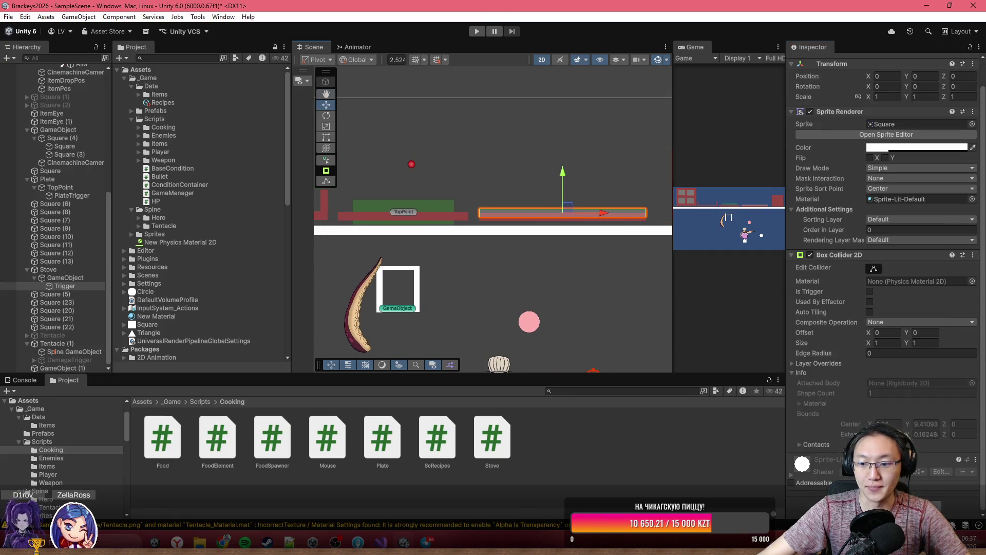
# - Add the Stove script to the Trigger and set its Target Mask to Food
pyautogui.click(886, 501)
pyautogui.write('stove')
pyautogui.press('Return')
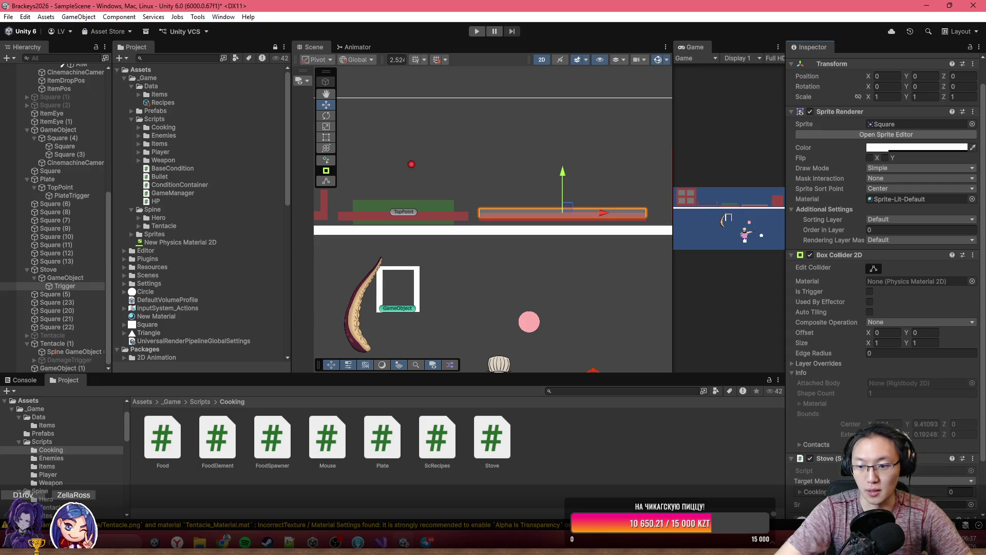
pyautogui.scroll(-4, 883, 359)
pyautogui.click(894, 421)
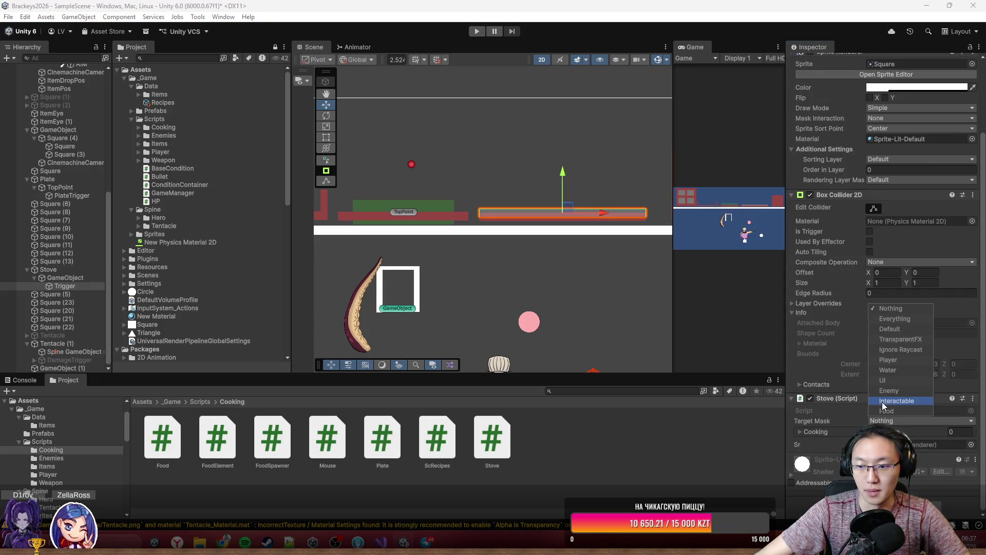
pyautogui.click(887, 411)
pyautogui.click(816, 432)
pyautogui.scroll(-2, 824, 423)
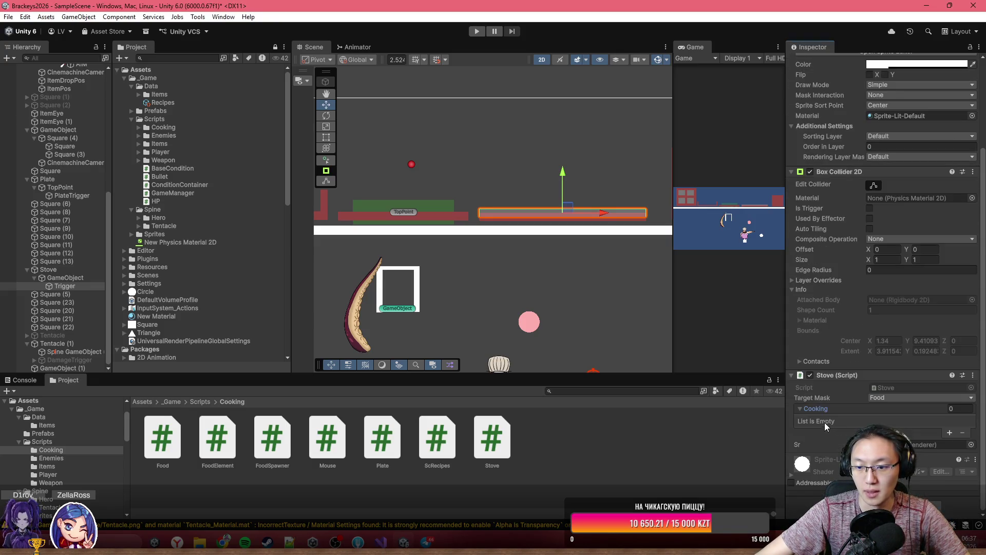
pyautogui.click(824, 409)
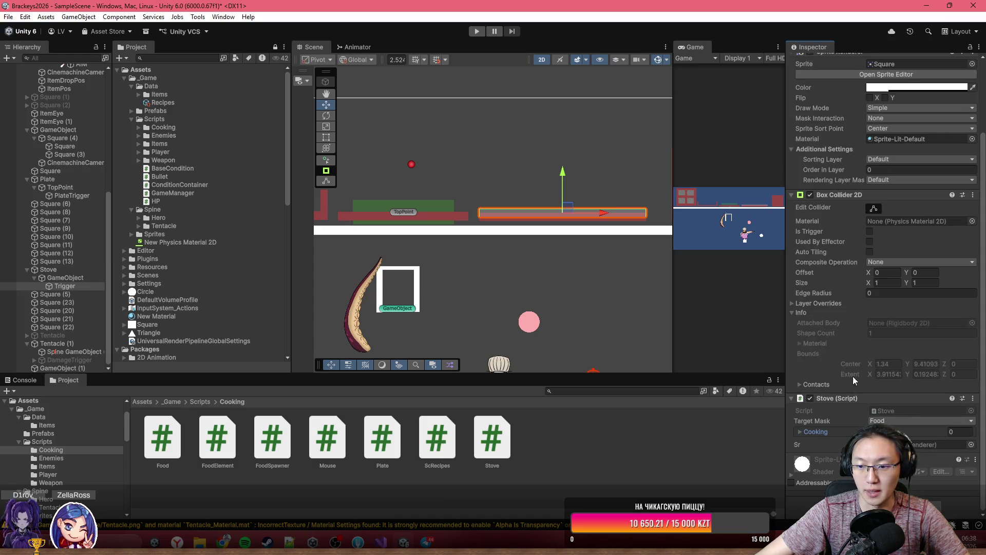
# - Enter Play mode to test the stove trigger
pyautogui.scroll(2, 832, 77)
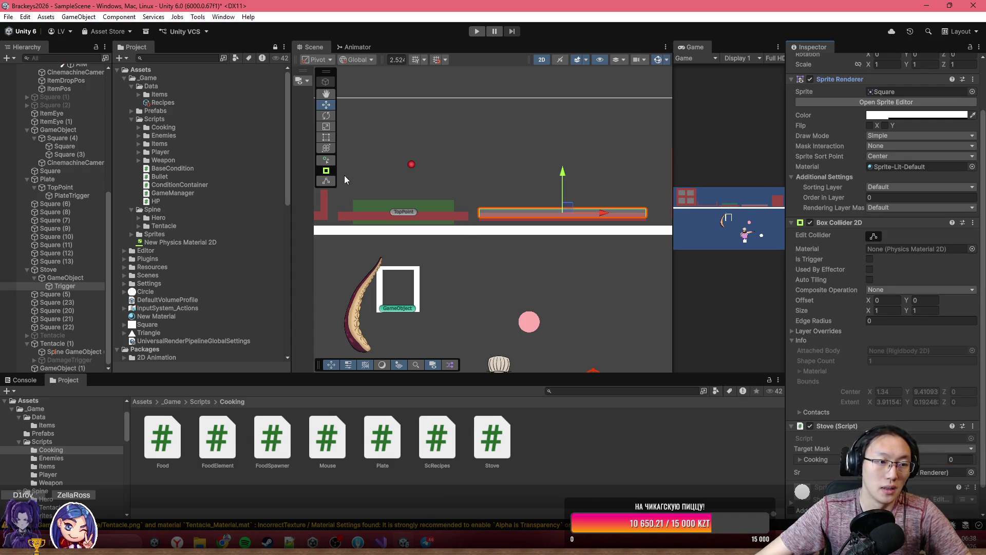
pyautogui.scroll(4, 852, 351)
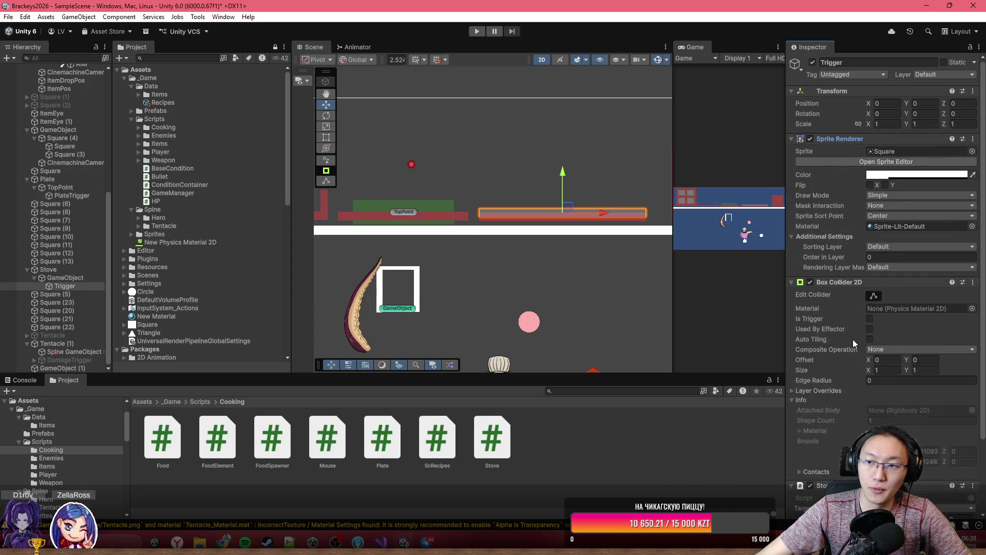
pyautogui.scroll(-1, 461, 239)
pyautogui.click(477, 31)
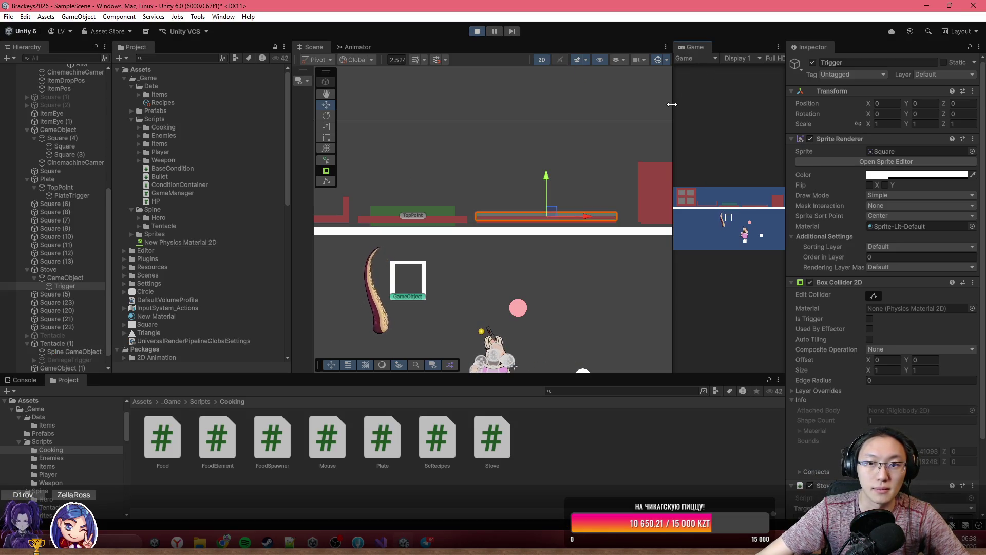
# - Widen the Game view, select Meat(Clone), and drag the meat onto the right-hand stove counter
pyautogui.moveTo(672, 104); pyautogui.dragTo(547, 105)
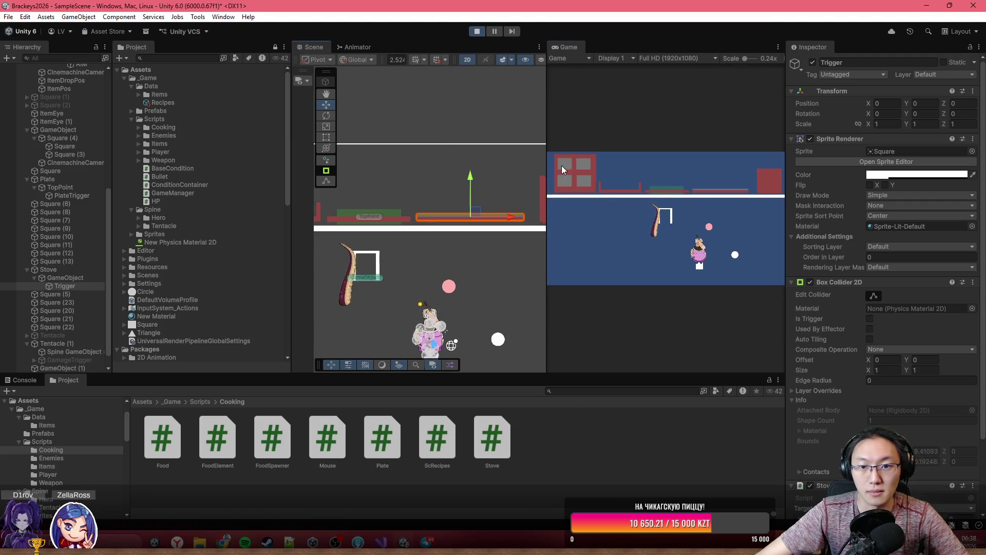
pyautogui.click(627, 156)
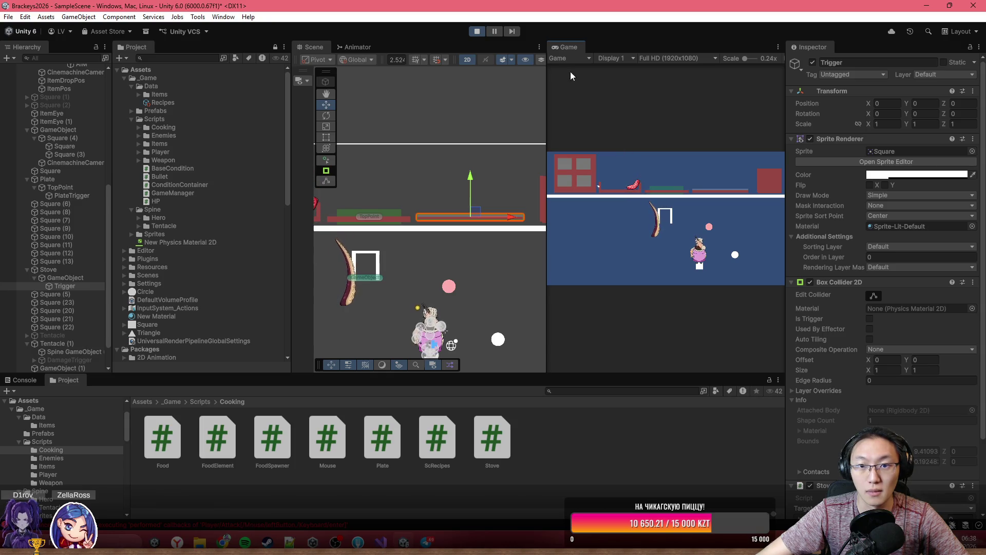
pyautogui.click(381, 217)
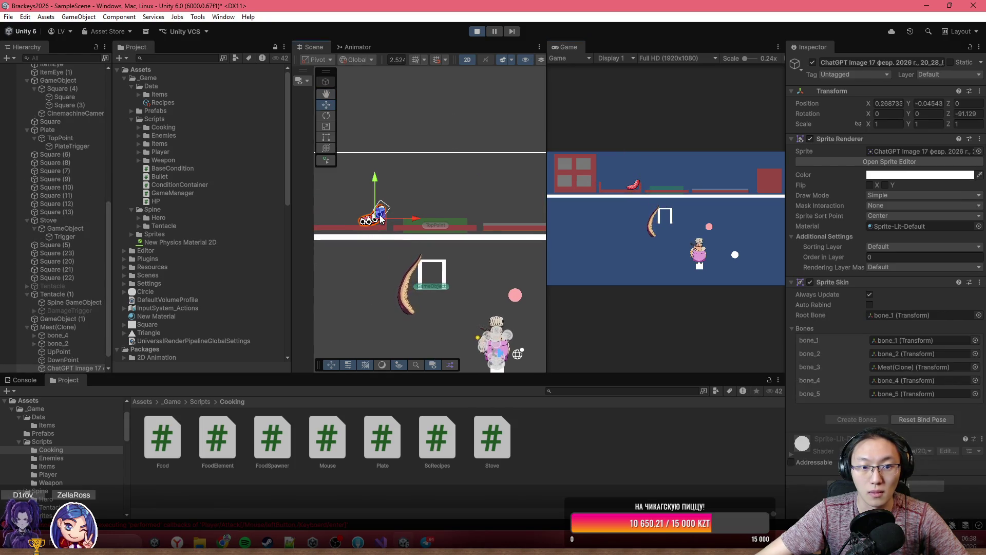
pyautogui.click(64, 327)
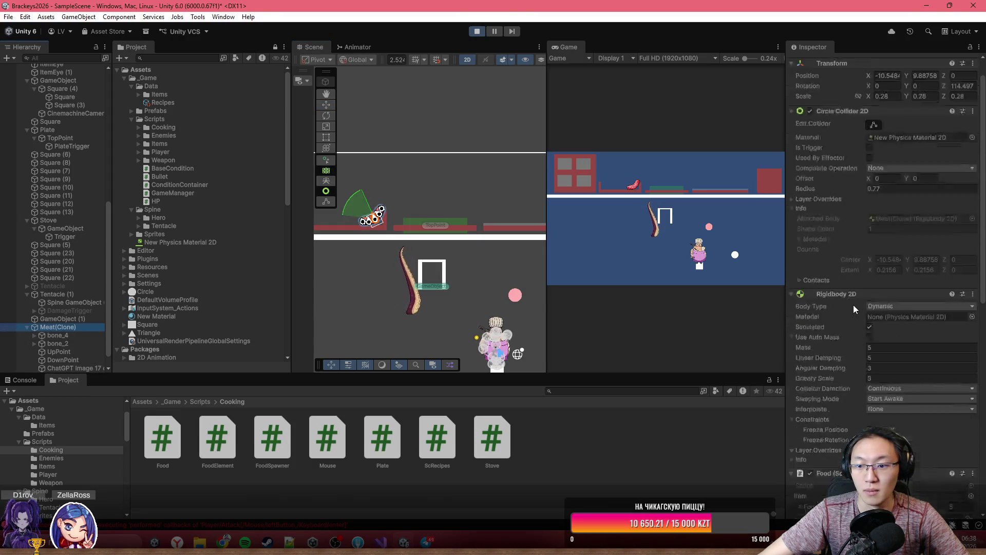
pyautogui.scroll(-10, 853, 305)
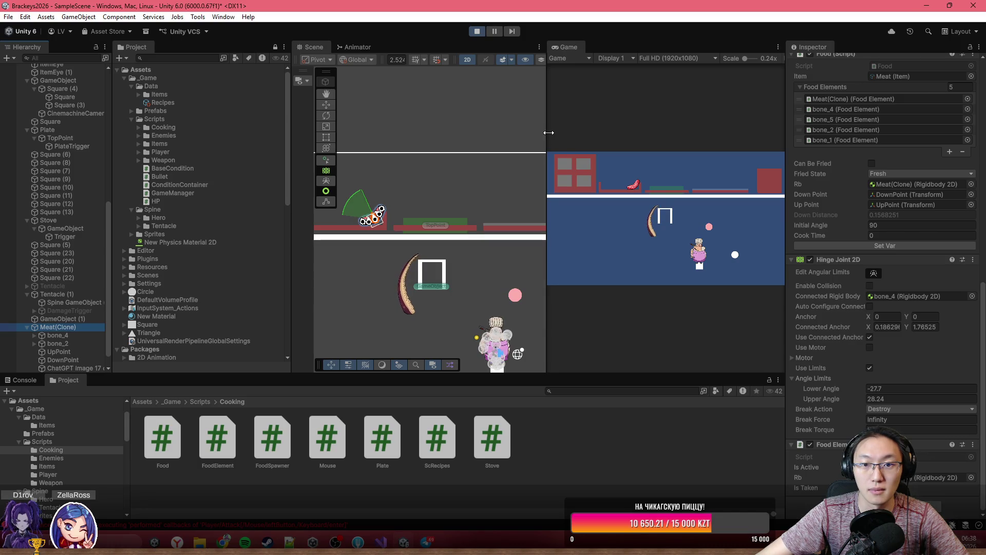
pyautogui.moveTo(548, 132); pyautogui.dragTo(303, 133)
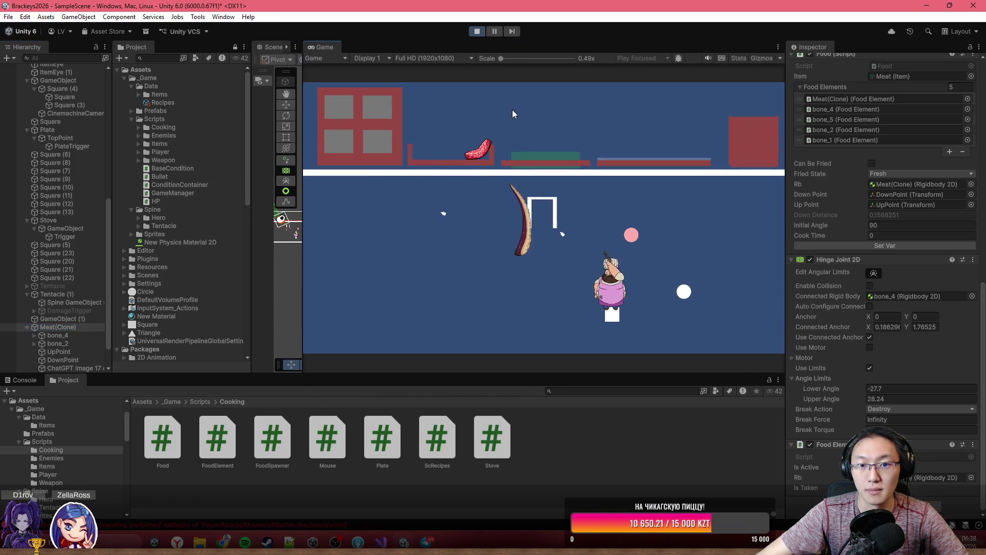
pyautogui.moveTo(479, 149)
pyautogui.mouseDown()
pyautogui.moveTo(542, 105)
pyautogui.moveTo(663, 107)
pyautogui.mouseUp()
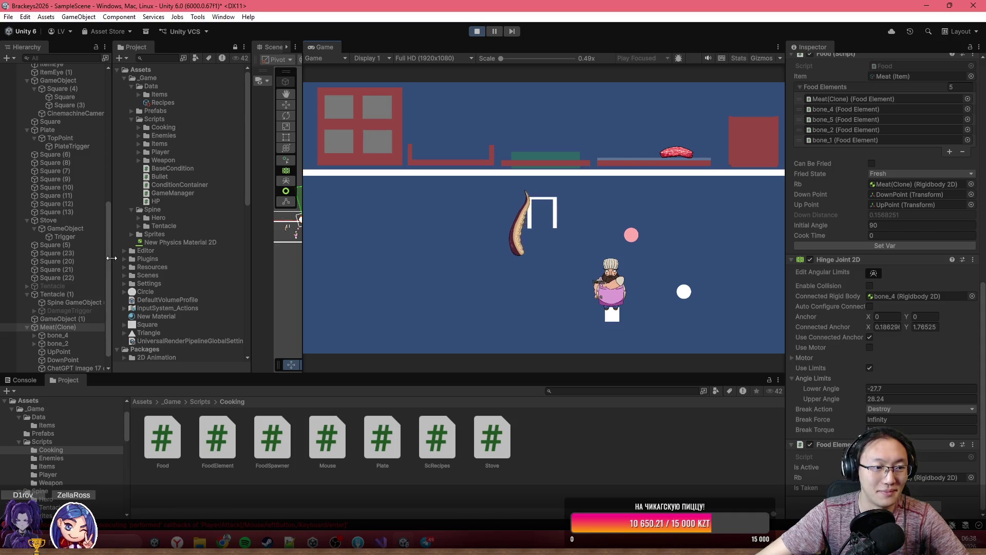
pyautogui.click(75, 148)
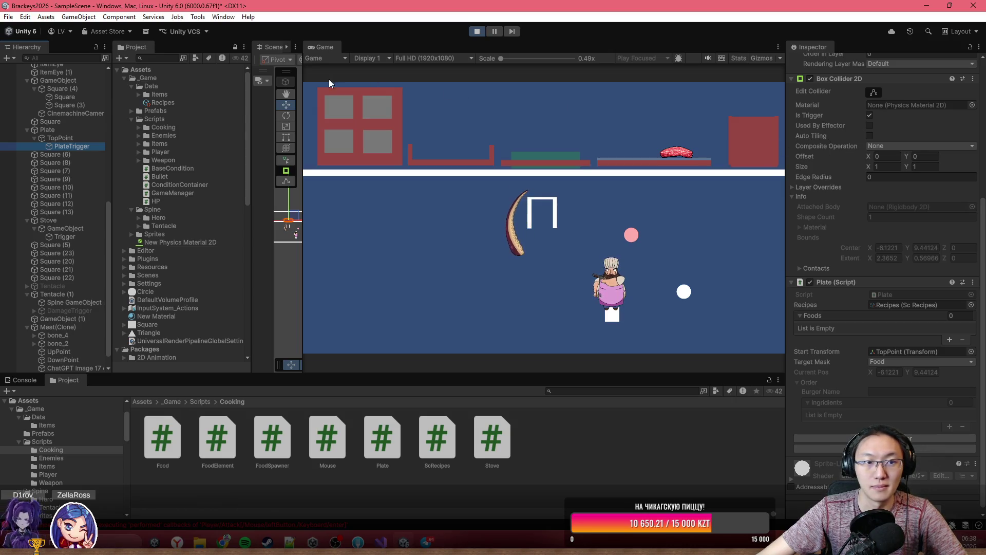
# - Compare the PlateTrigger's collider settings with the Stove's Trigger, ending with the Stove Trigger selected
pyautogui.click(77, 139)
pyautogui.click(79, 147)
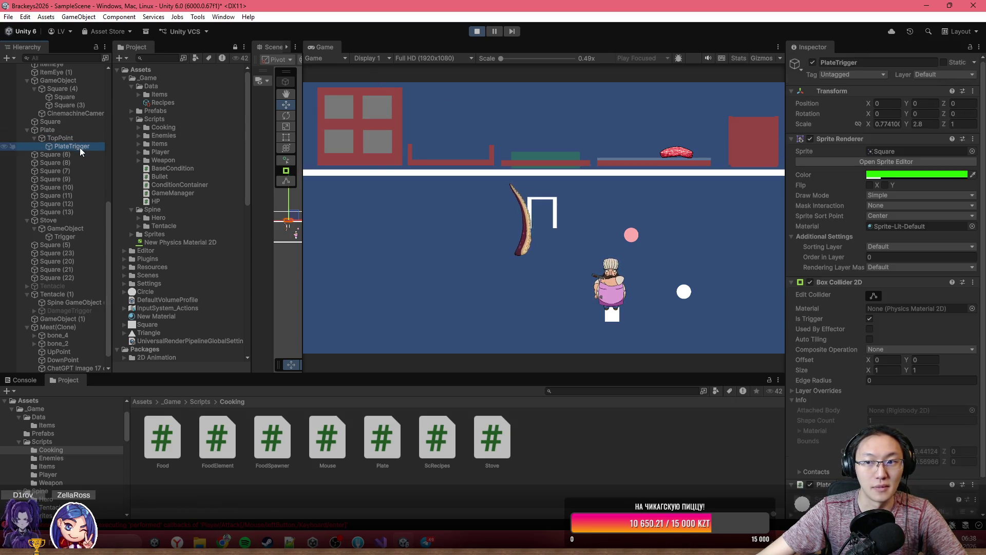
pyautogui.scroll(-6, 868, 244)
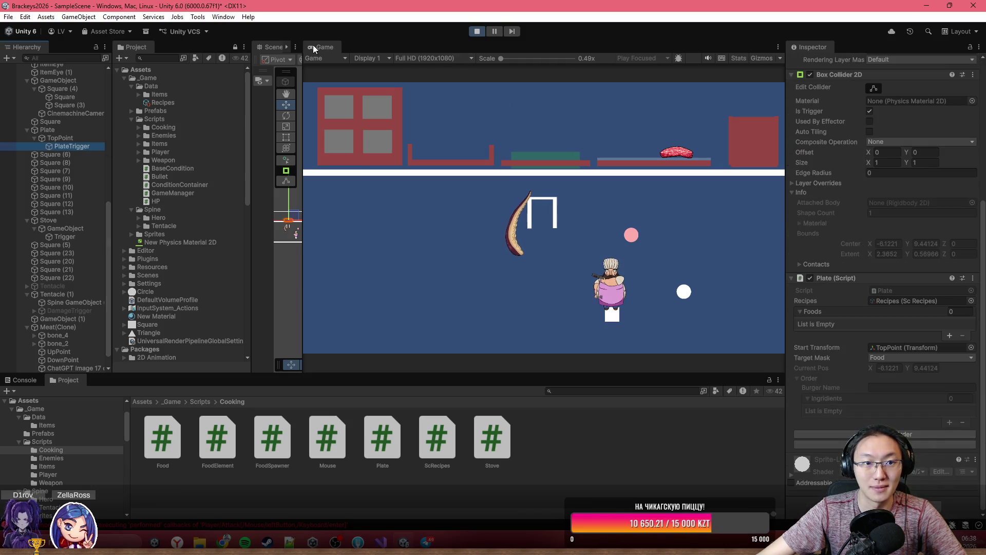
pyautogui.moveTo(300, 70); pyautogui.dragTo(596, 72)
pyautogui.scroll(5, 465, 197)
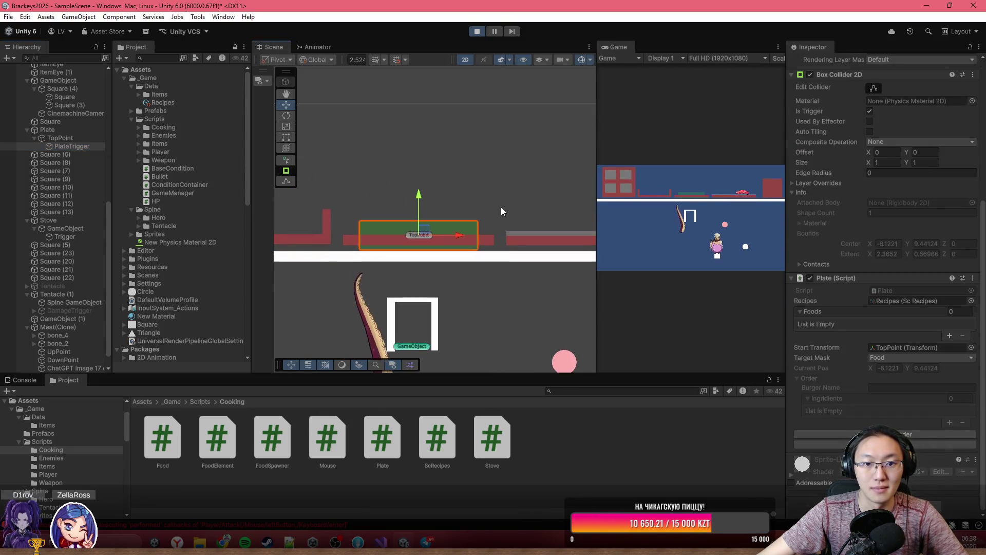
pyautogui.click(433, 234)
pyautogui.scroll(4, 433, 235)
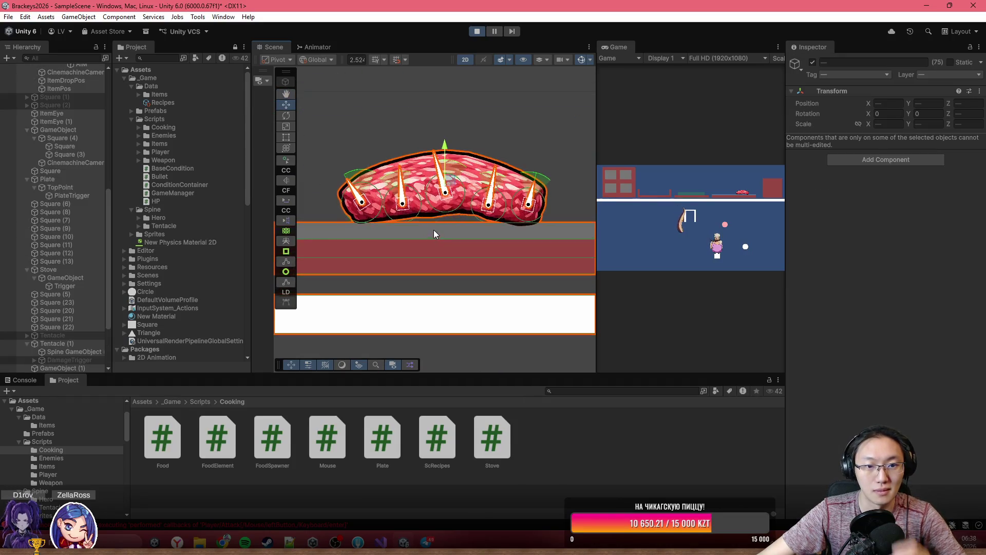
pyautogui.scroll(-3, 430, 239)
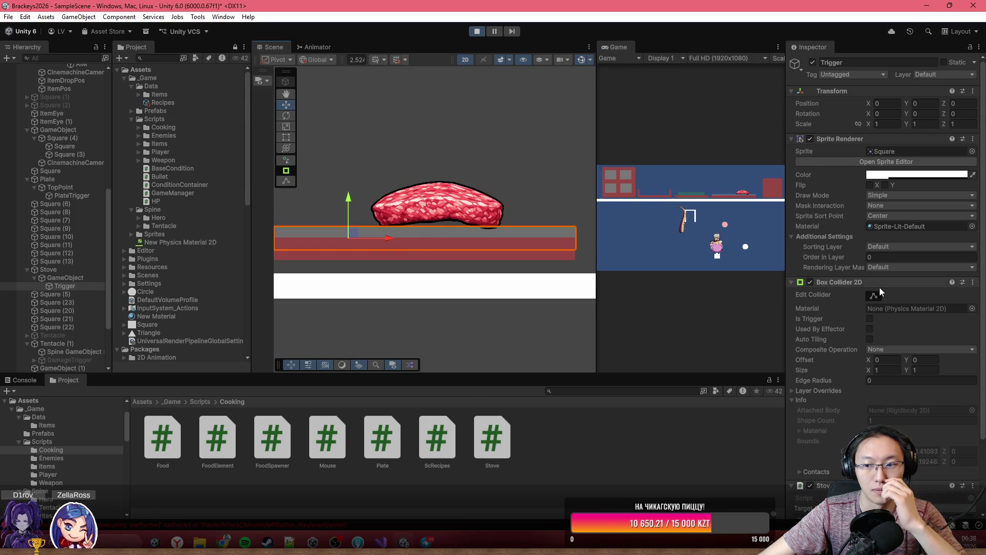
pyautogui.scroll(-3, 879, 277)
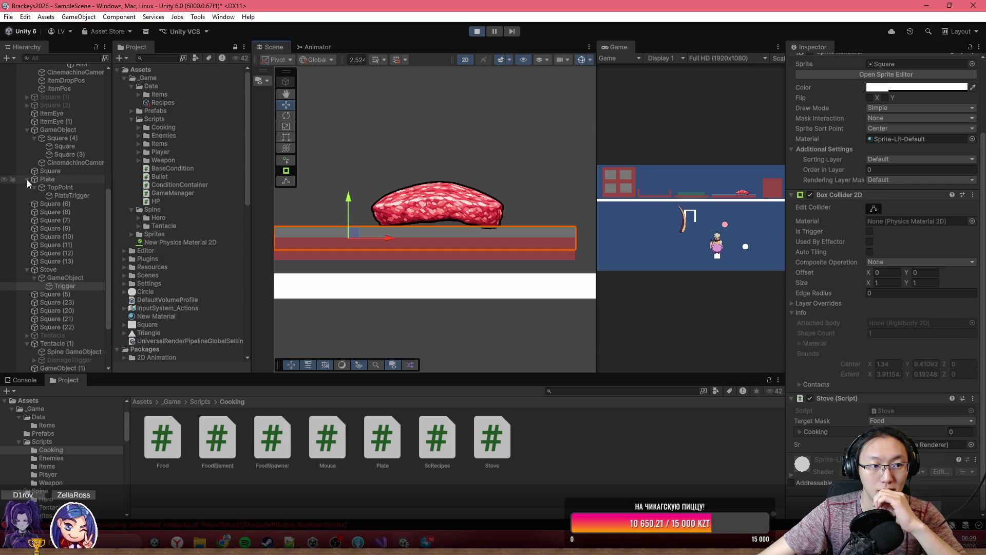
pyautogui.click(92, 197)
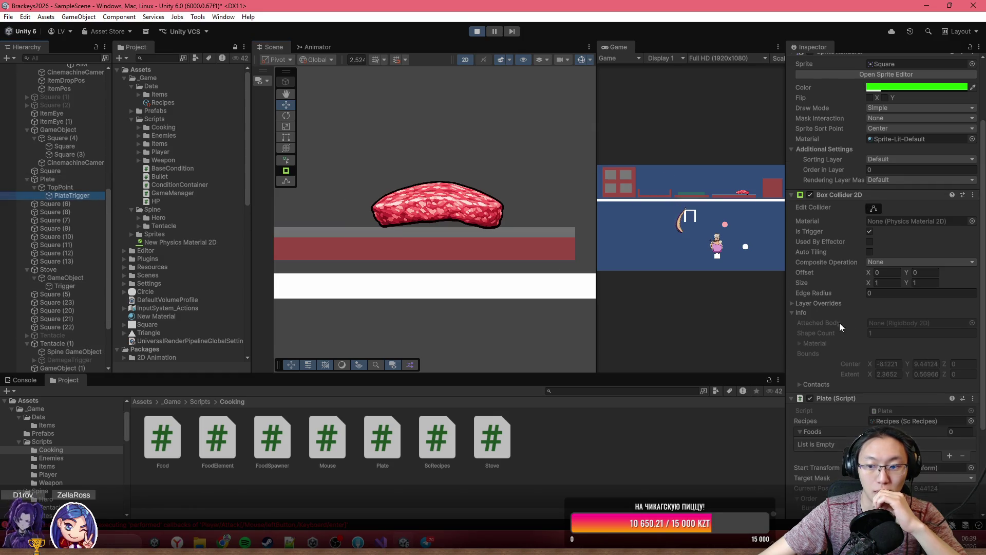
pyautogui.scroll(-5, 845, 324)
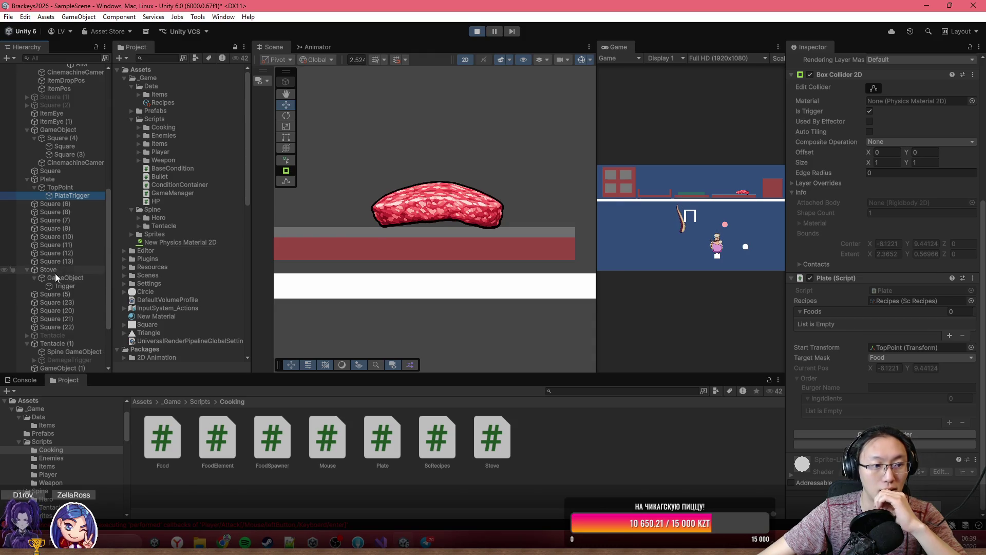
pyautogui.click(103, 286)
# - Tick Is Trigger on the Stove Trigger's collider and select Meat(Clone) to inspect its Food script
pyautogui.click(873, 235)
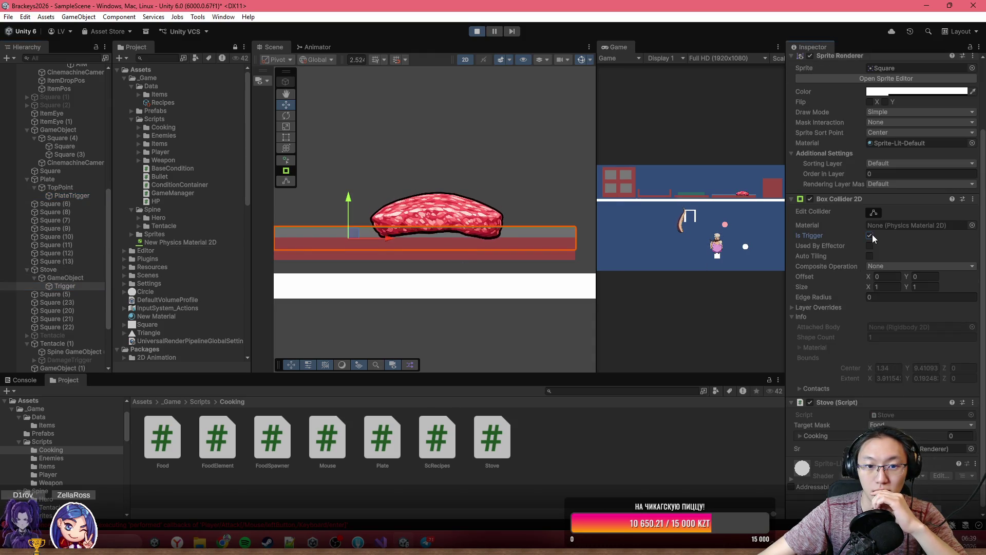
pyautogui.click(382, 224)
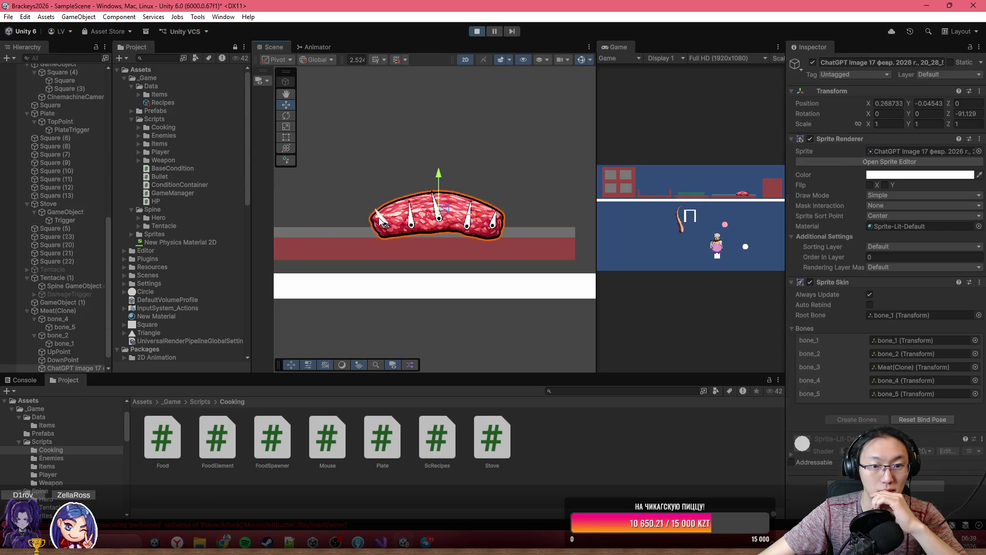
pyautogui.click(57, 310)
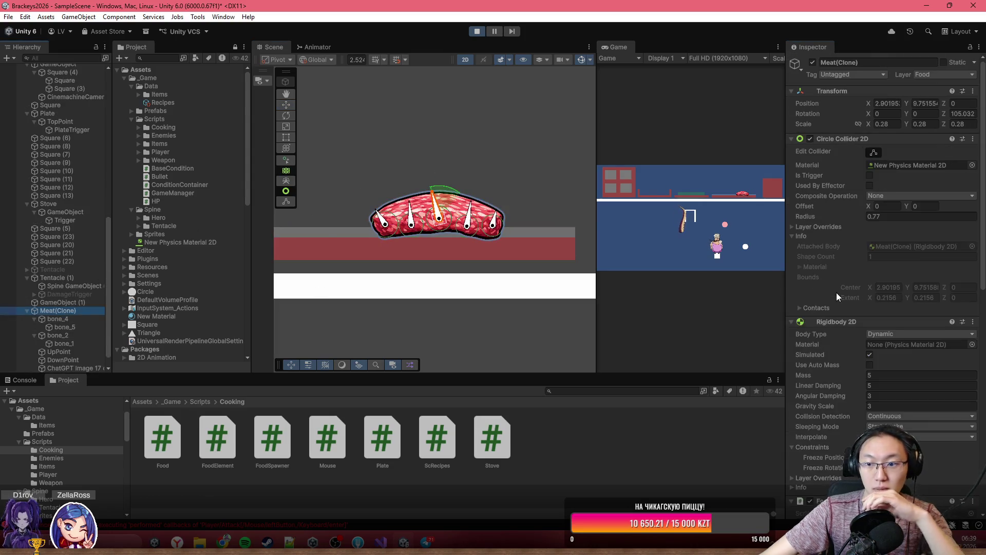
pyautogui.scroll(-5, 838, 293)
pyautogui.scroll(-3, 843, 301)
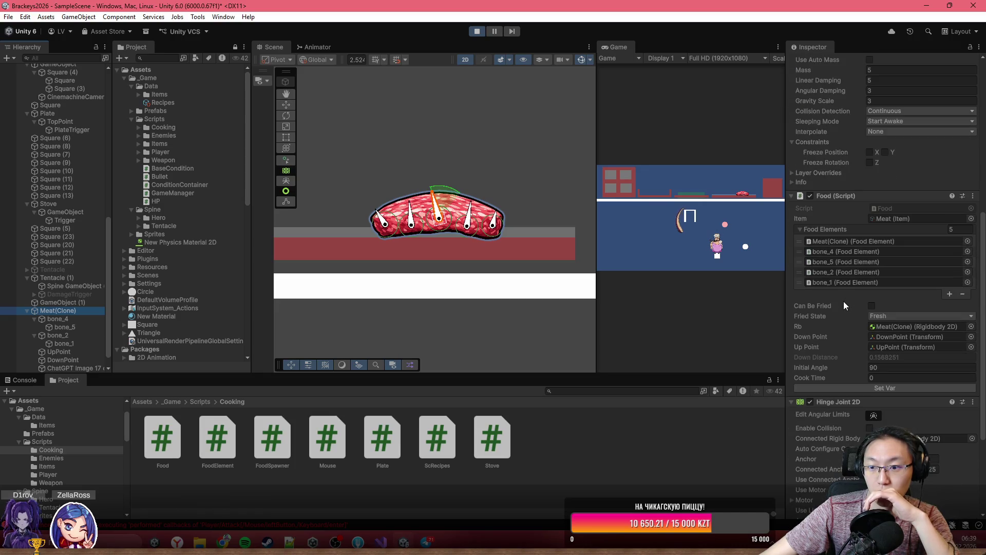
pyautogui.scroll(-1, 849, 295)
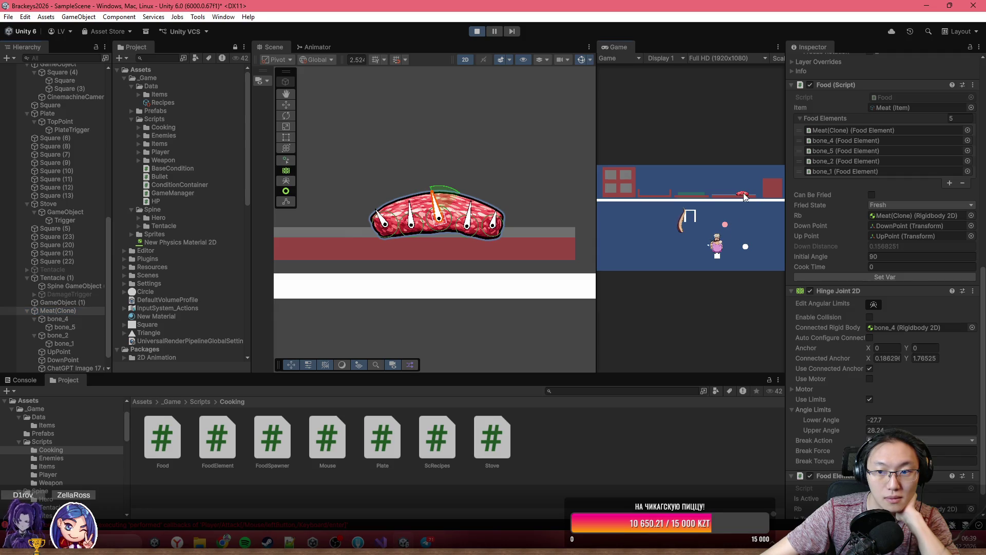
# - Drop the meat on the stove, then open and clear the Console during play
pyautogui.moveTo(746, 198); pyautogui.dragTo(766, 193)
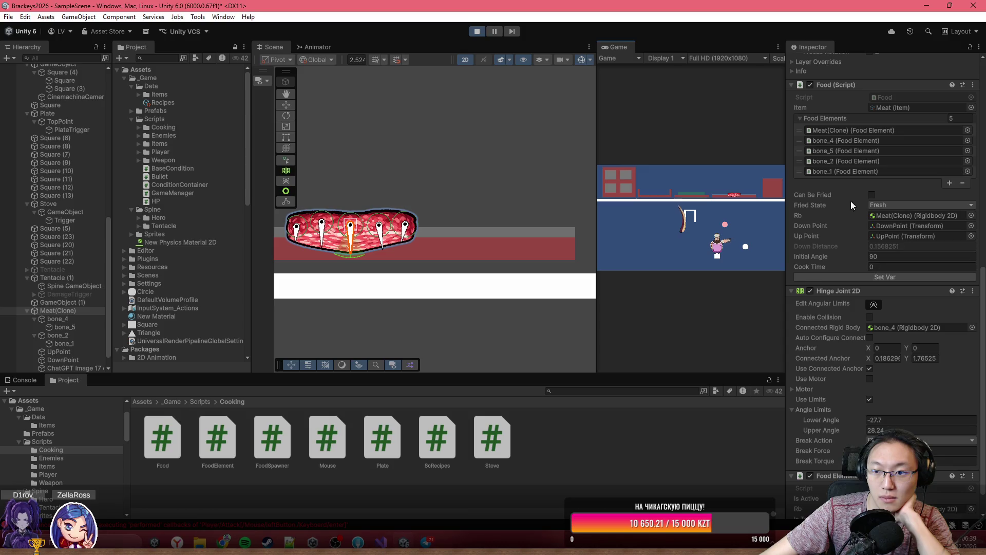
pyautogui.click(873, 267)
pyautogui.press('Return')
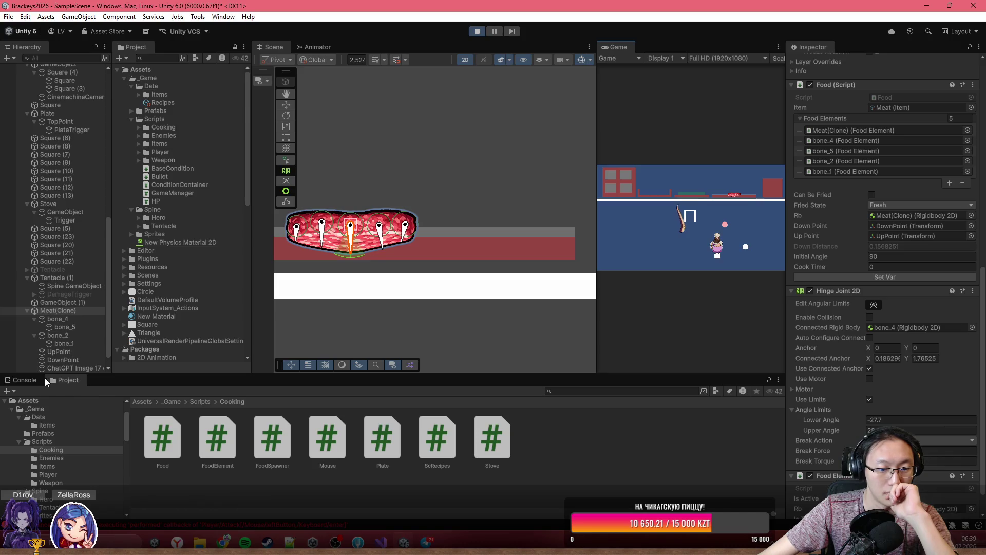
pyautogui.click(25, 381)
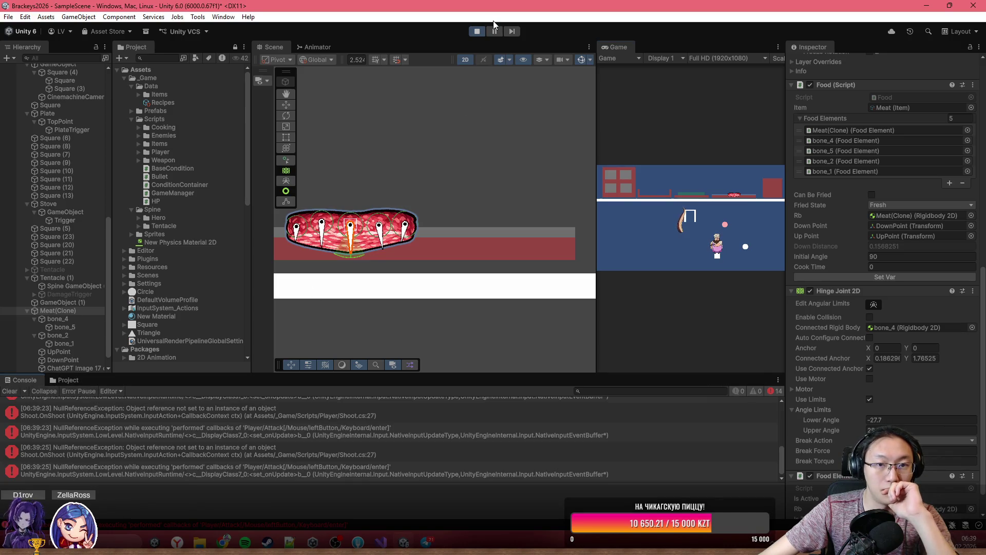
pyautogui.click(9, 391)
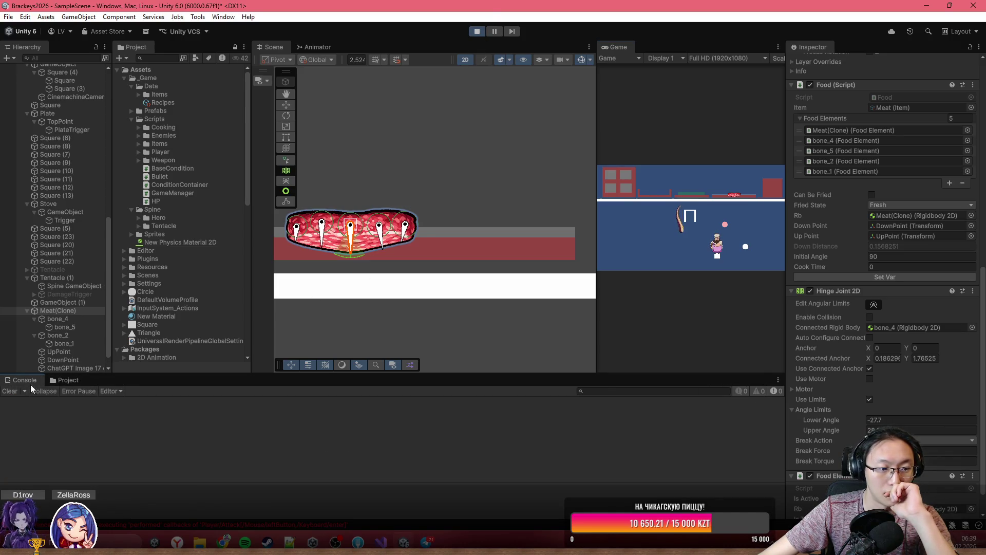
pyautogui.click(637, 203)
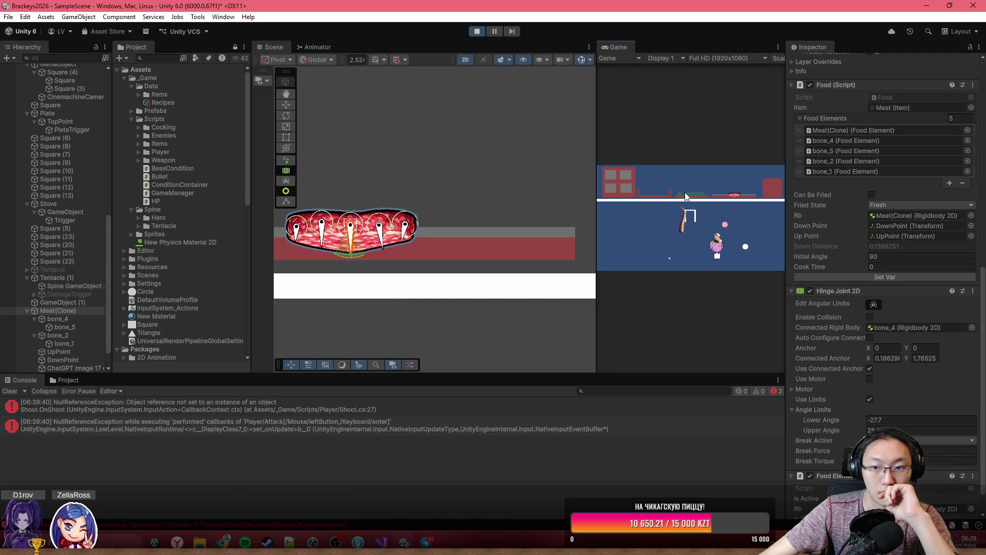
pyautogui.click(676, 241)
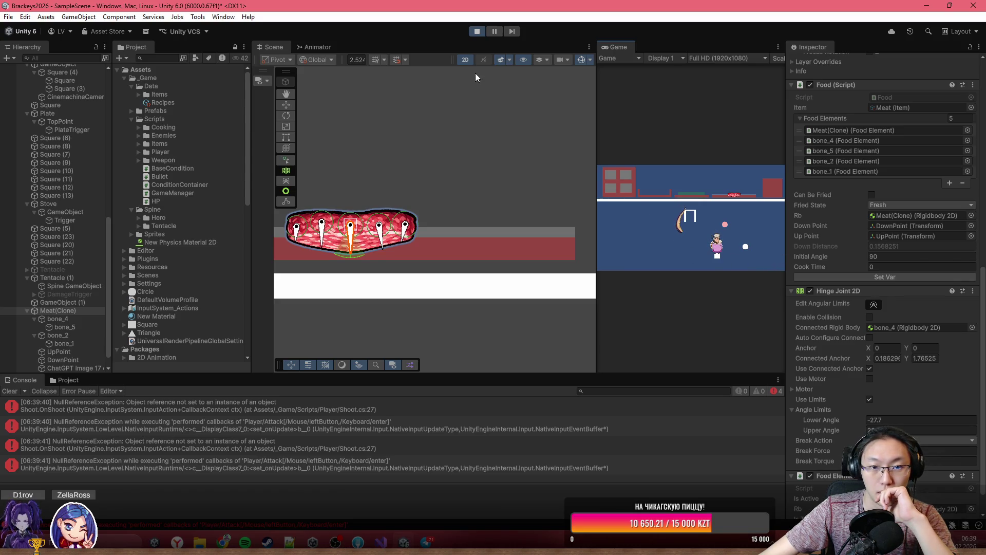
# - Stop play mode and bring up the Stove script in Visual Studio
pyautogui.click(483, 33)
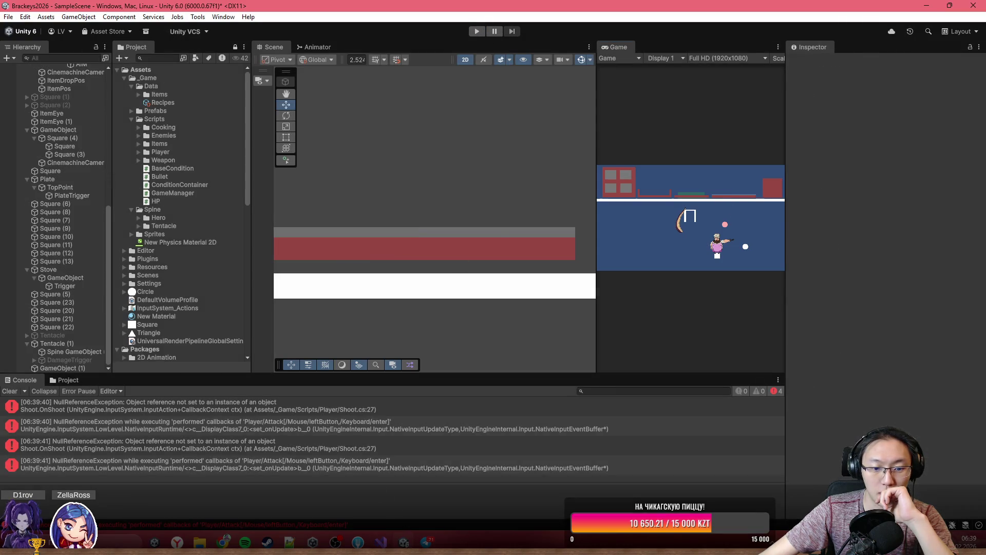
pyautogui.moveTo(381, 542)
pyautogui.click(370, 309)
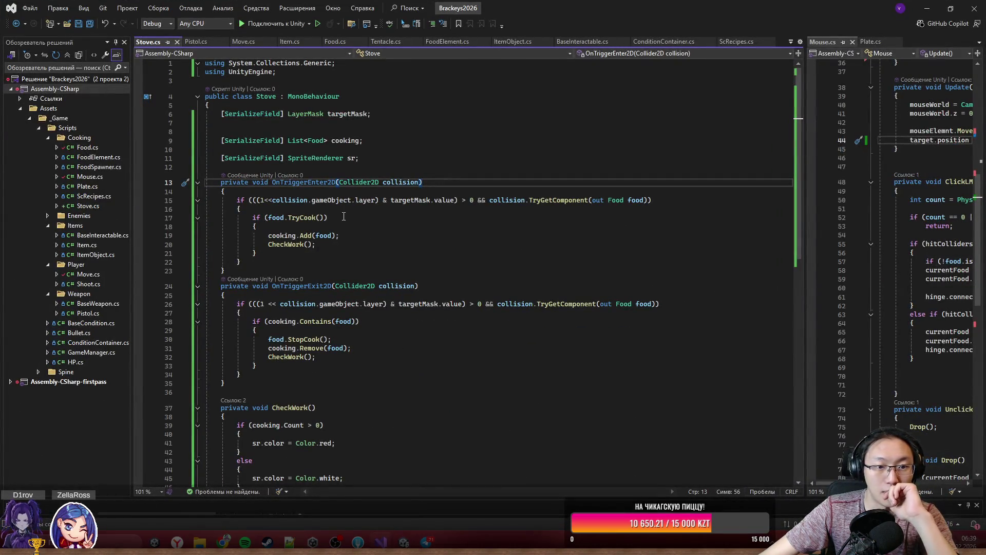
# - Read the Food layer check in OnTriggerEnter2D and the TryCook call in Stove.cs, then return to Unity
pyautogui.moveTo(356, 200); pyautogui.dragTo(624, 201)
pyautogui.click(625, 200)
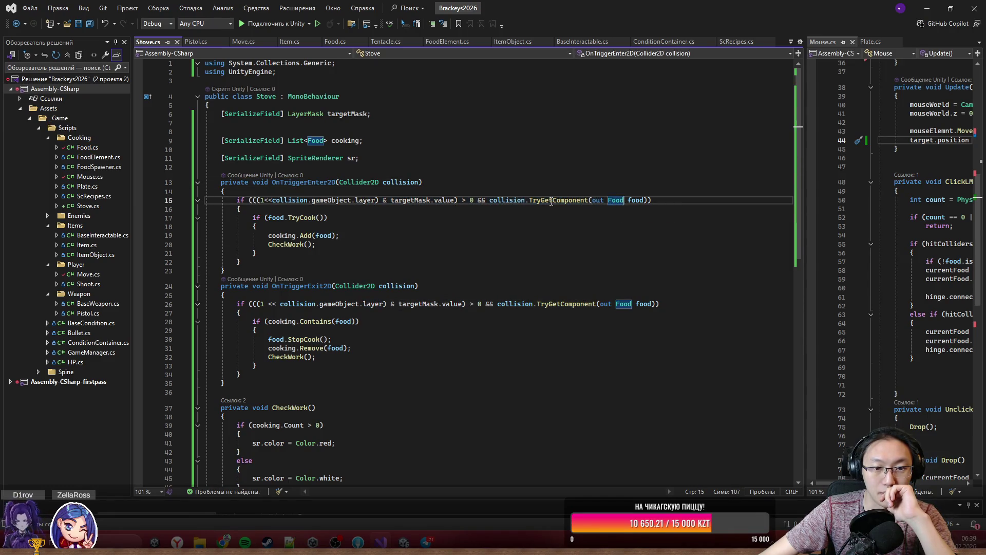
pyautogui.doubleClick(302, 217)
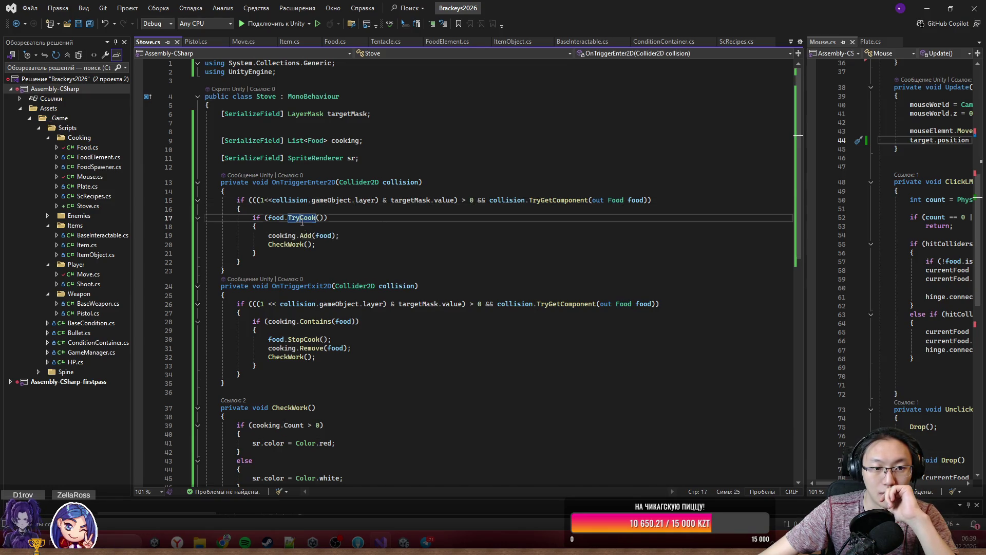
pyautogui.hotkey('alt', 'Tab')
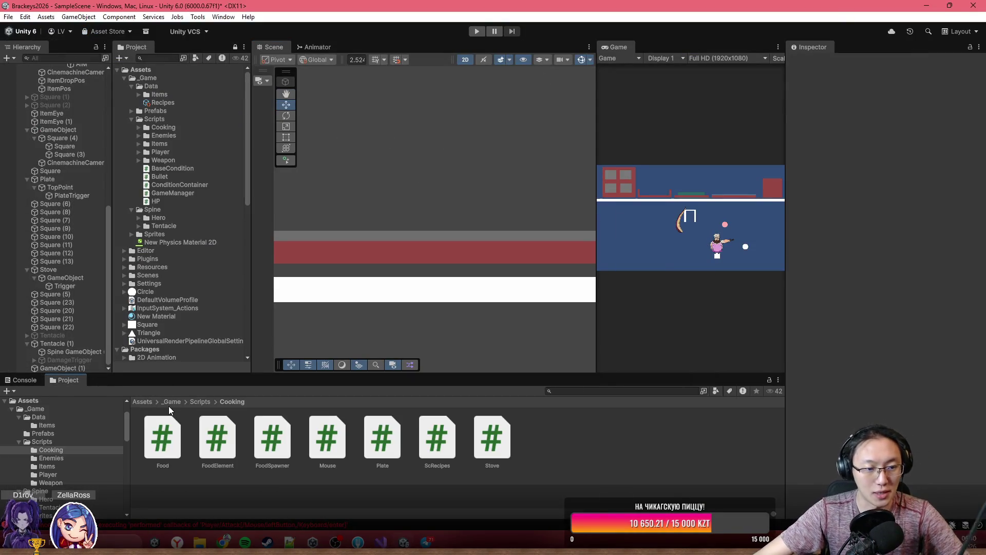
# - Select the Meat prefab in _Game/Prefabs and tick Can Be Fried on its Food script
pyautogui.click(171, 402)
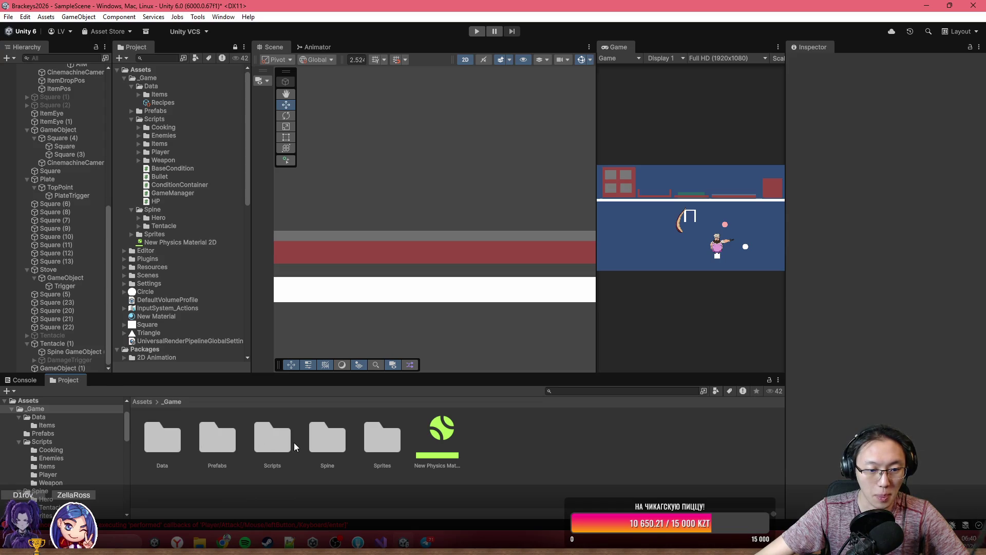
pyautogui.doubleClick(163, 437)
pyautogui.click(171, 402)
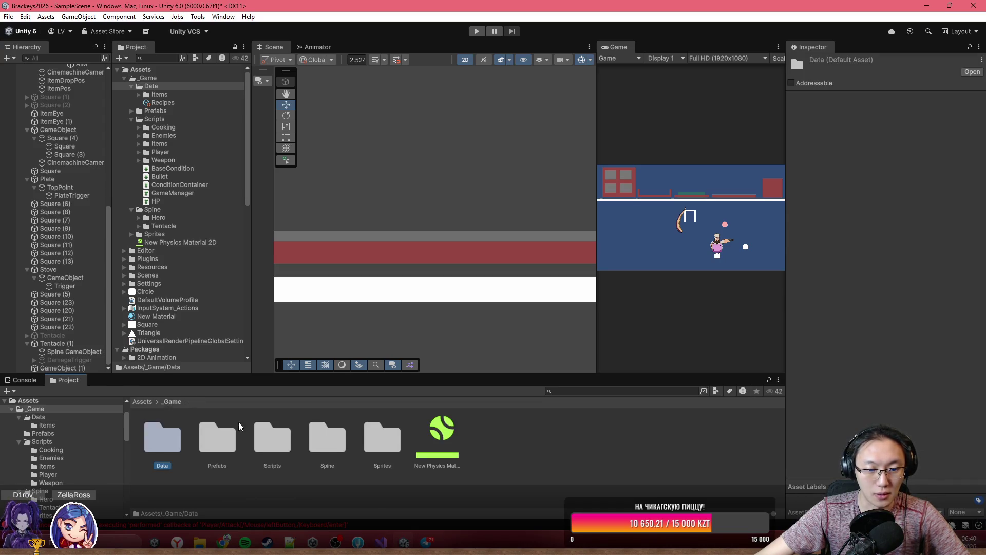
pyautogui.doubleClick(217, 436)
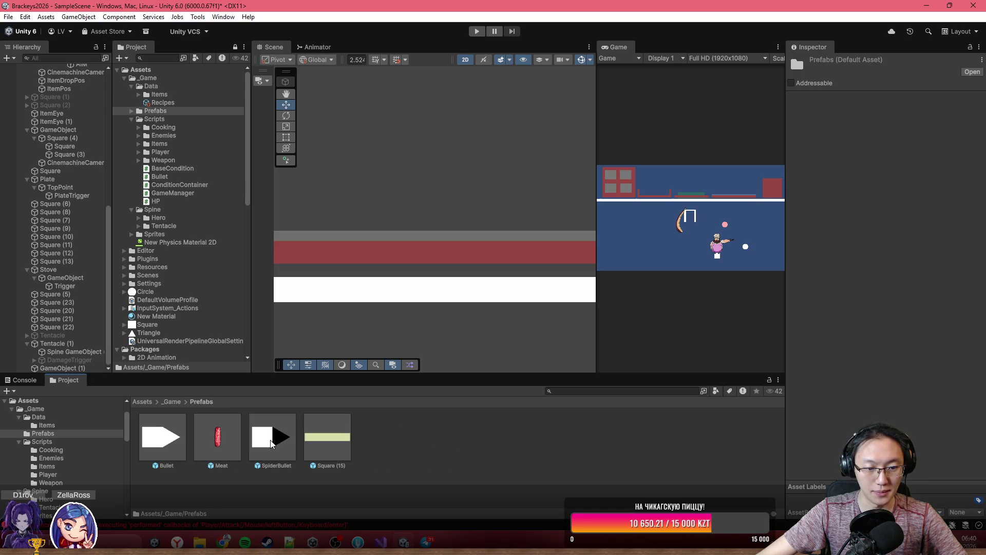
pyautogui.click(217, 436)
pyautogui.scroll(-5, 859, 238)
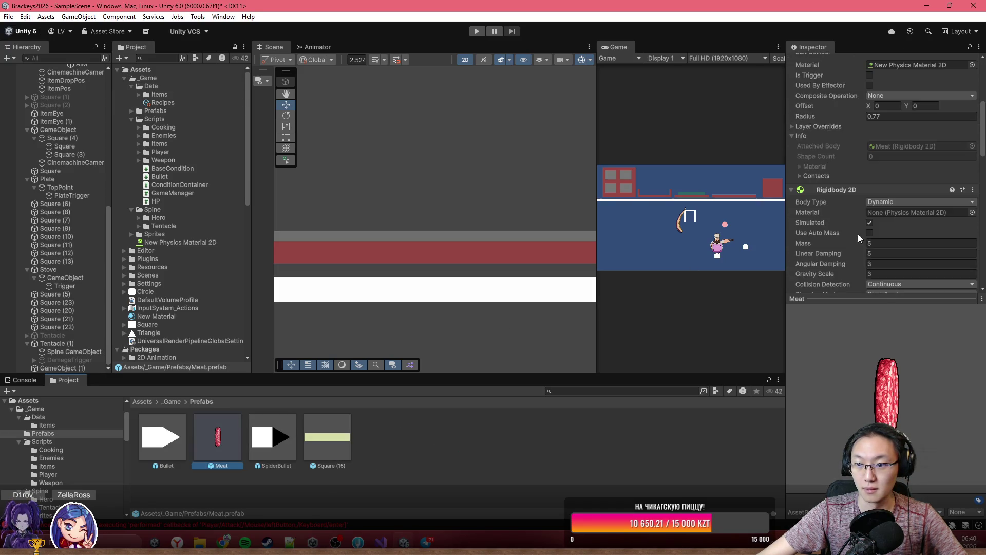
pyautogui.moveTo(878, 298); pyautogui.dragTo(878, 407)
pyautogui.scroll(-3, 906, 323)
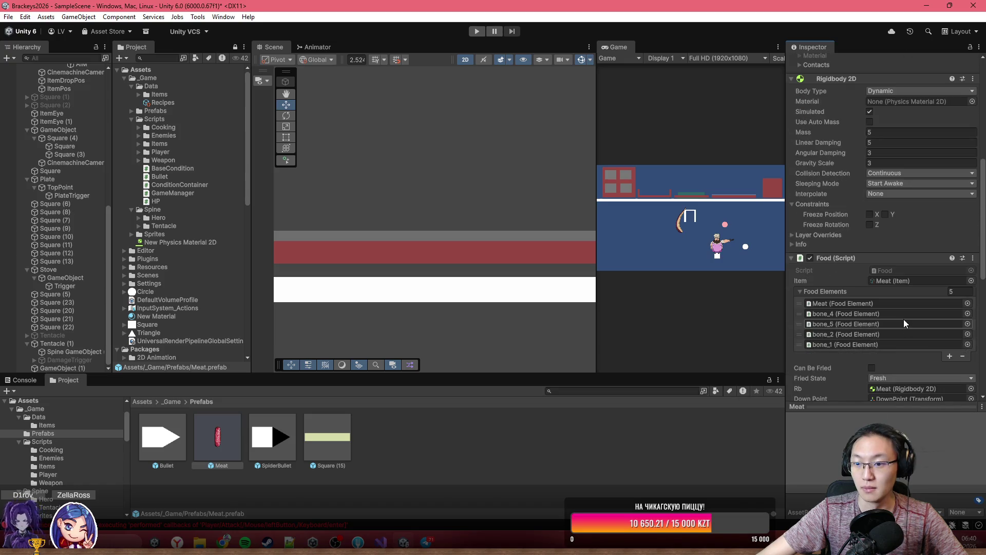
pyautogui.scroll(-4, 906, 323)
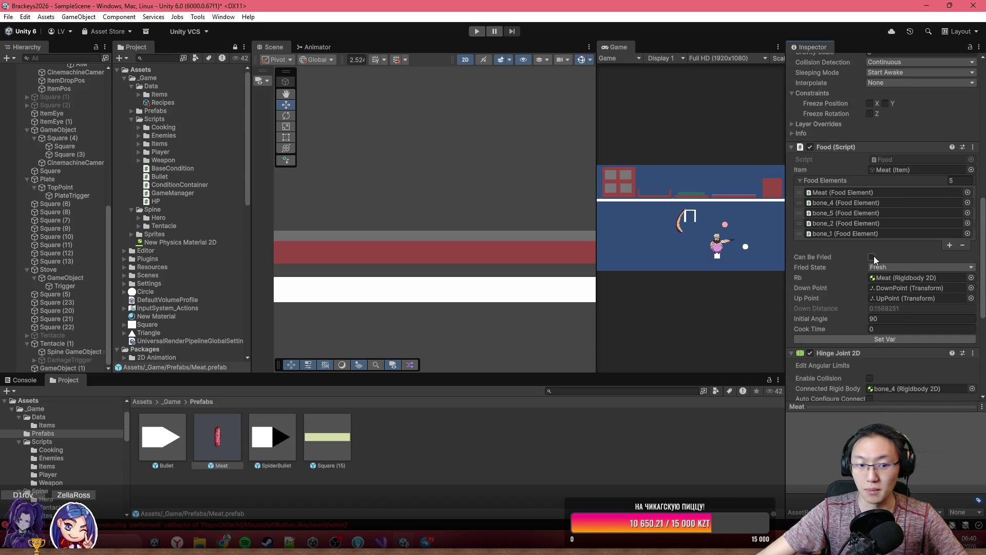
pyautogui.click(872, 257)
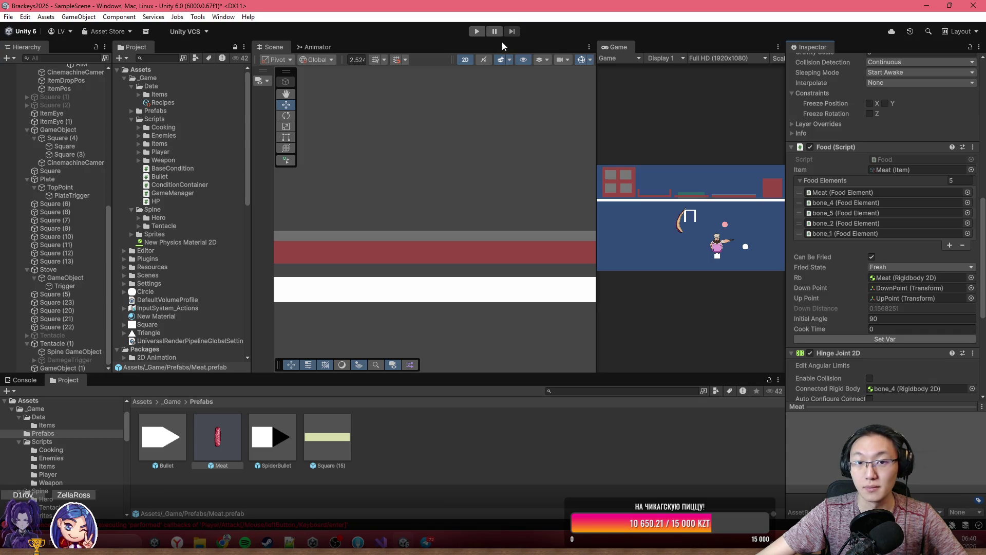
# - Start Play mode and widen the Game view in the normal editor layout
pyautogui.click(476, 32)
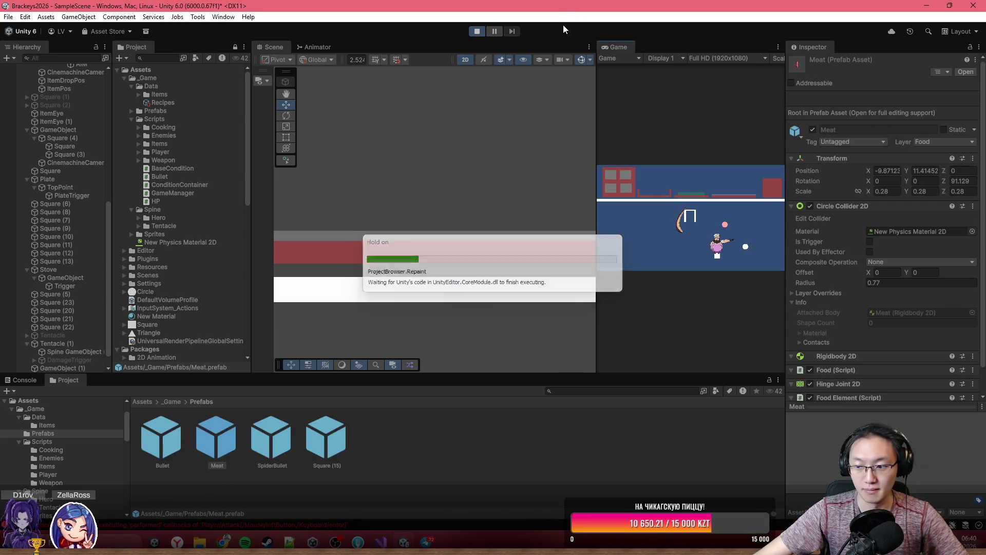
pyautogui.doubleClick(625, 44)
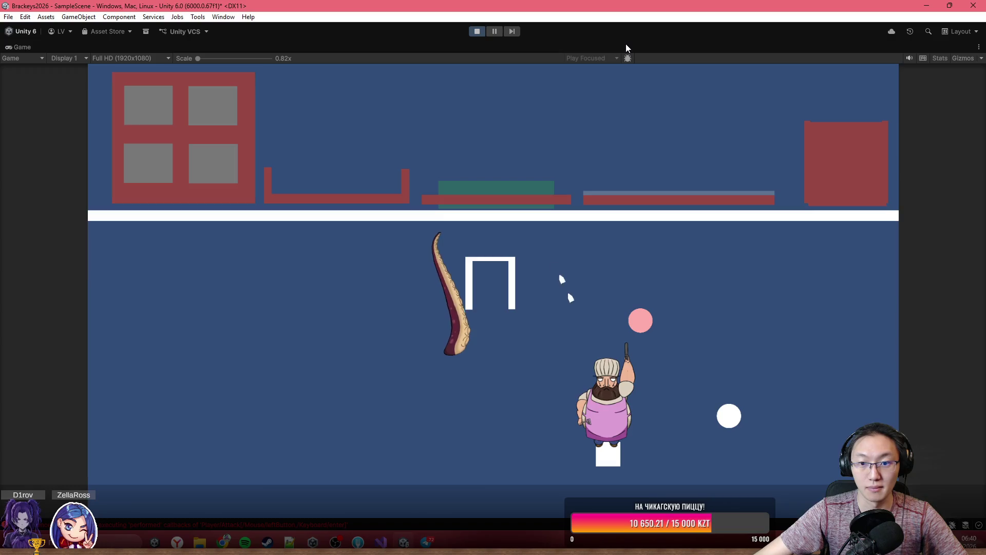
pyautogui.hotkey('shift', 'space')
pyautogui.press('t')
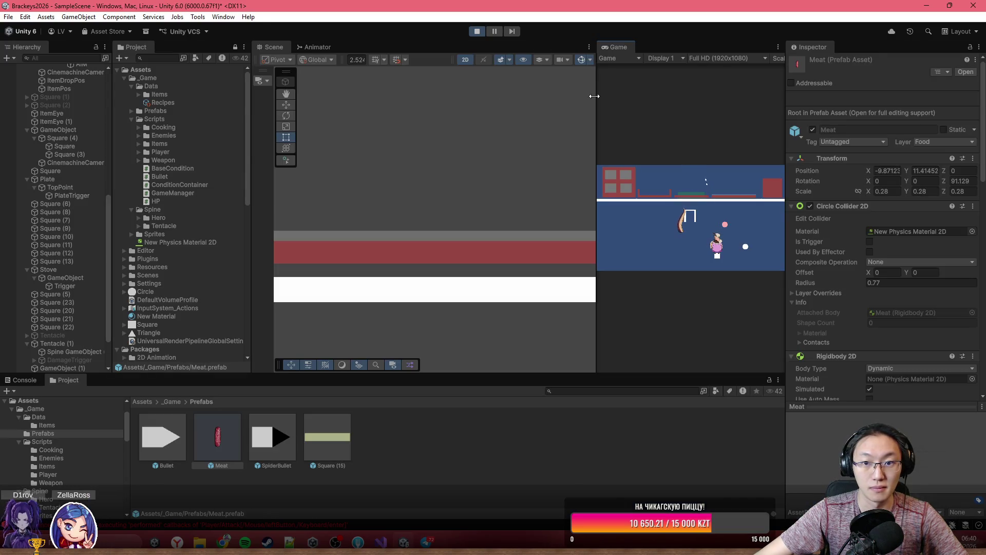
pyautogui.moveTo(595, 96); pyautogui.dragTo(414, 110)
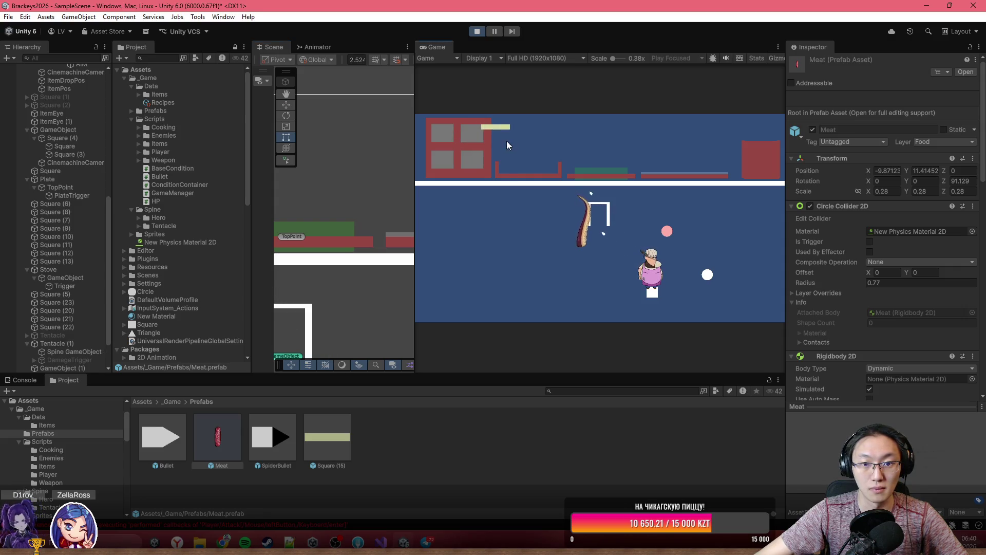
# - Spawn a piece of meat, select Meat(Clone), and drag the meat toward the stove
pyautogui.click(545, 135)
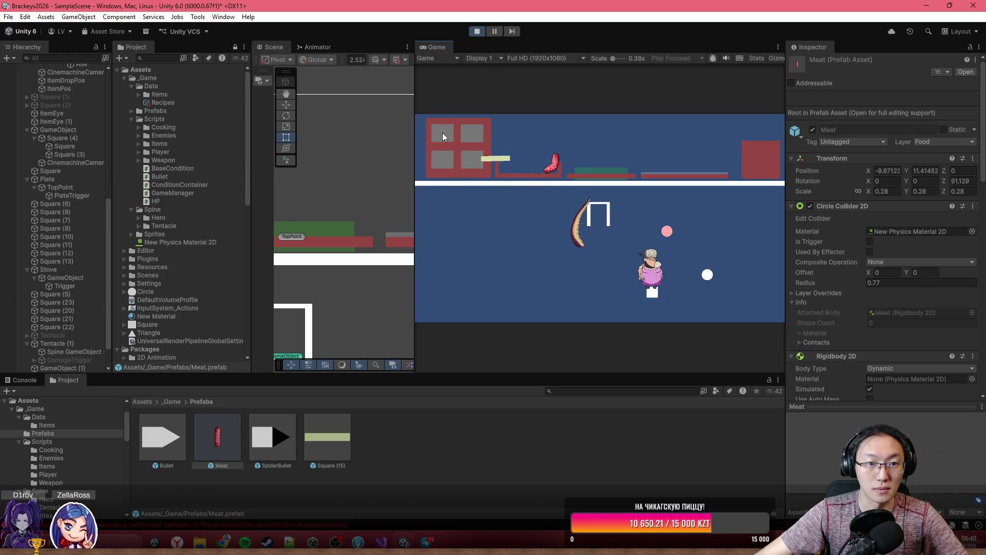
pyautogui.click(321, 197)
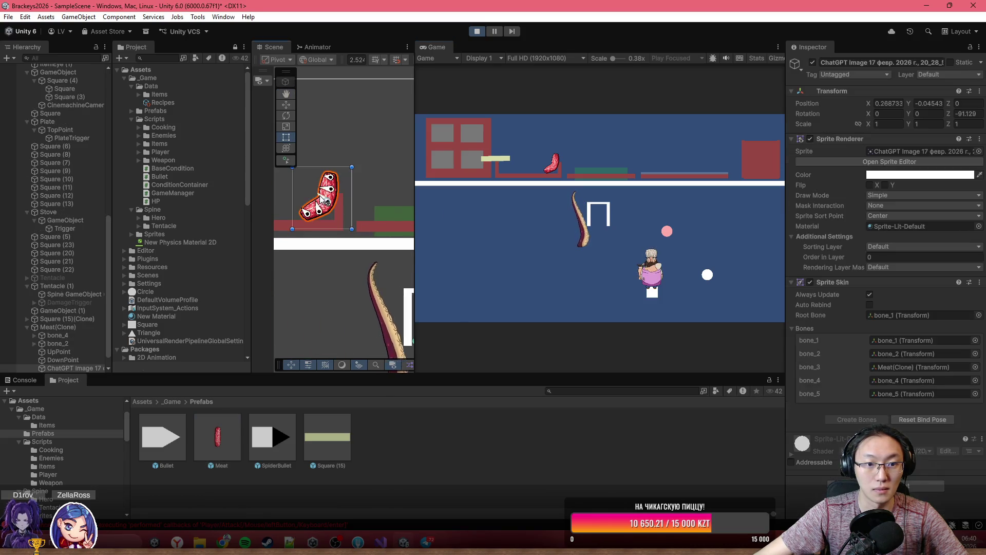
pyautogui.click(18, 327)
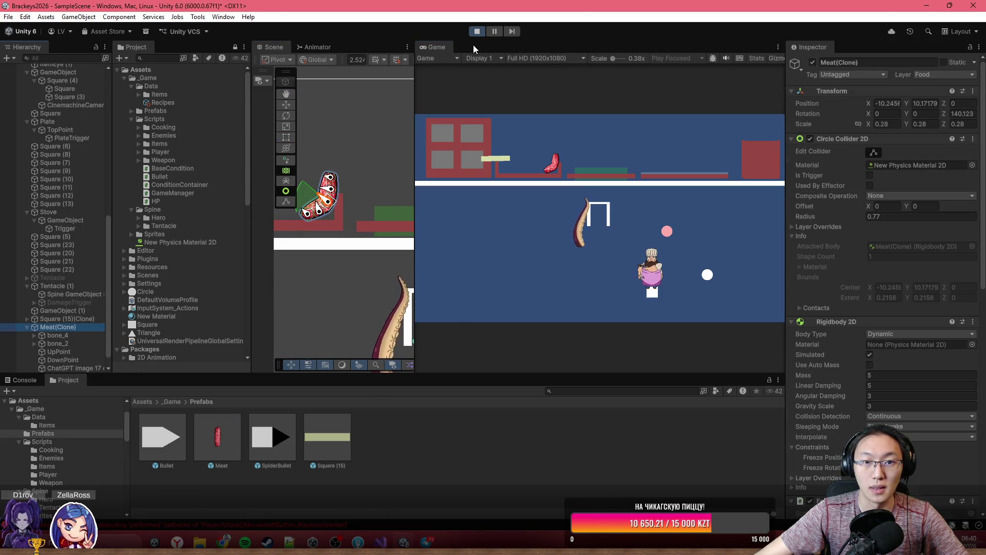
pyautogui.click(555, 164)
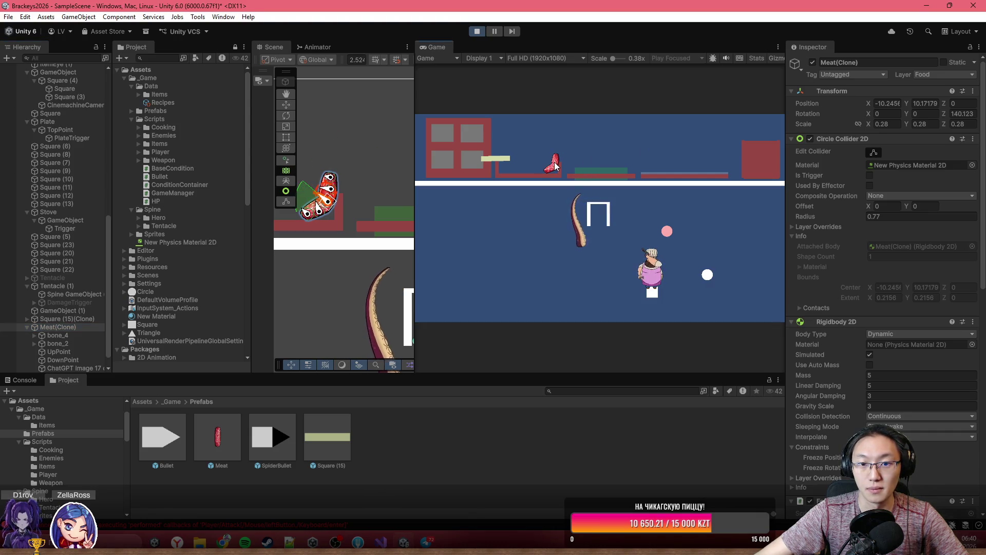
pyautogui.scroll(-10, 871, 251)
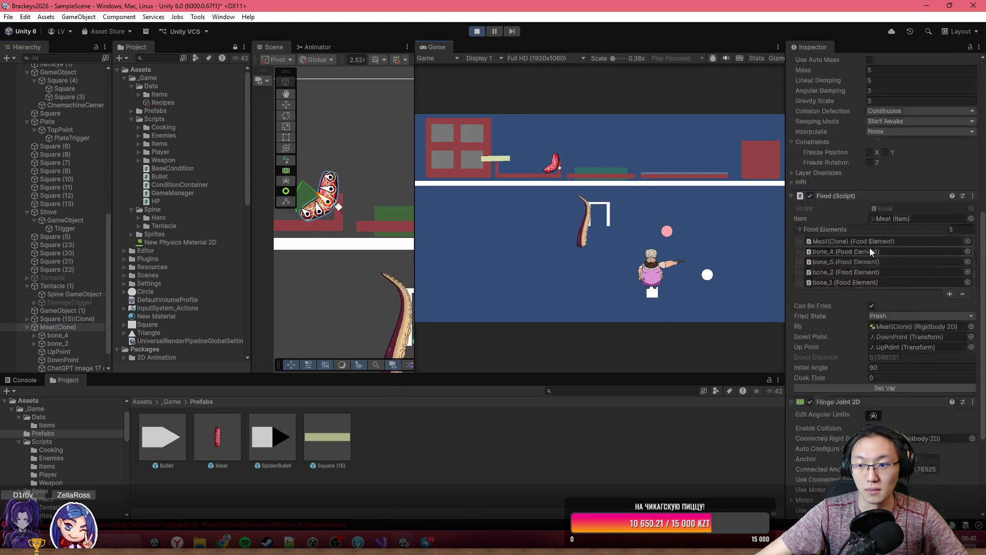
pyautogui.scroll(-2, 870, 248)
pyautogui.moveTo(555, 166)
pyautogui.mouseDown()
pyautogui.moveTo(558, 149)
pyautogui.moveTo(666, 144)
pyautogui.mouseUp()
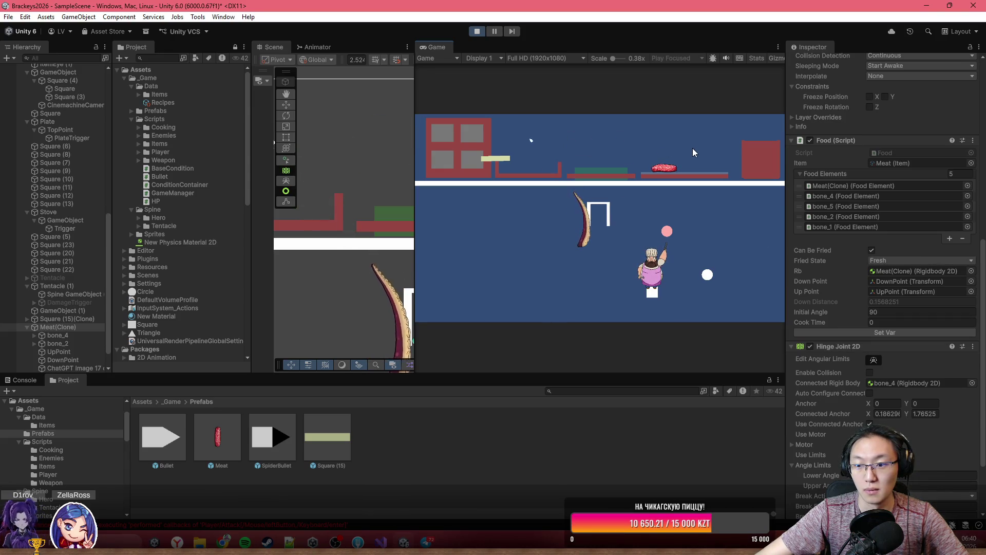
# - Make the stove's Trigger collider Is Trigger and watch the meat's Fried State
pyautogui.scroll(-1, 92, 322)
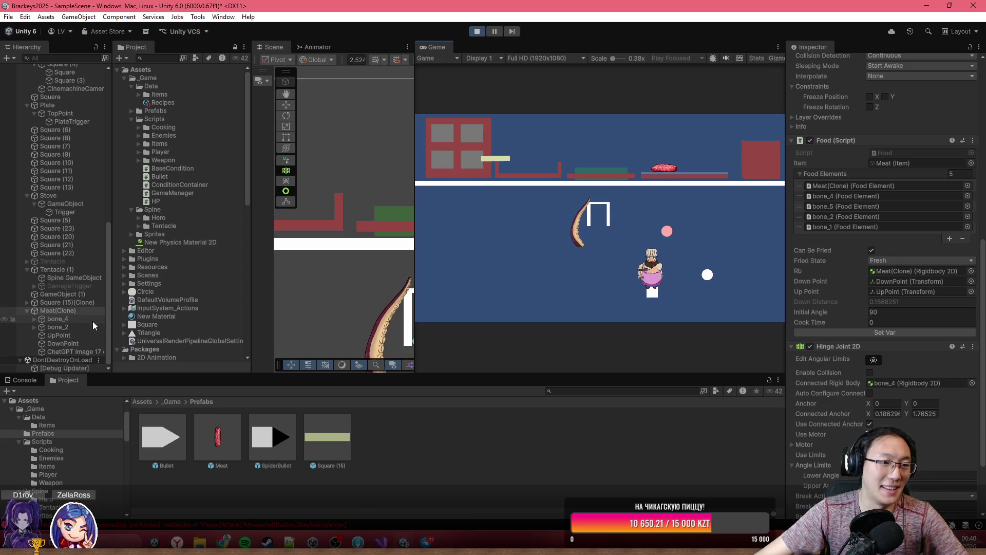
pyautogui.click(81, 212)
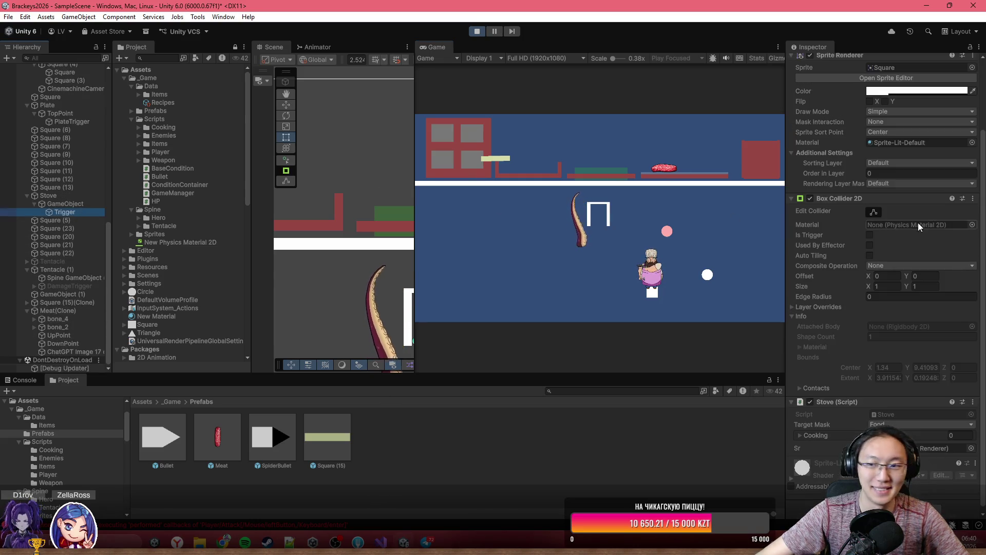
pyautogui.click(870, 235)
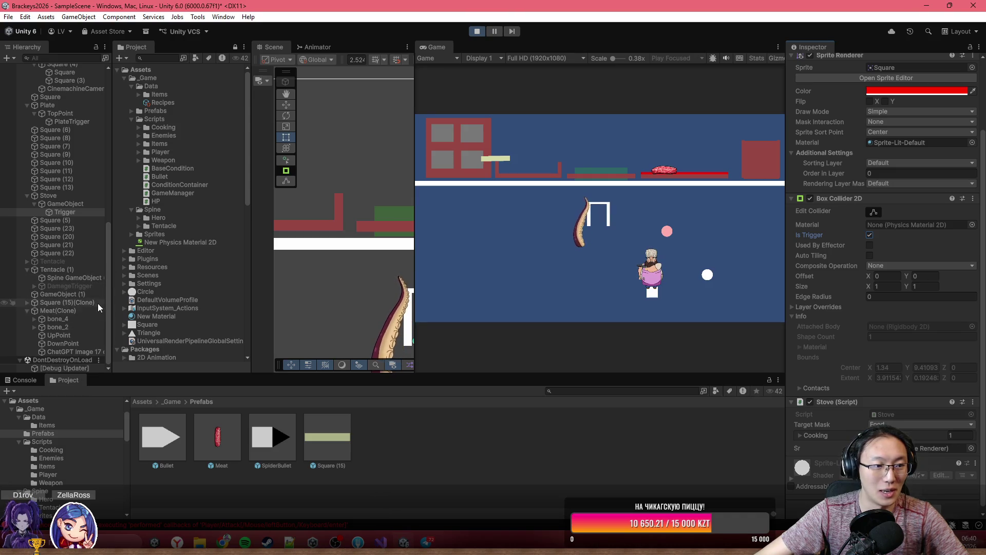
pyautogui.click(76, 312)
pyautogui.scroll(-5, 873, 309)
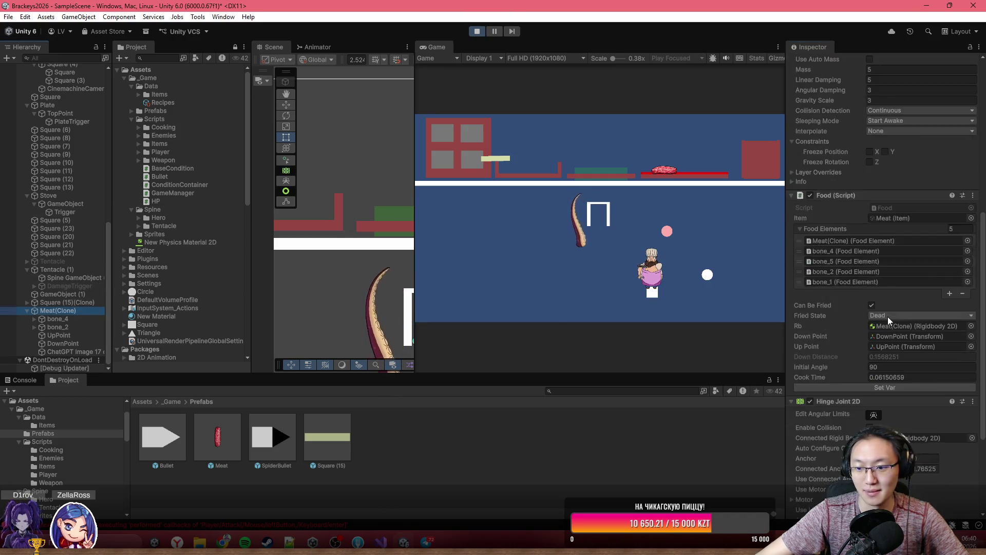
pyautogui.scroll(-3, 888, 316)
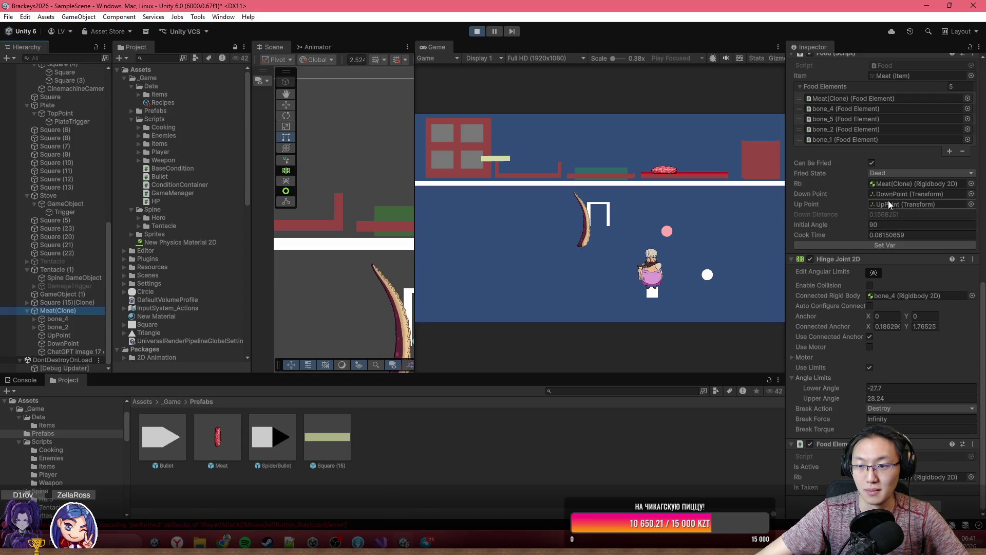
# - Lift the meat, reset its Fried State to Fresh, drop it back on the red stove, and stop
pyautogui.click(666, 169)
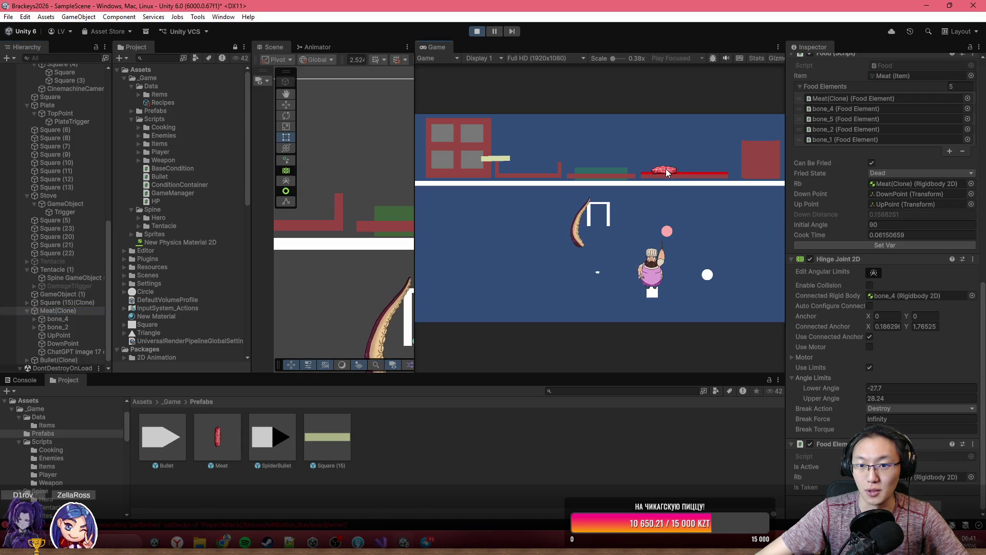
pyautogui.click(666, 168)
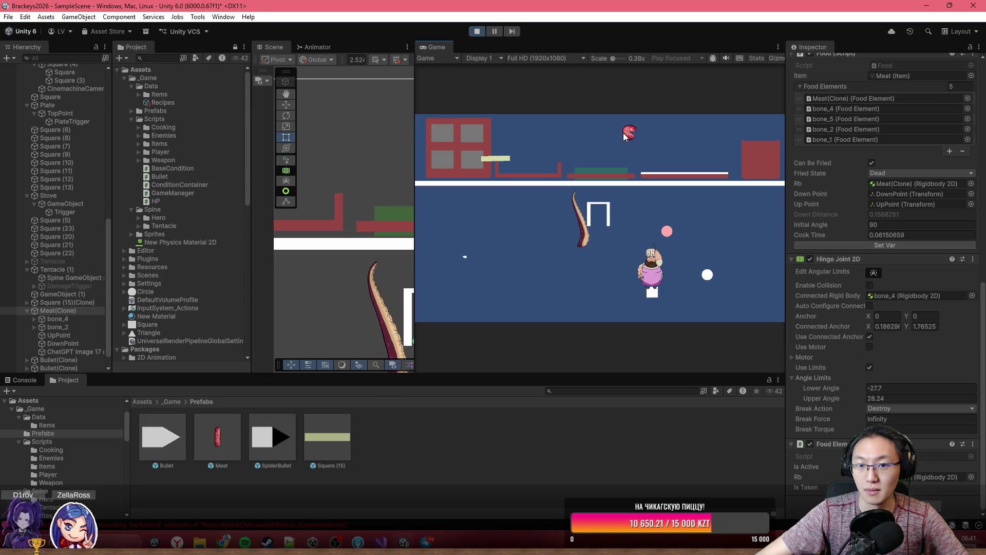
pyautogui.click(882, 173)
pyautogui.click(889, 183)
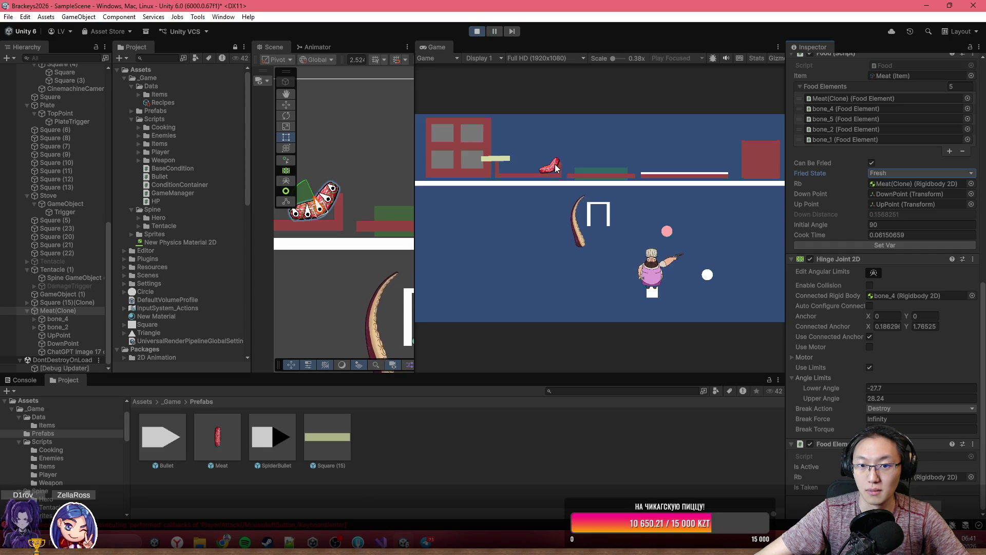
pyautogui.moveTo(556, 168)
pyautogui.mouseDown()
pyautogui.moveTo(610, 137)
pyautogui.moveTo(682, 143)
pyautogui.mouseUp()
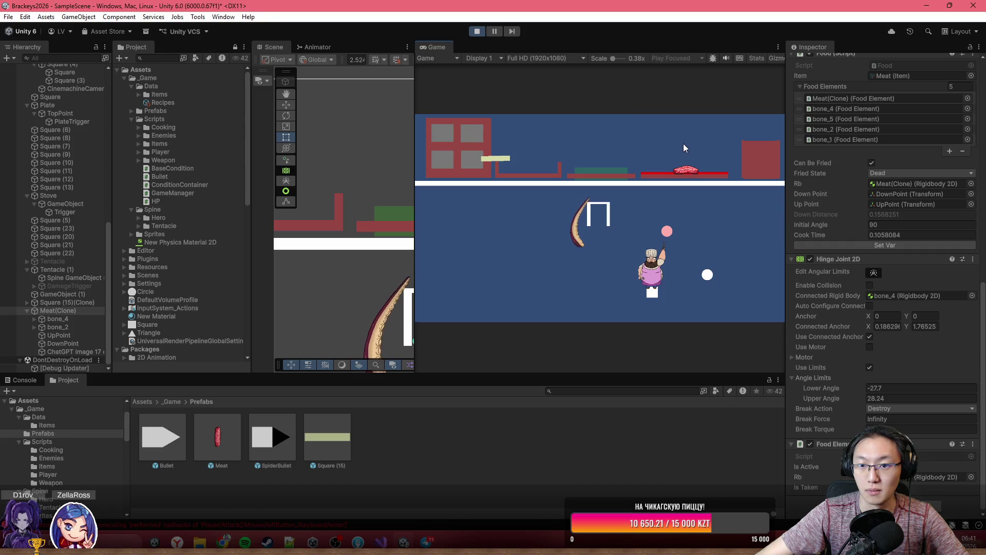
pyautogui.click(477, 32)
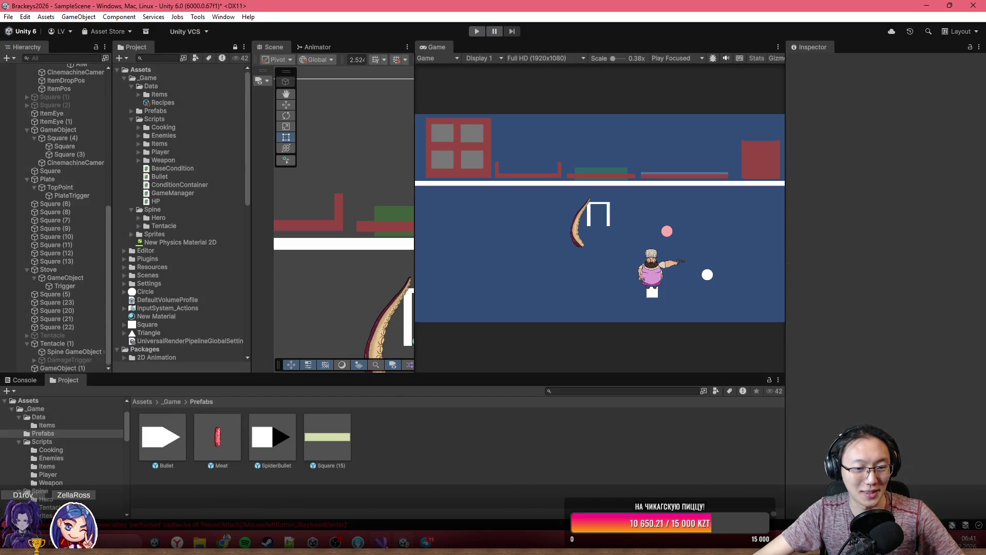
# - In Food.cs, flip the line 78 cook-time comparison to cookTime > cookToCookTime and save
pyautogui.hotkey('alt', 'Tab')
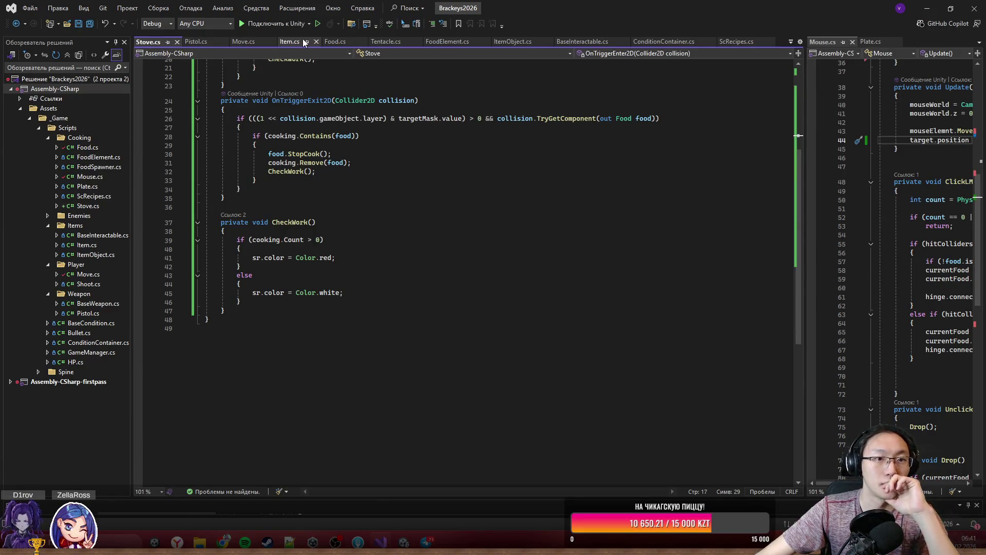
pyautogui.click(334, 41)
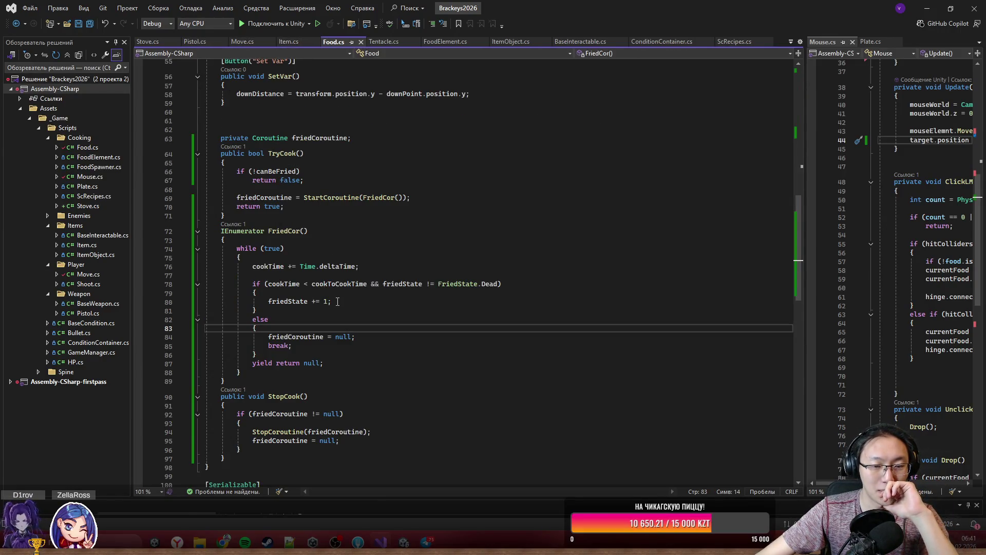
pyautogui.scroll(-2, 337, 302)
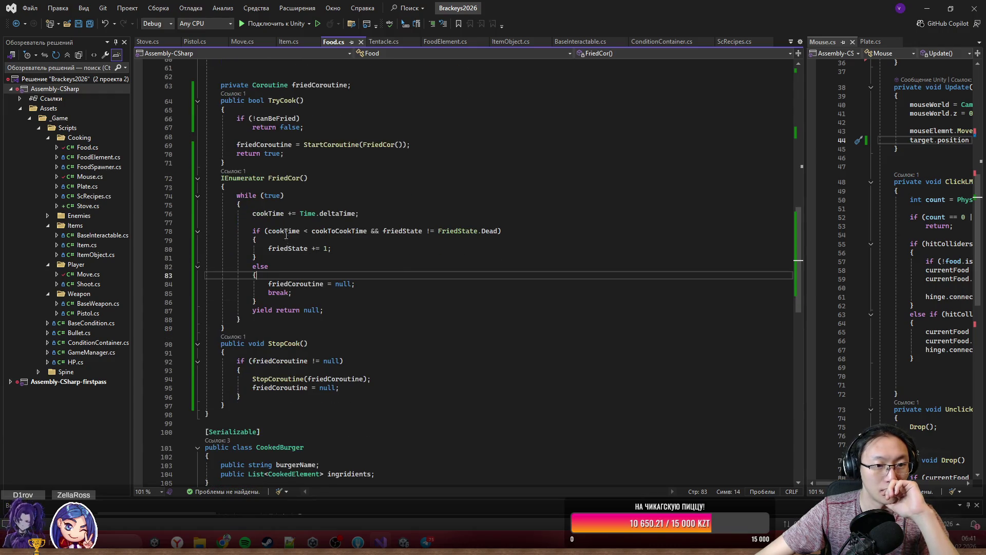
pyautogui.click(286, 235)
pyautogui.click(310, 231)
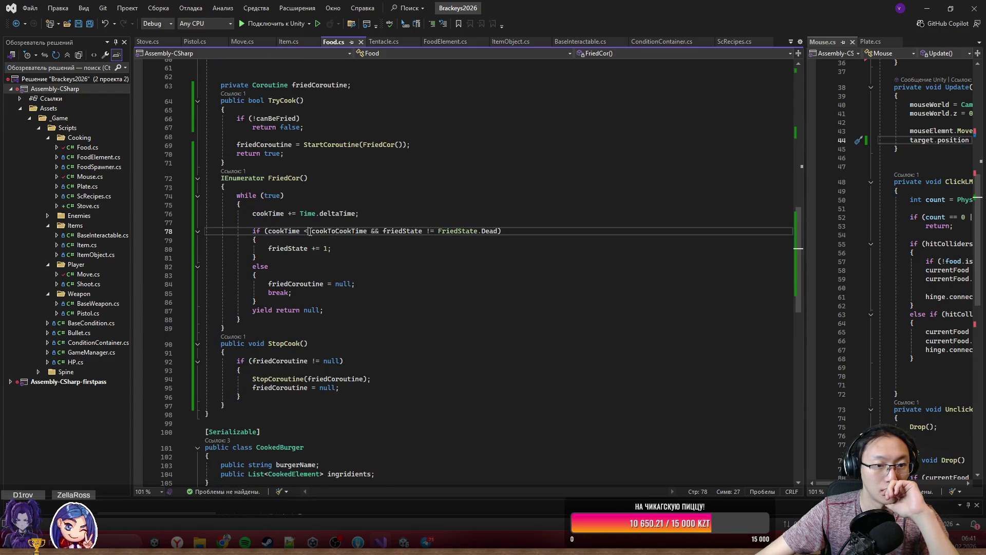
pyautogui.press('BackSpace')
pyautogui.write('>')
pyautogui.hotkey('ctrl', 's')
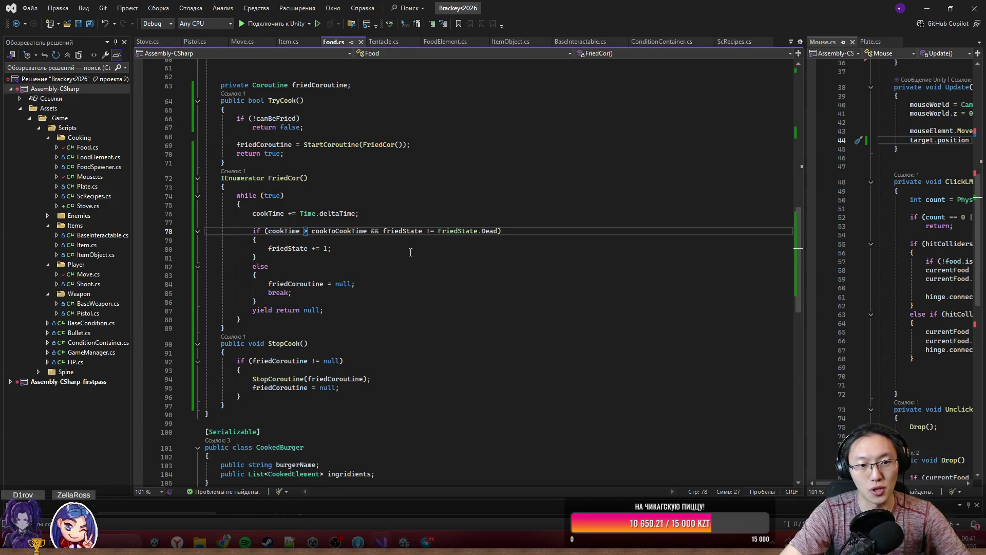
# - Review the FriedCor condition, delete then restore the Dead-state check, and go to the FriedState enum
pyautogui.click(365, 230)
pyautogui.scroll(13, 357, 287)
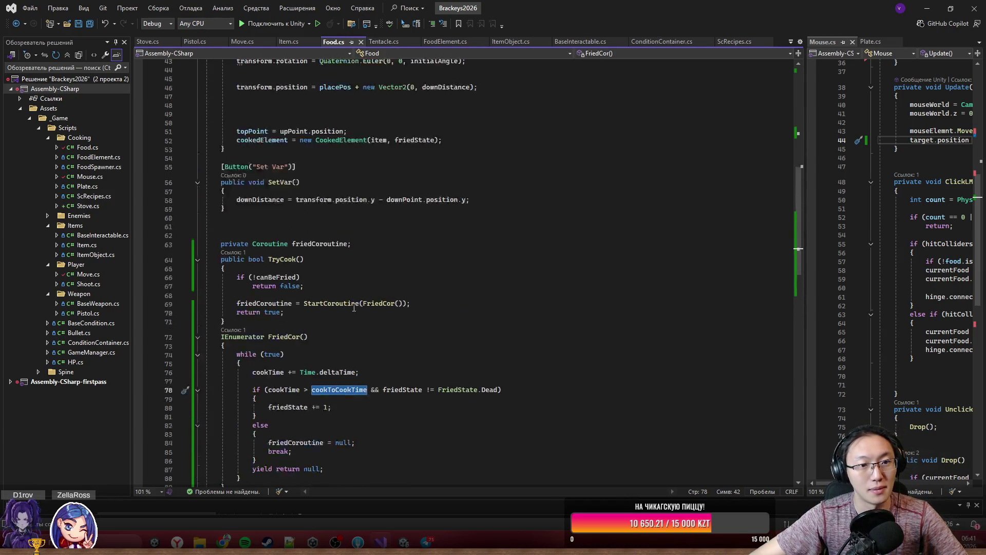
pyautogui.scroll(5, 354, 312)
pyautogui.scroll(-14, 354, 377)
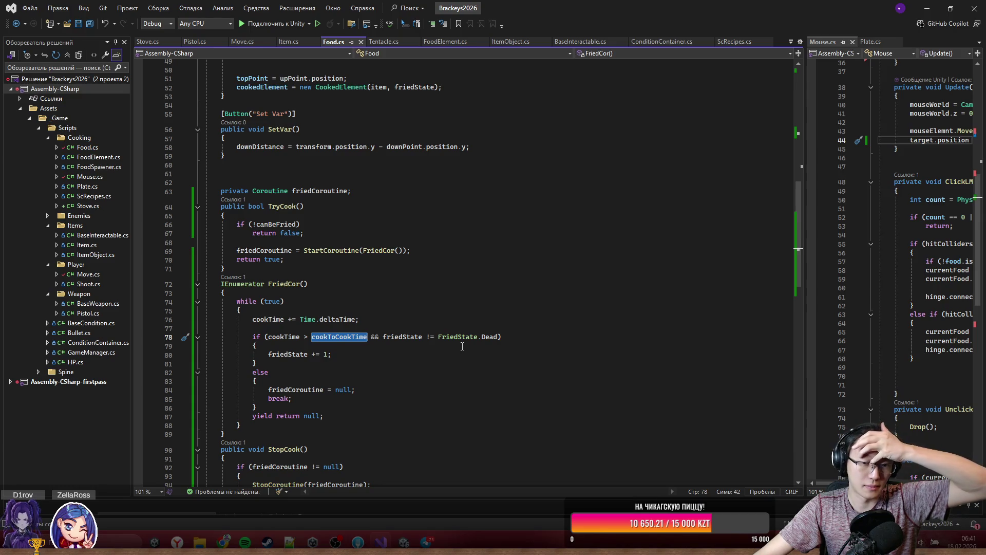
pyautogui.scroll(-2, 334, 363)
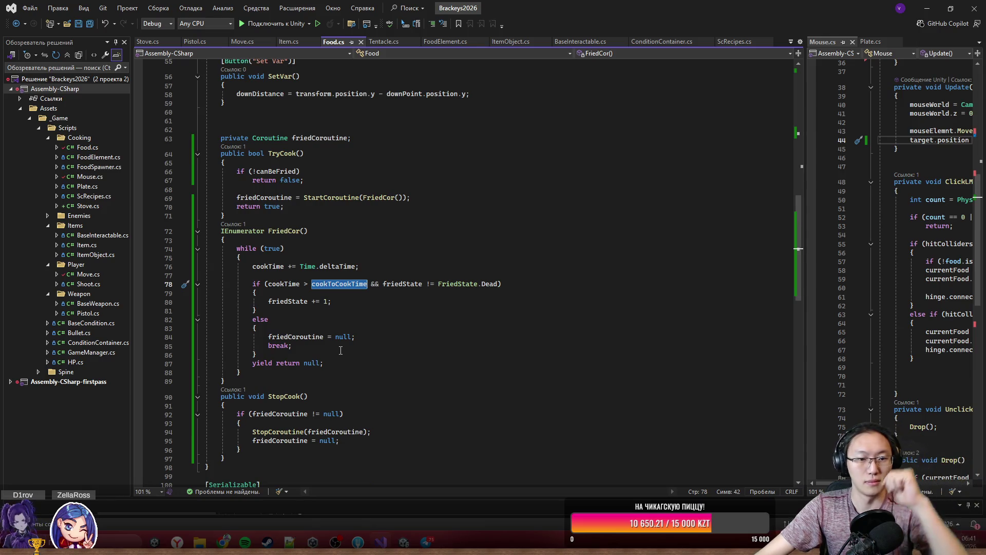
pyautogui.scroll(-1, 342, 345)
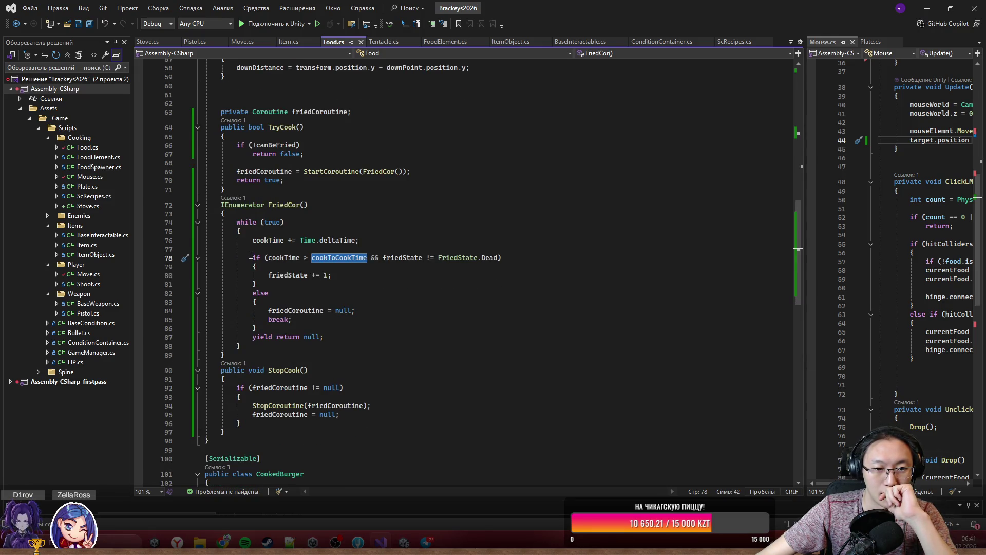
pyautogui.moveTo(294, 256); pyautogui.dragTo(346, 261)
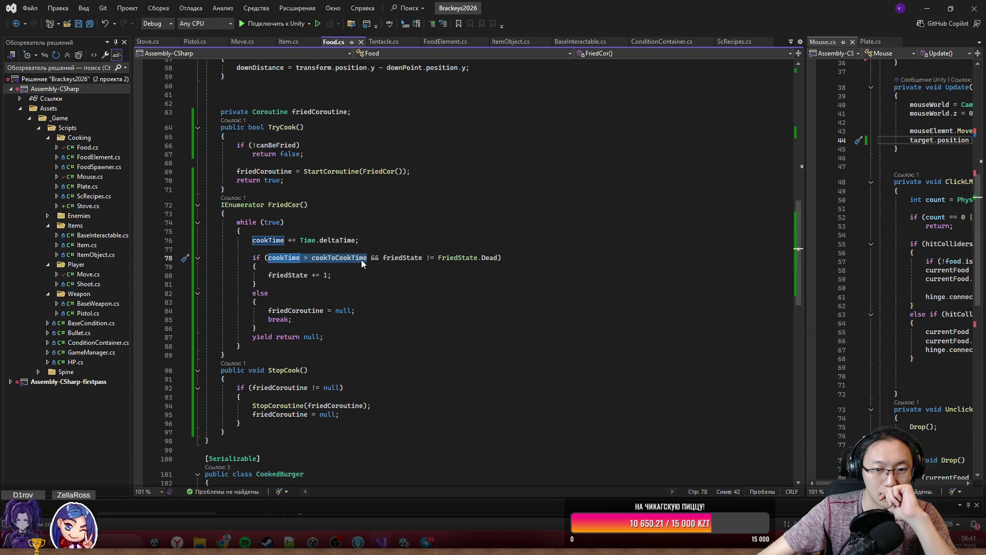
pyautogui.moveTo(371, 259); pyautogui.dragTo(496, 263)
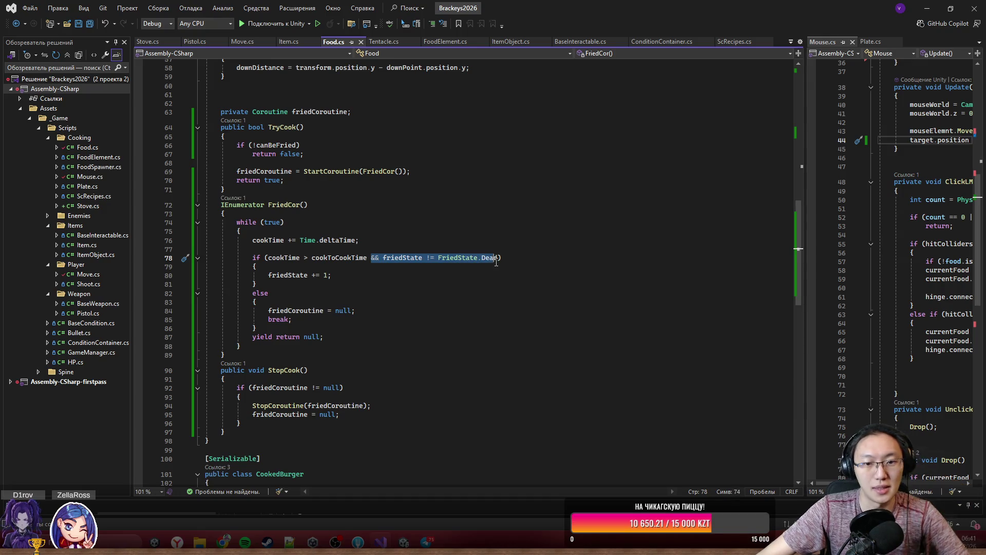
pyautogui.press('BackSpace')
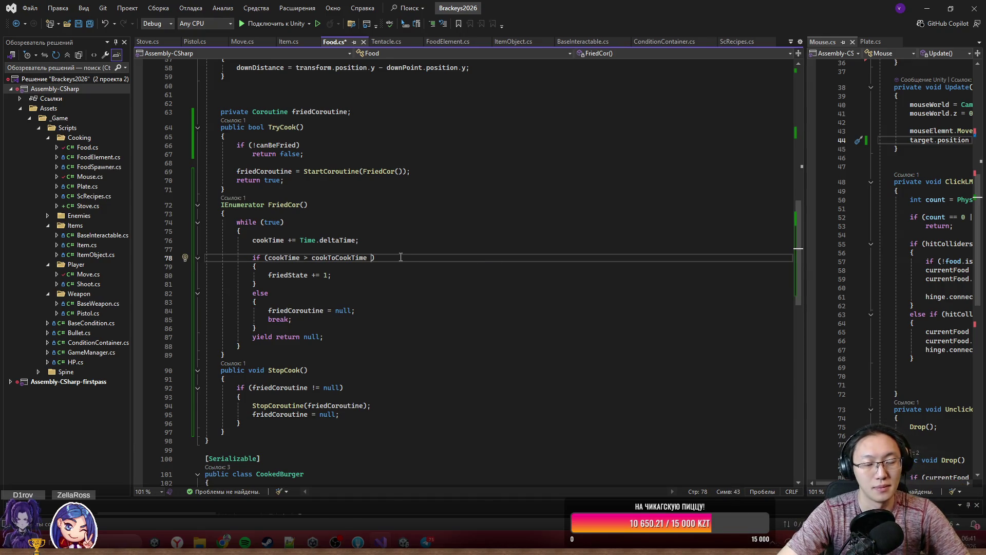
pyautogui.hotkey('ctrl', 'z')
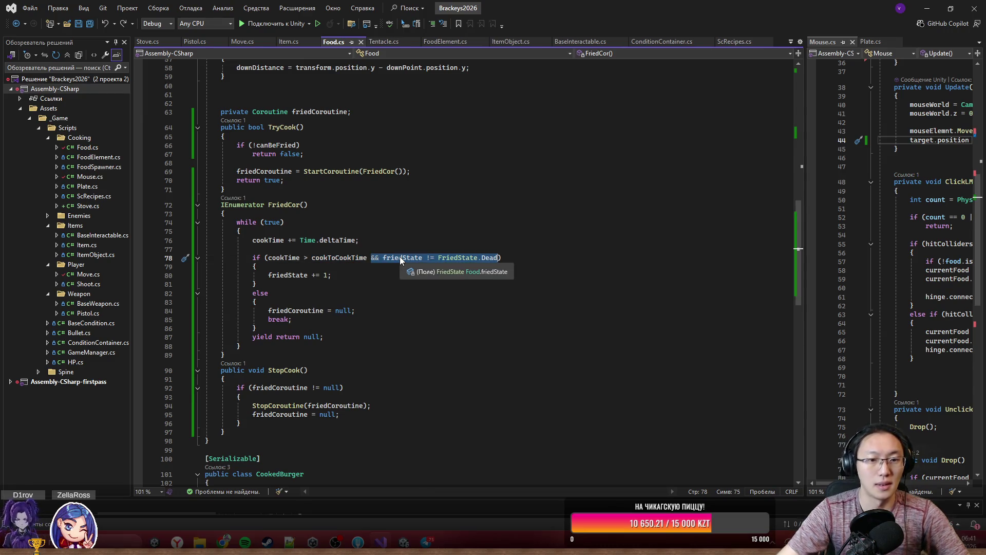
pyautogui.keyDown('ctrl'); pyautogui.click(457, 257); pyautogui.keyUp('ctrl')
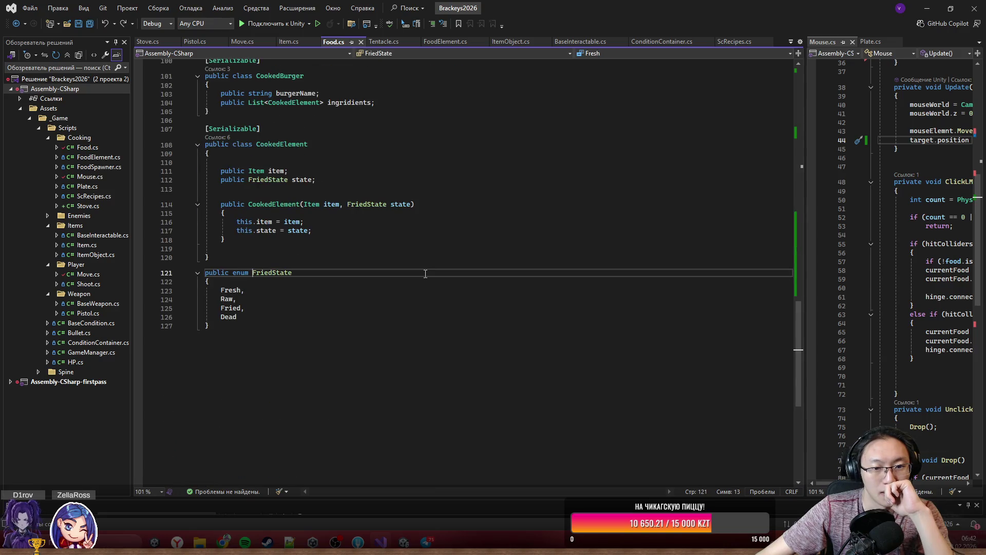